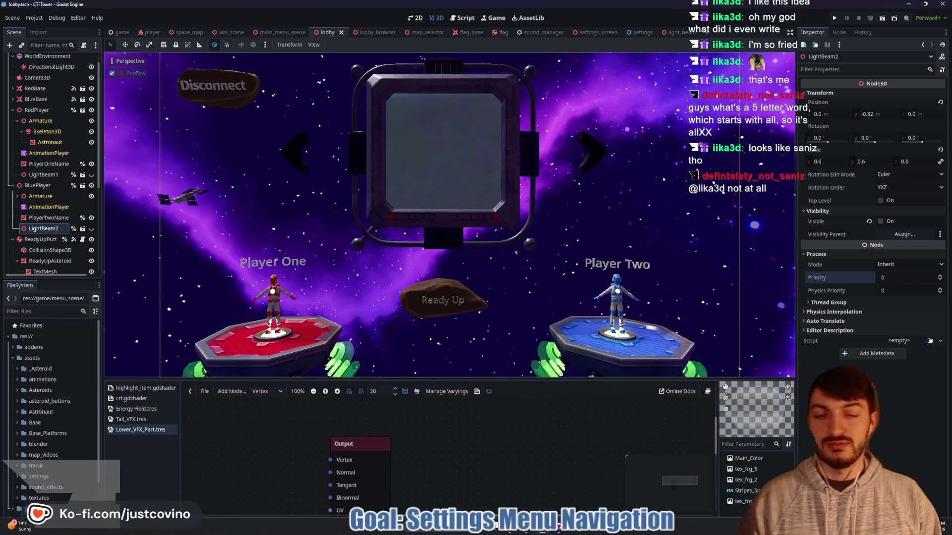
Commit the three changed lobby files as 'lobby ready up' and push them to origin on MultiplayerRework.
click(541, 532)
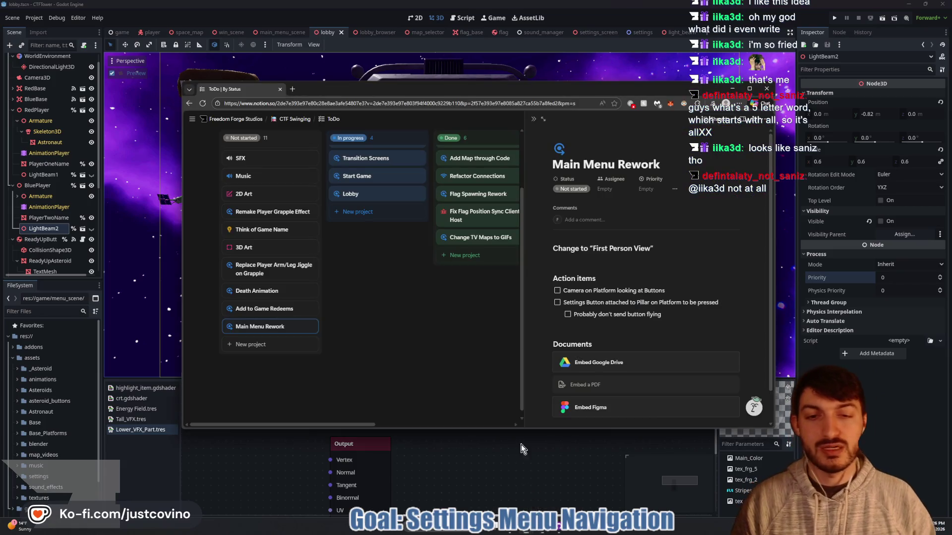
click(561, 532)
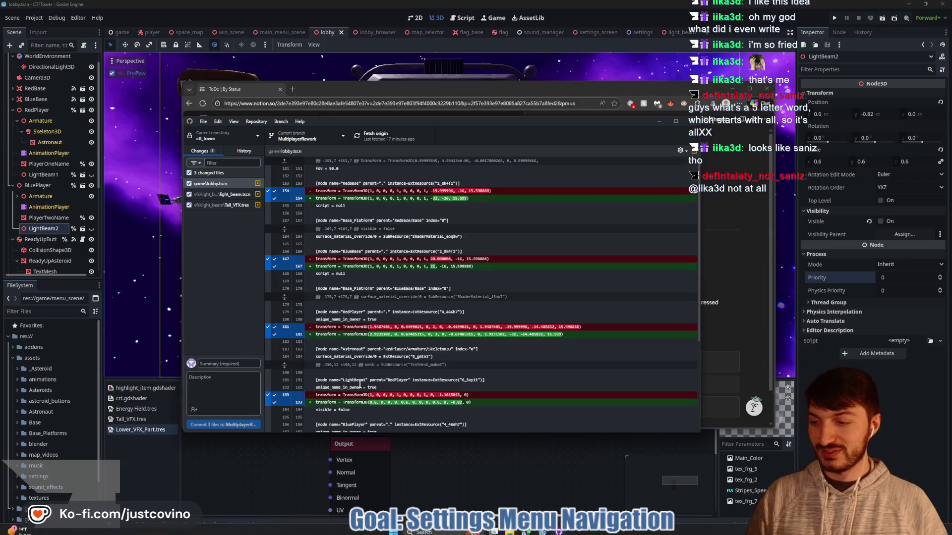
click(245, 364)
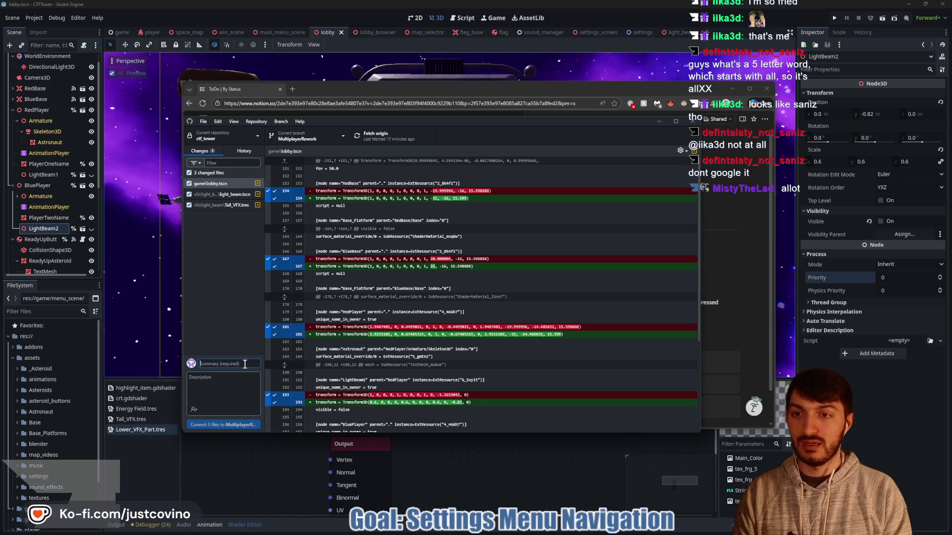
text(lobby ready up)
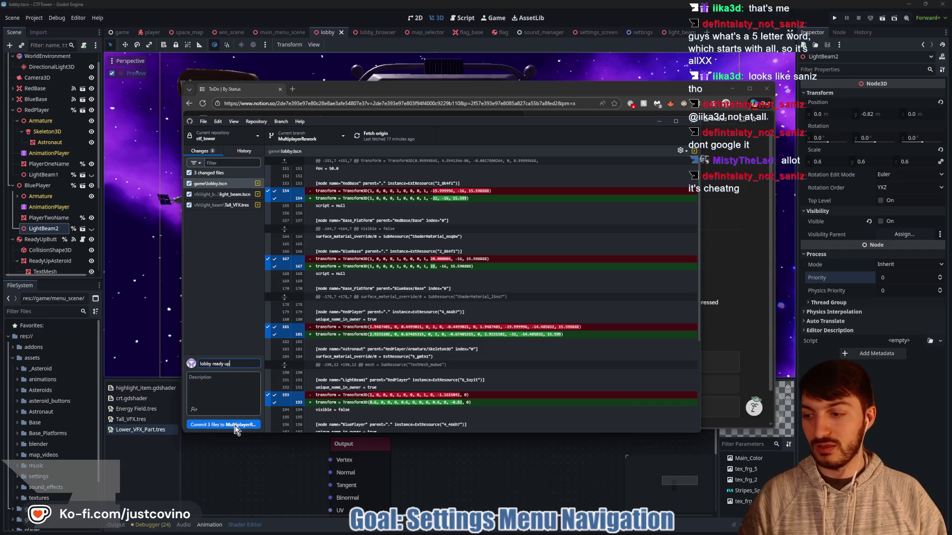
click(235, 426)
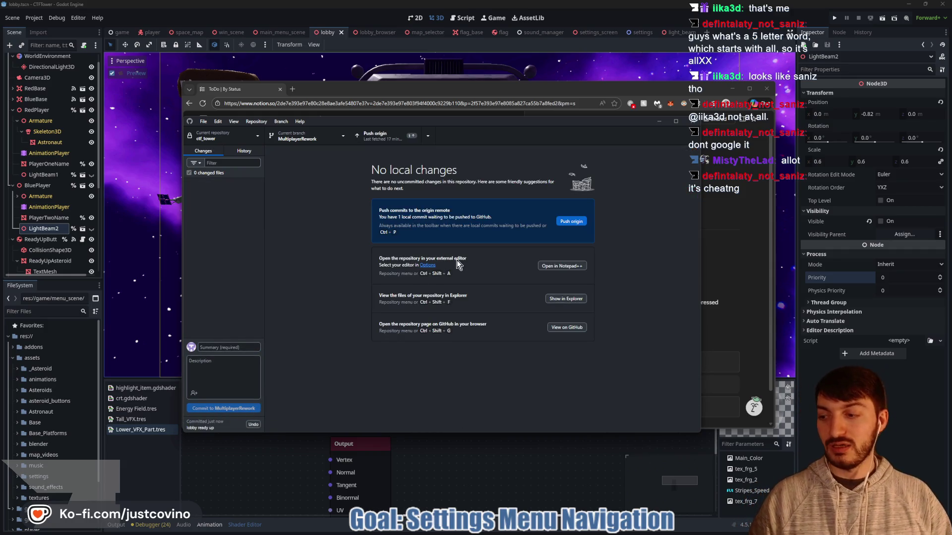
click(573, 223)
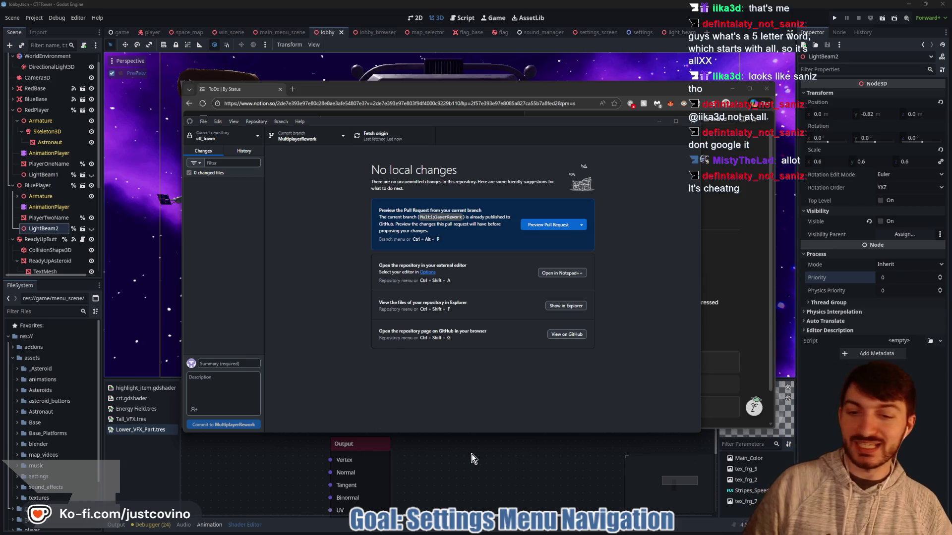
key(alt+Tab)
key(alt+Tab)
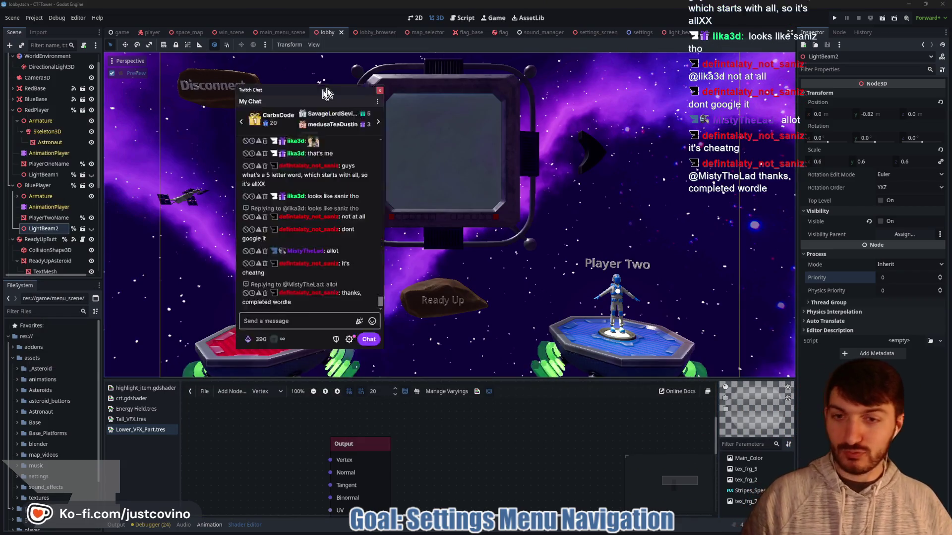
Send 'Alloy' as a guess in the Twitch stream chat, then close the chat popout.
click(318, 284)
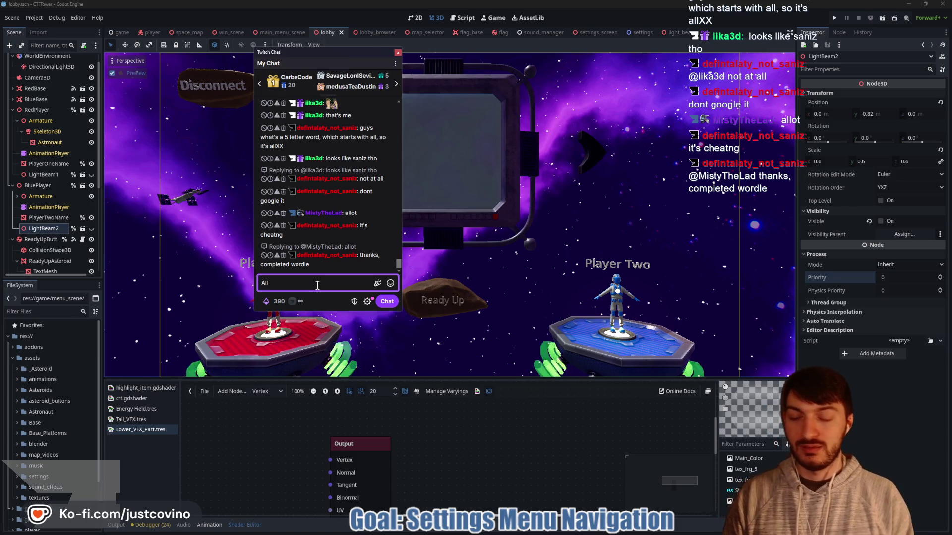
text(y)
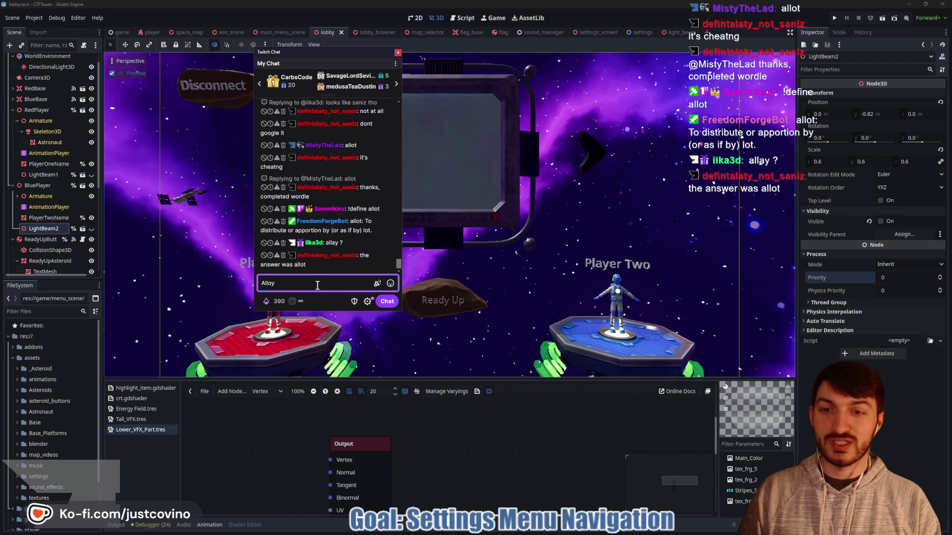
key(Return)
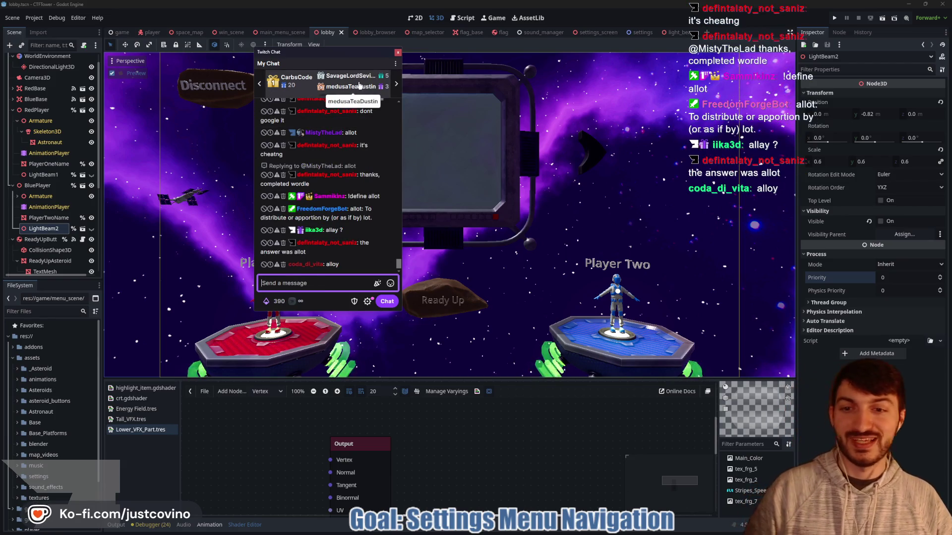
key(Escape)
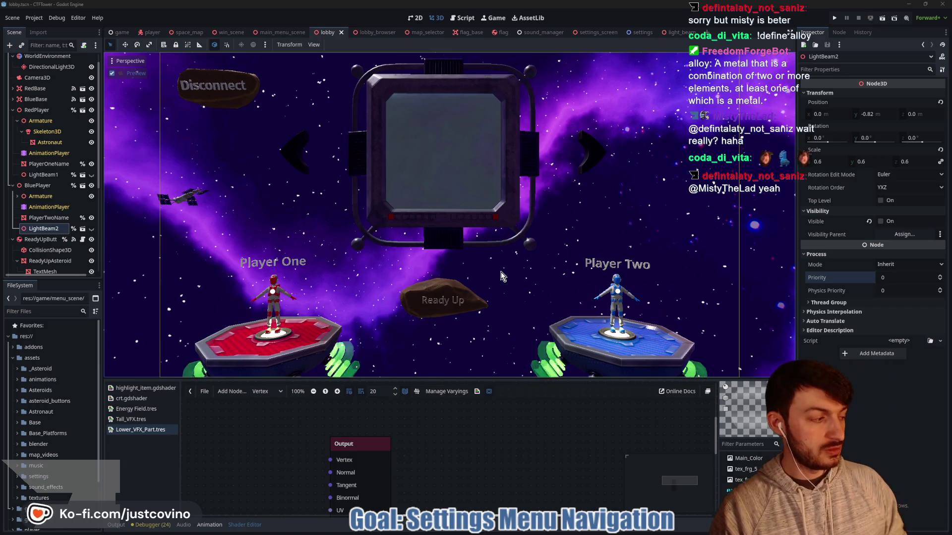
click(535, 531)
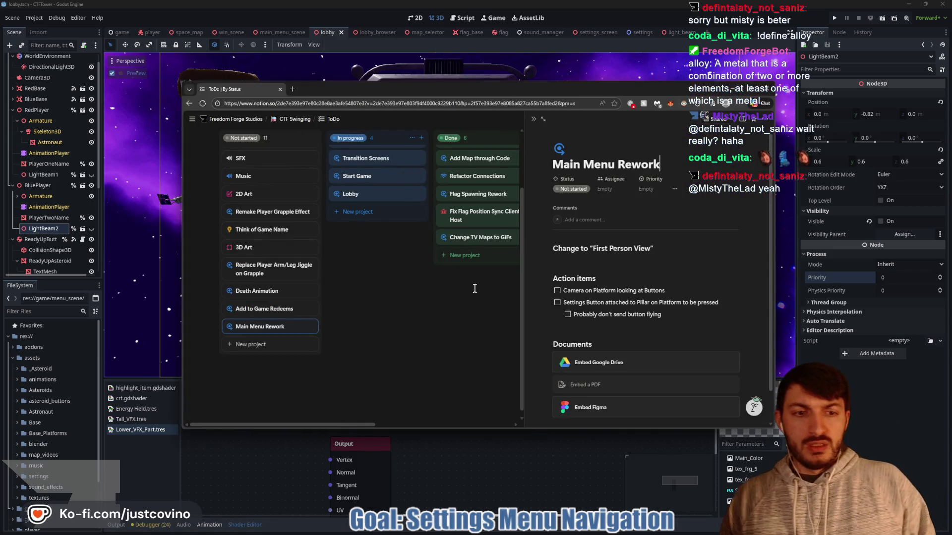
Check off 'Camera on Platform looking at Buttons', move Main Menu Rework to Done, and open the Lobby card.
click(557, 291)
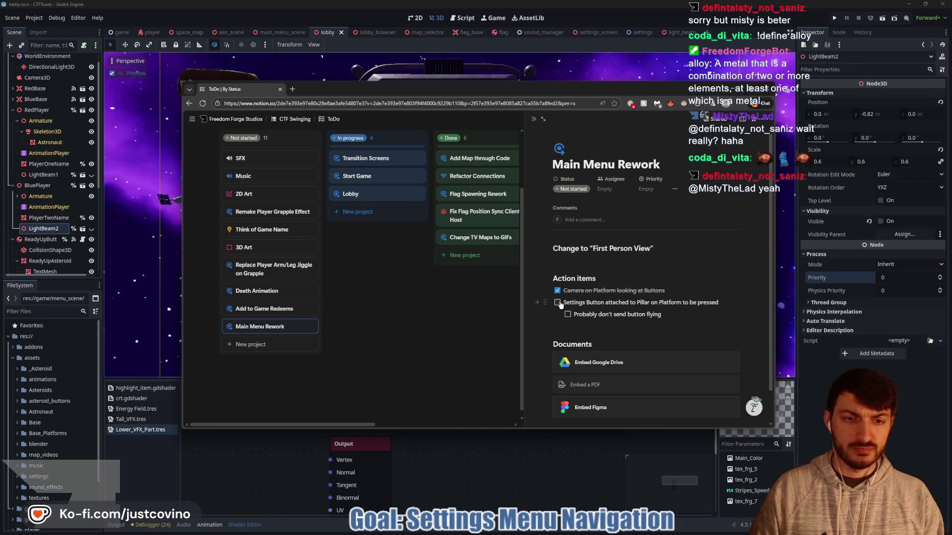
drag(270, 331, 473, 223)
click(403, 304)
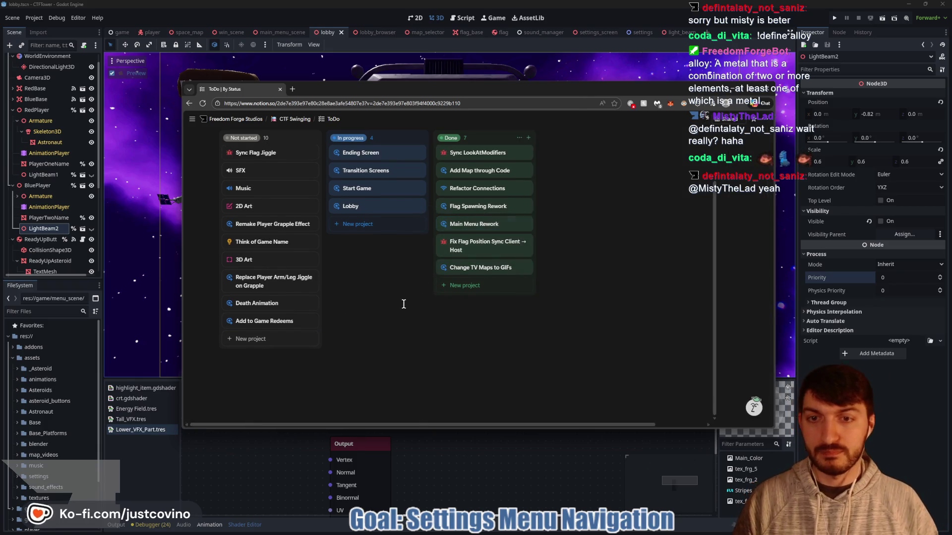
click(371, 208)
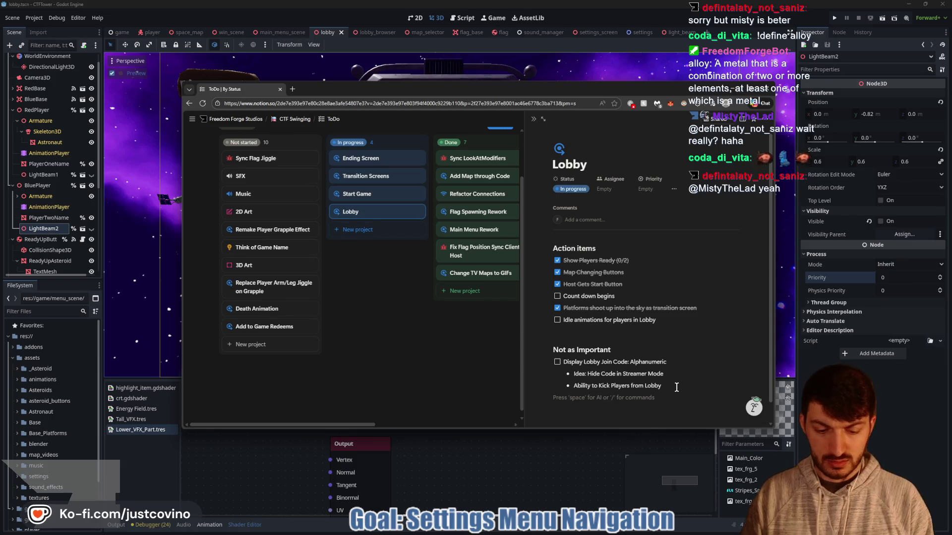
Add a 'Toggle-able Lobby Customization Settings' to-do under Not as Important, then minimize the browser.
text(-)
text( [])
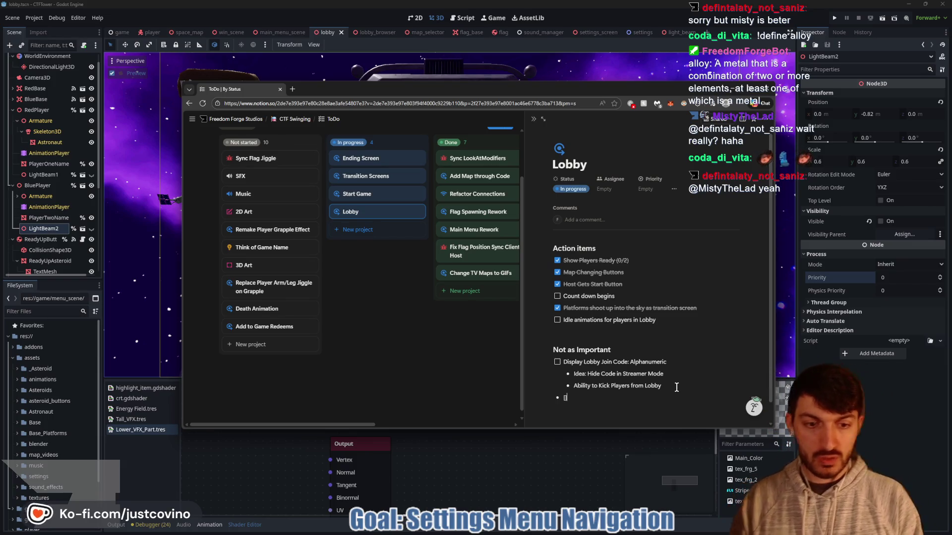
text(To)
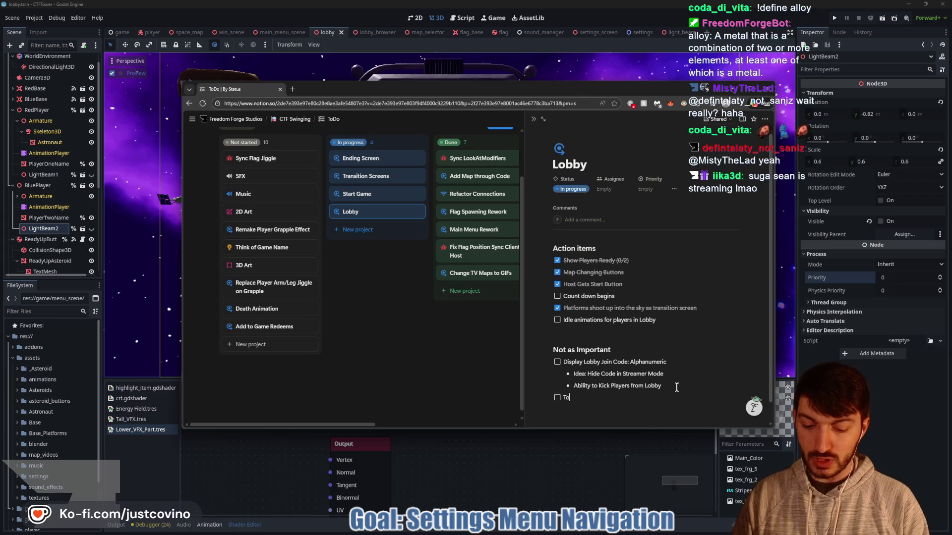
text(-able Lobby)
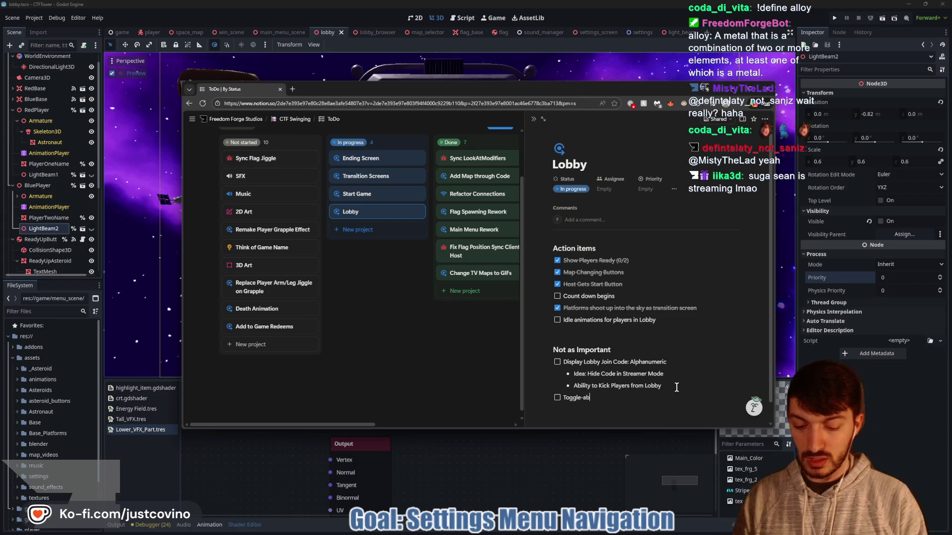
text( Customization Settings)
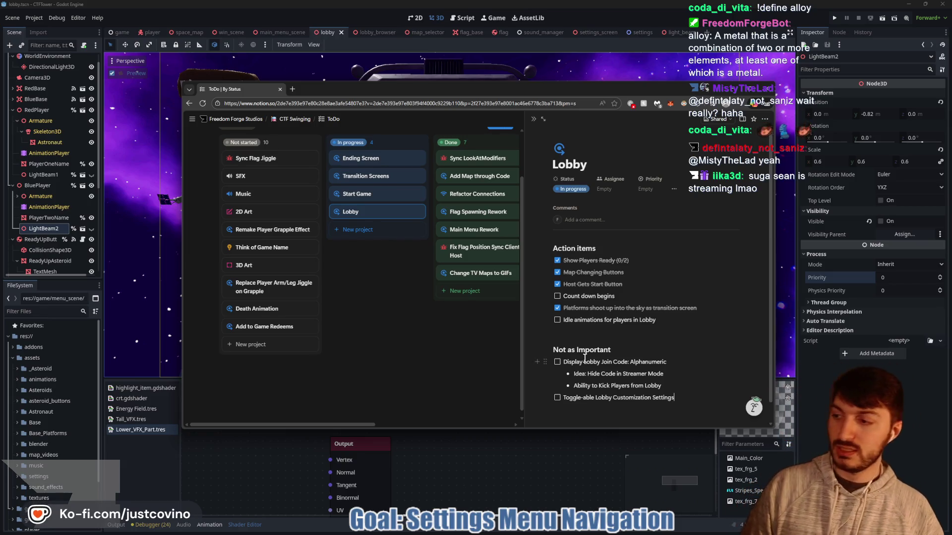
click(399, 341)
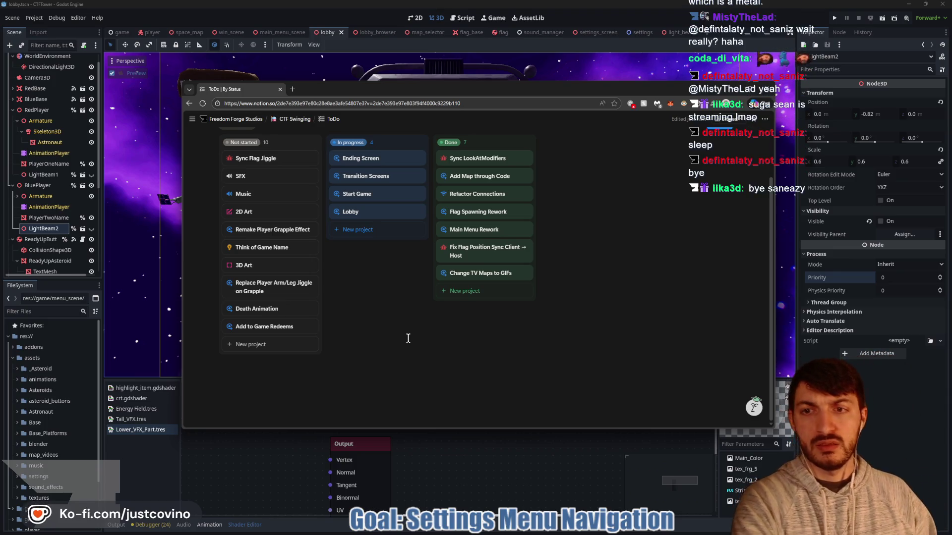
click(362, 217)
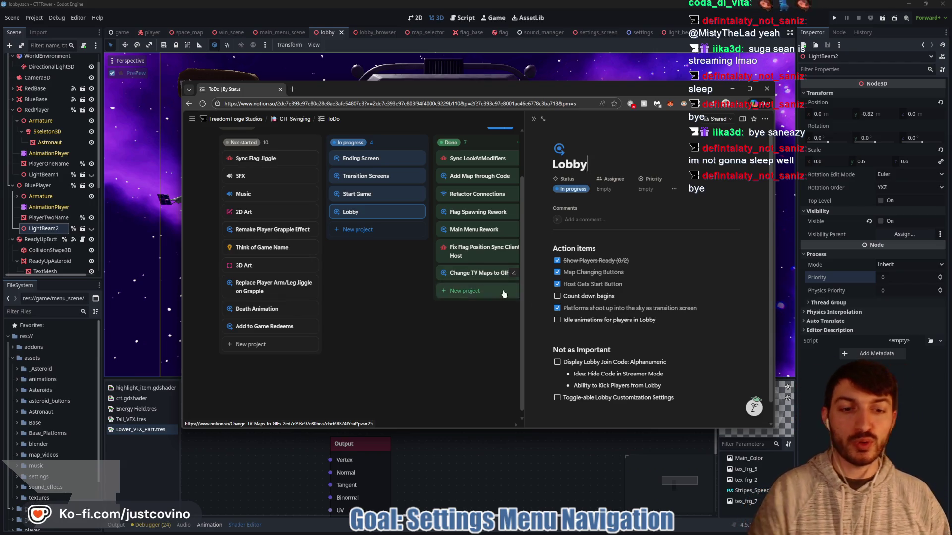
scroll(663, 324, down, 1)
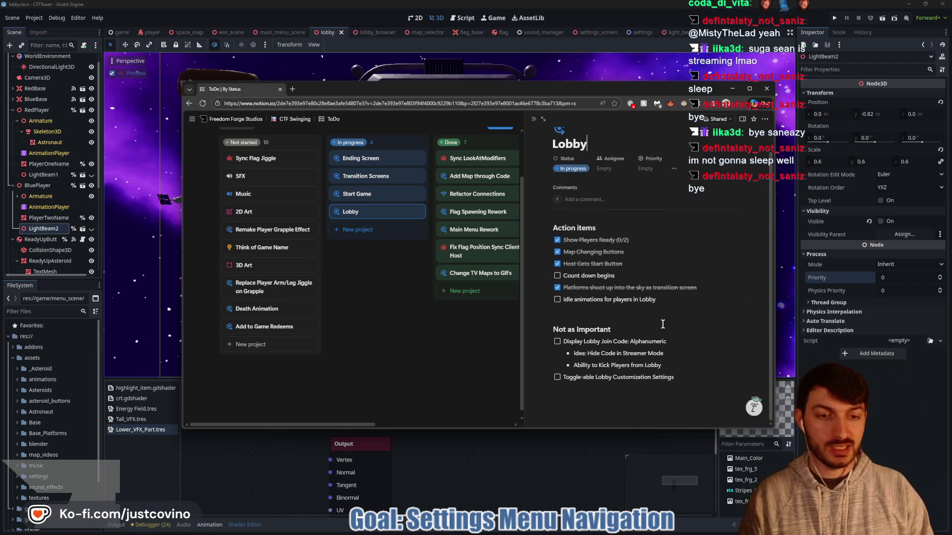
click(598, 310)
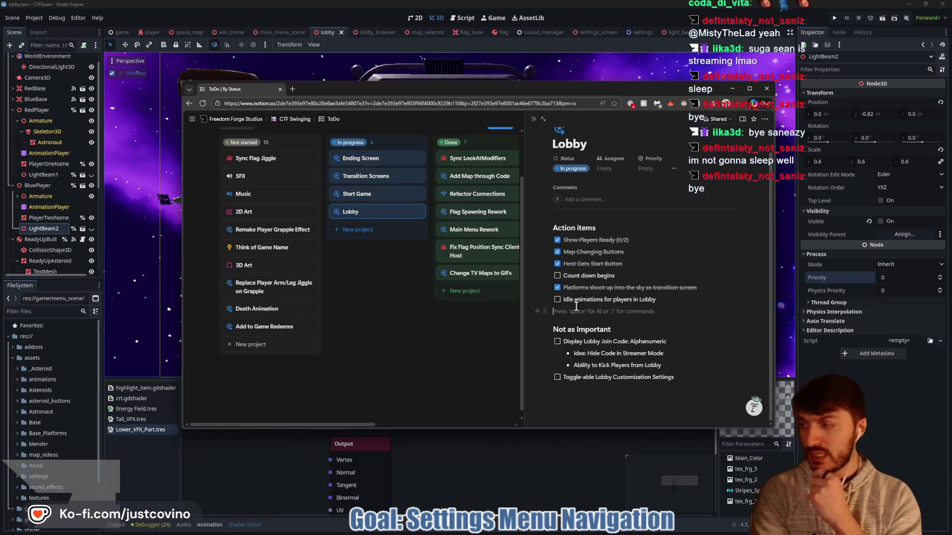
click(490, 473)
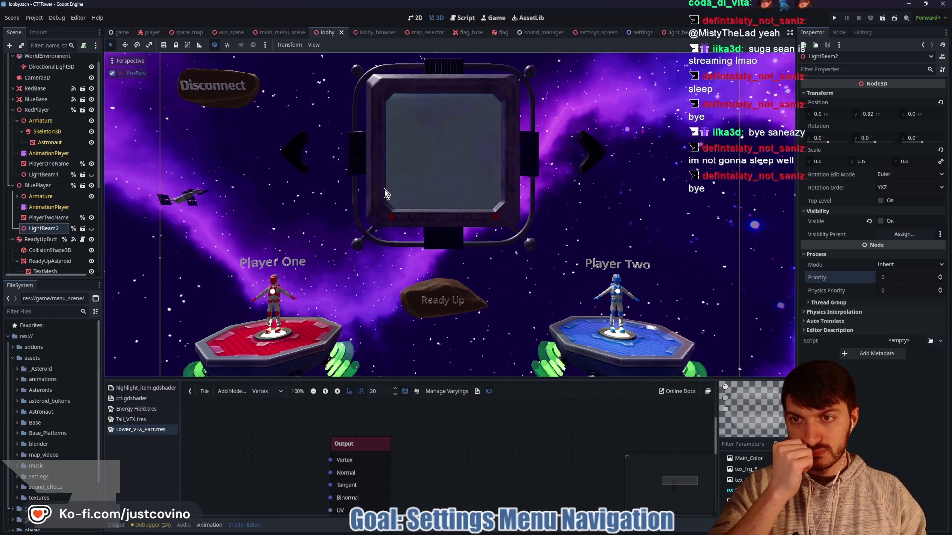
Launch two debug game windows side by side, host in the first and join from the second.
key(F5)
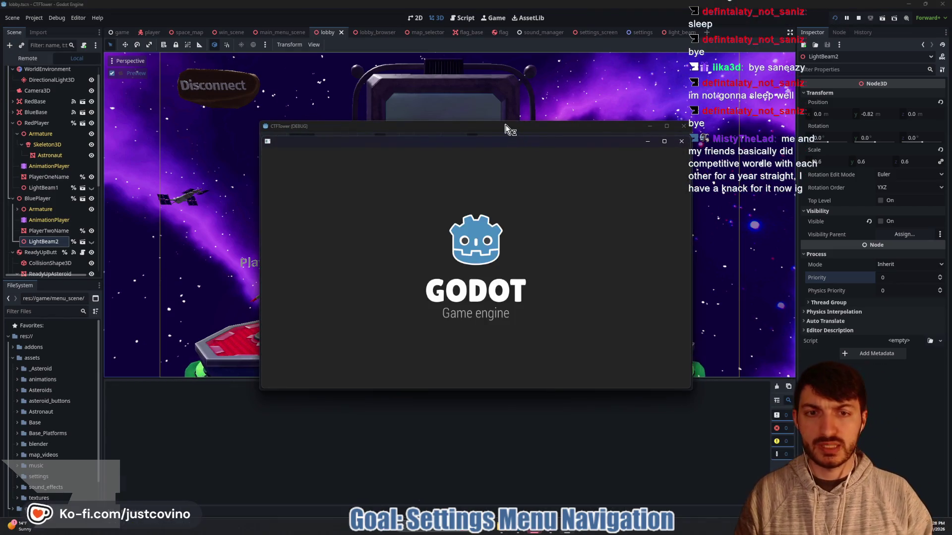
mouse_move(503, 128)
mouse_down()
mouse_move(283, 132)
mouse_move(290, 134)
mouse_up()
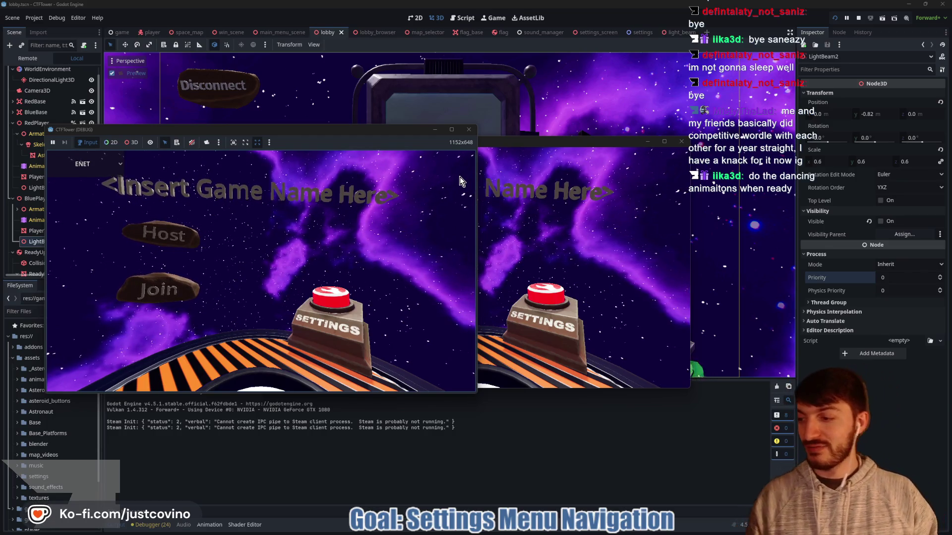
drag(517, 146, 753, 135)
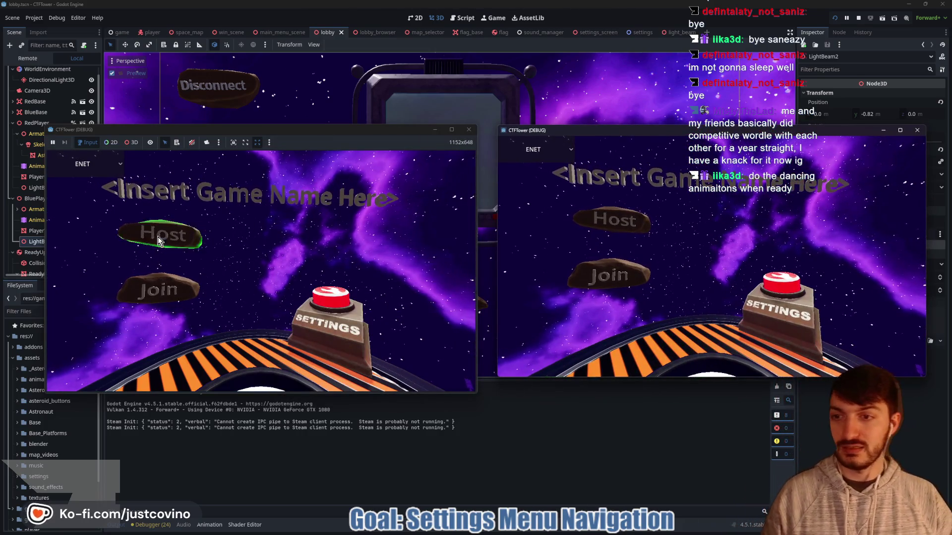
click(173, 243)
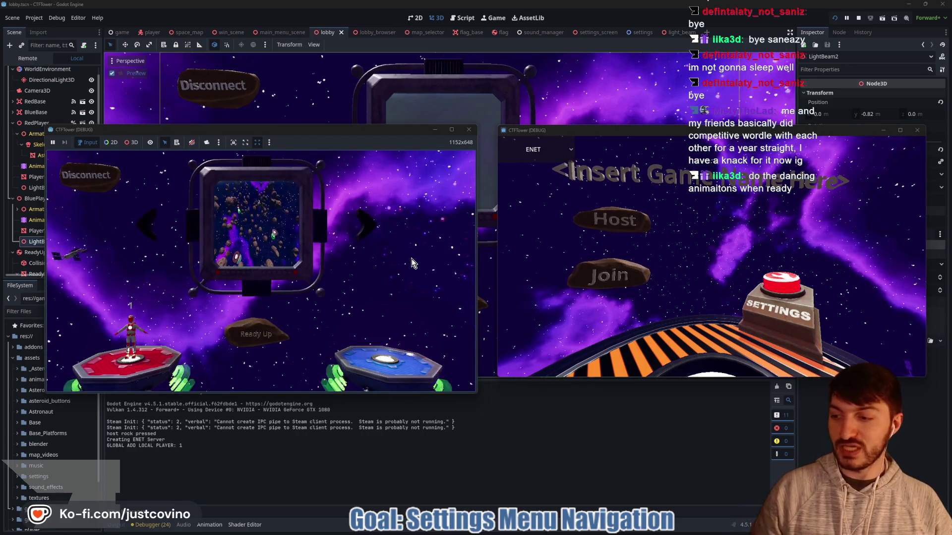
click(630, 275)
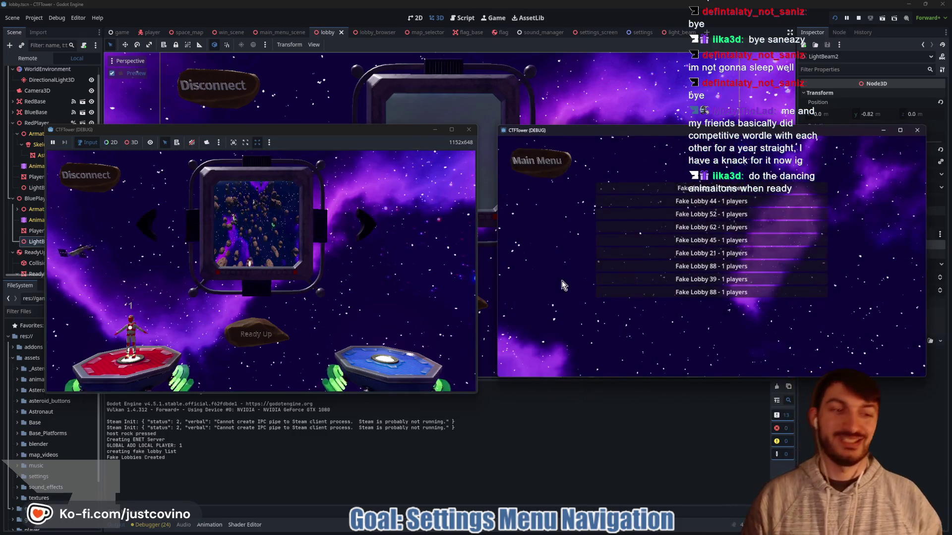
click(641, 191)
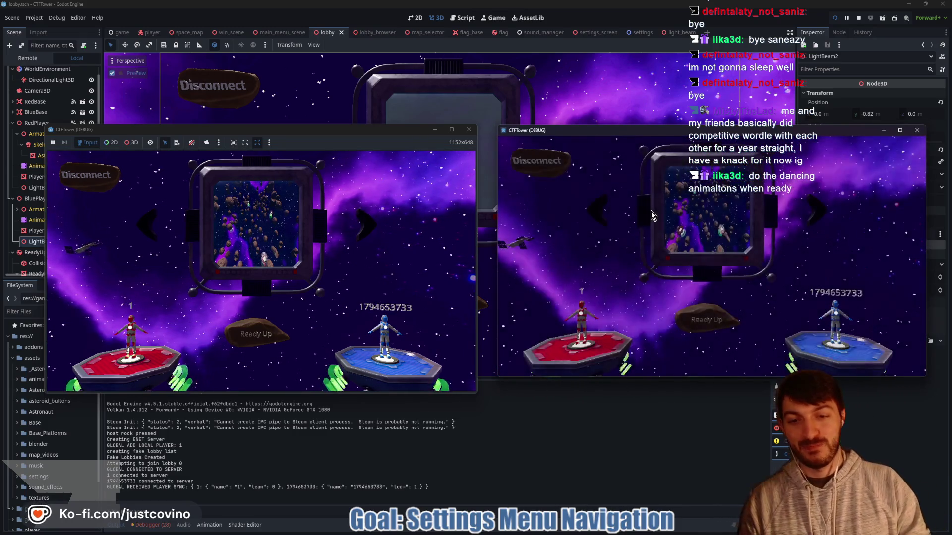
Ready up the blue and red players, then start the match from the first window.
click(703, 307)
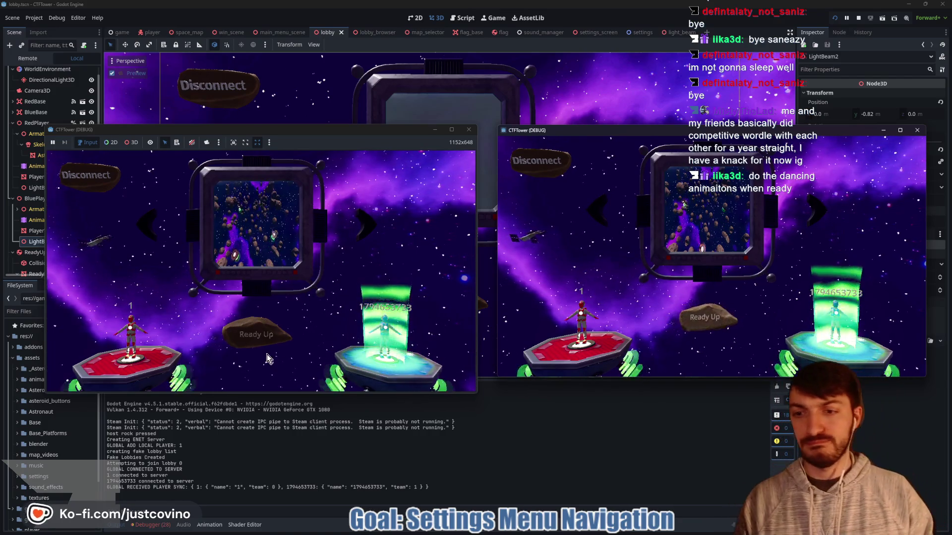
click(255, 336)
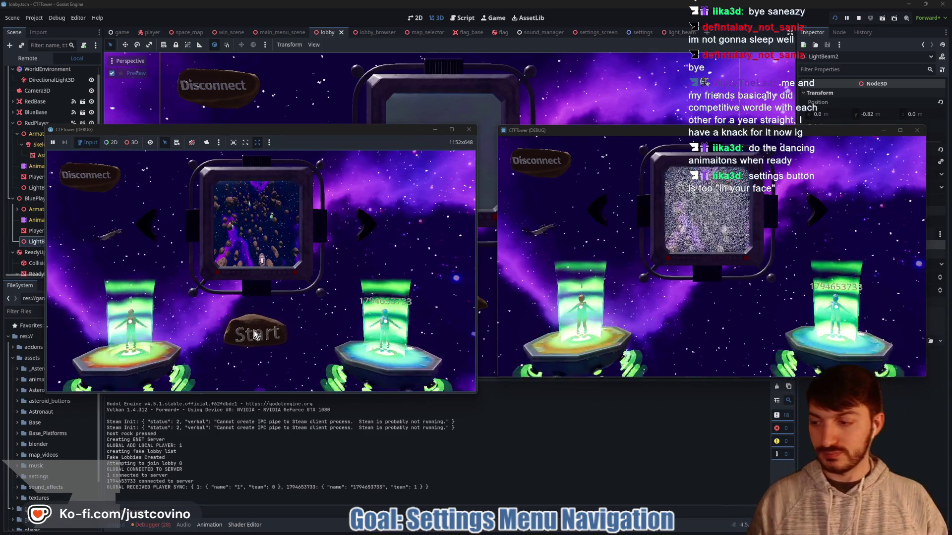
click(258, 337)
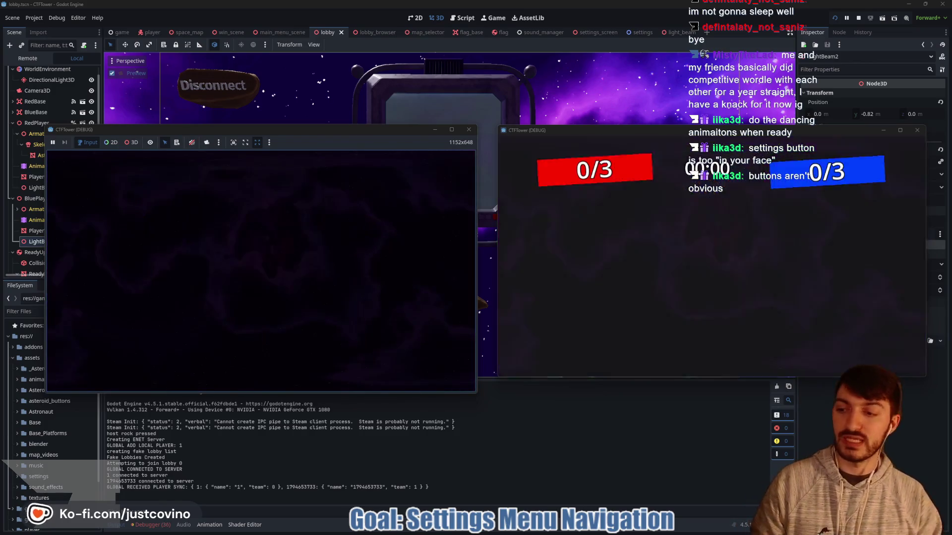
Walk the red player forward and left, annotate around B, then stop and relaunch the game.
key(w)
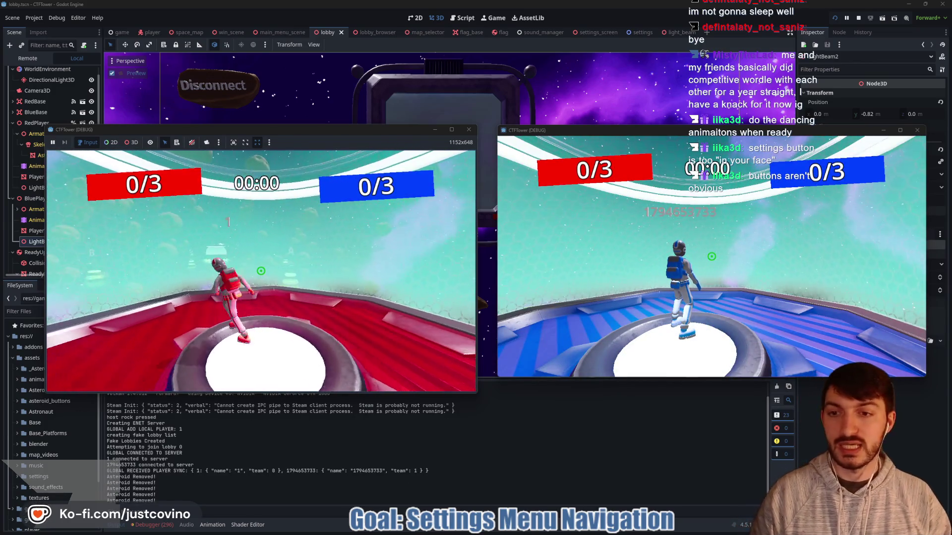
key(a)
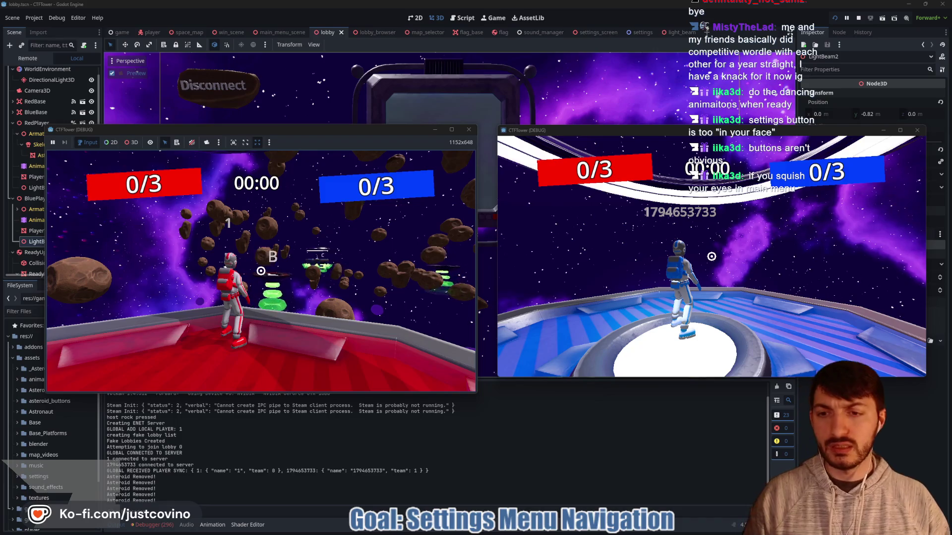
mouse_move(369, 248)
mouse_down()
mouse_move(278, 238)
mouse_move(371, 217)
mouse_move(144, 231)
mouse_move(375, 253)
mouse_move(427, 229)
mouse_up()
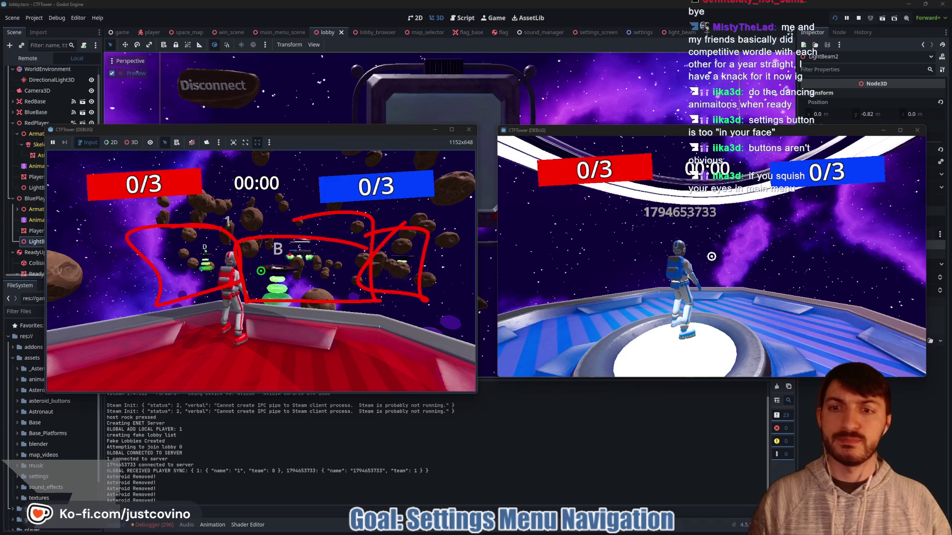
drag(279, 239, 331, 274)
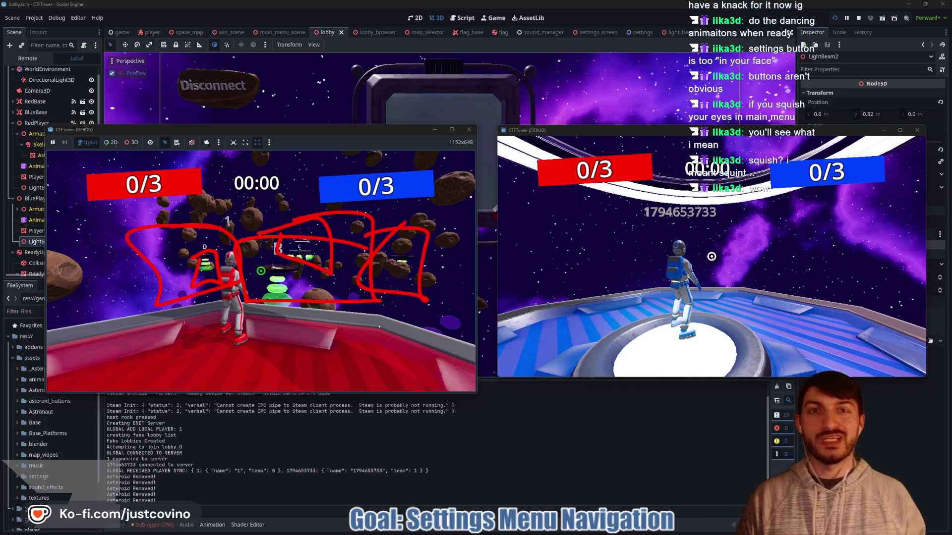
mouse_move(250, 258)
mouse_down()
mouse_move(317, 237)
mouse_move(250, 267)
mouse_move(351, 309)
mouse_up()
drag(264, 283, 255, 286)
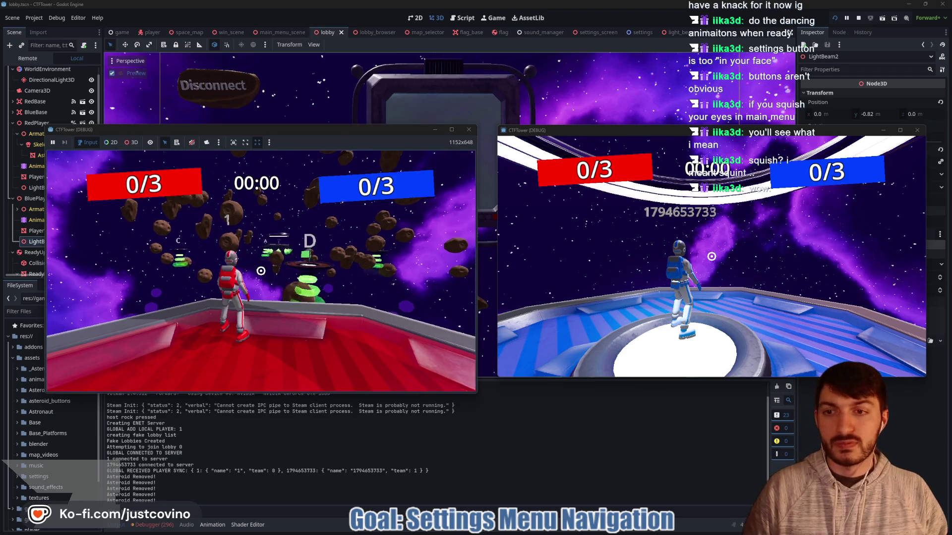
key(F8)
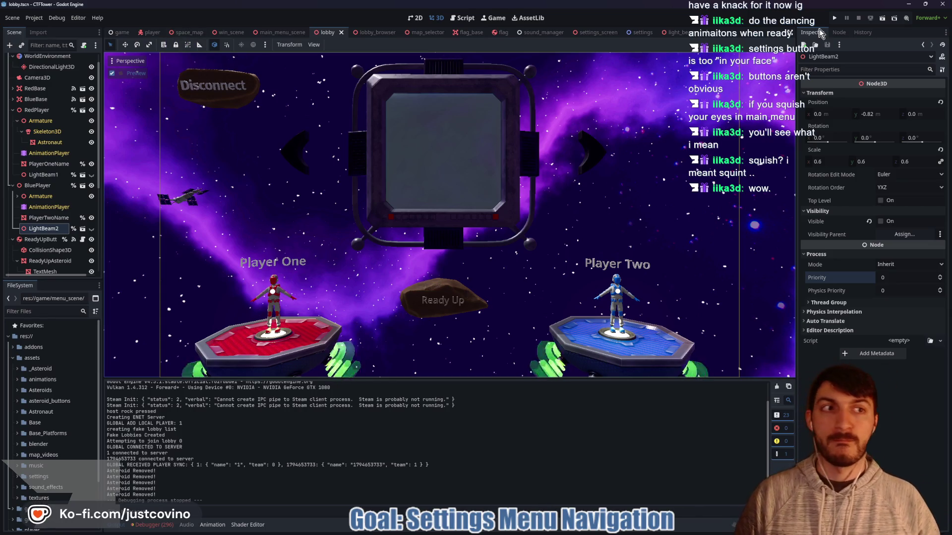
key(F5)
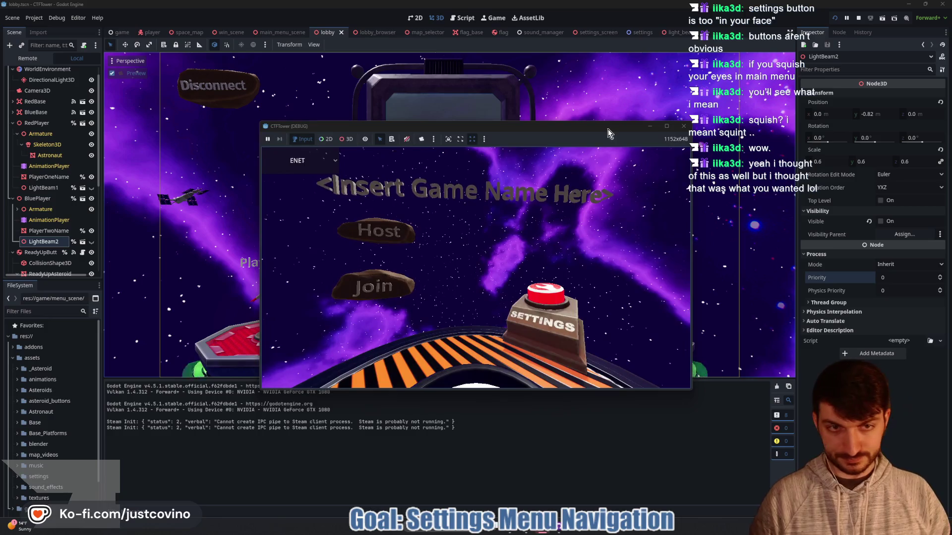
Move and enlarge the debug window to view the main menu, then stop the run.
drag(608, 129, 548, 79)
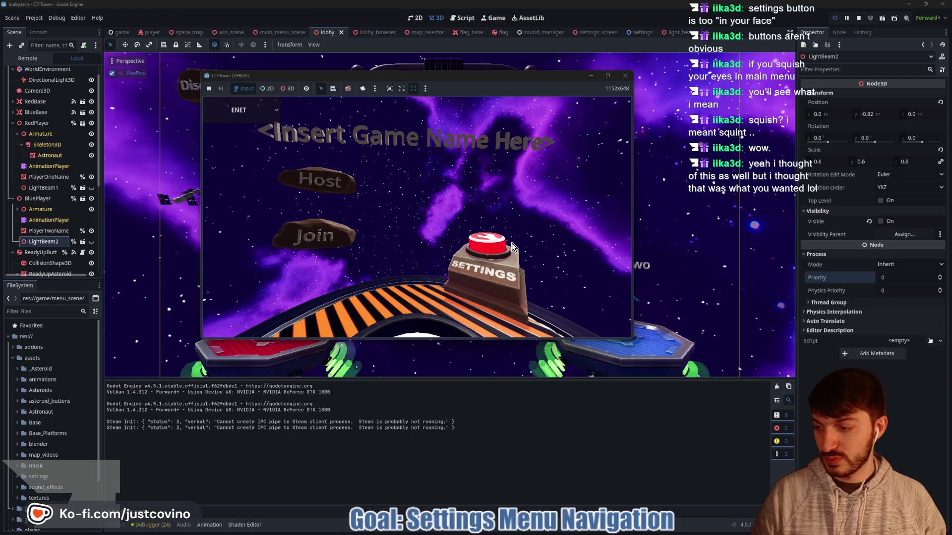
mouse_move(634, 341)
mouse_down()
mouse_move(765, 437)
mouse_move(775, 457)
mouse_up()
mouse_move(484, 80)
mouse_down()
mouse_move(395, 46)
mouse_move(399, 58)
mouse_up()
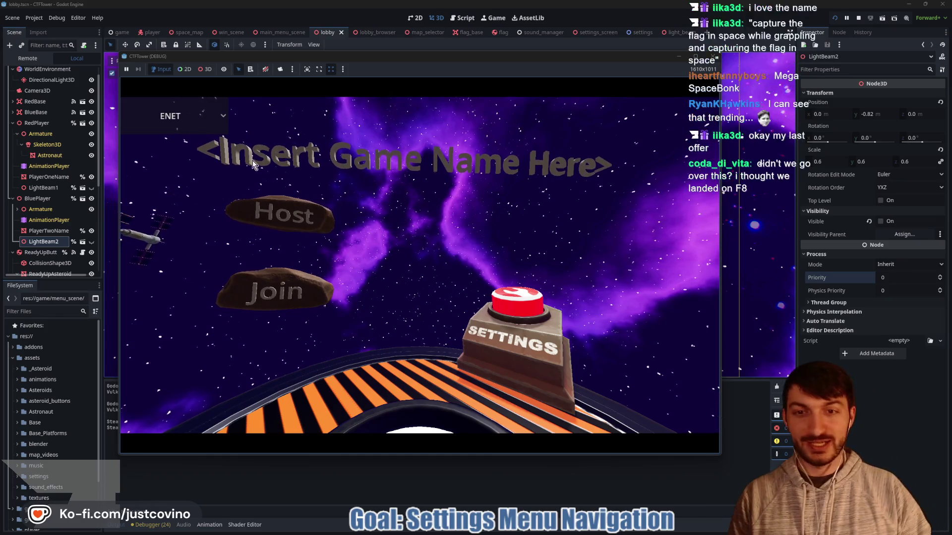
key(F5)
key(F8)
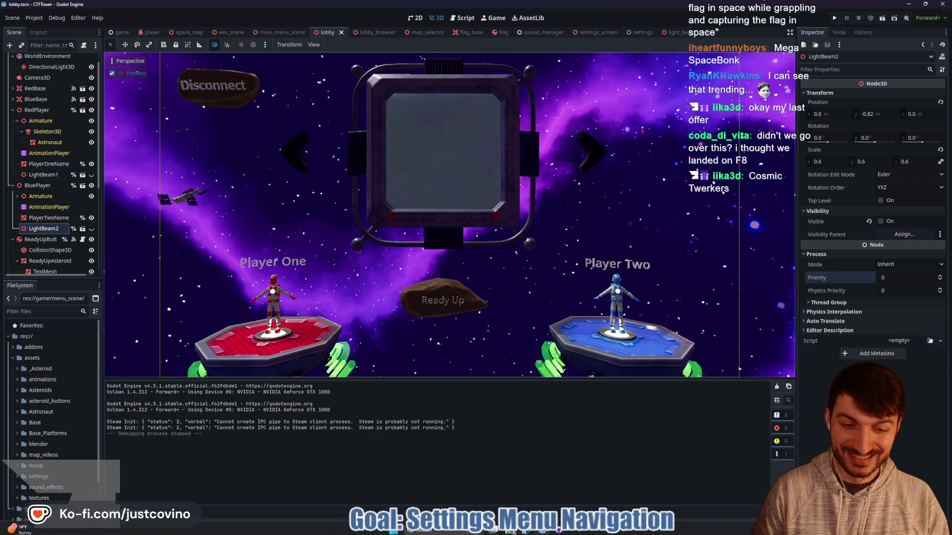
click(528, 513)
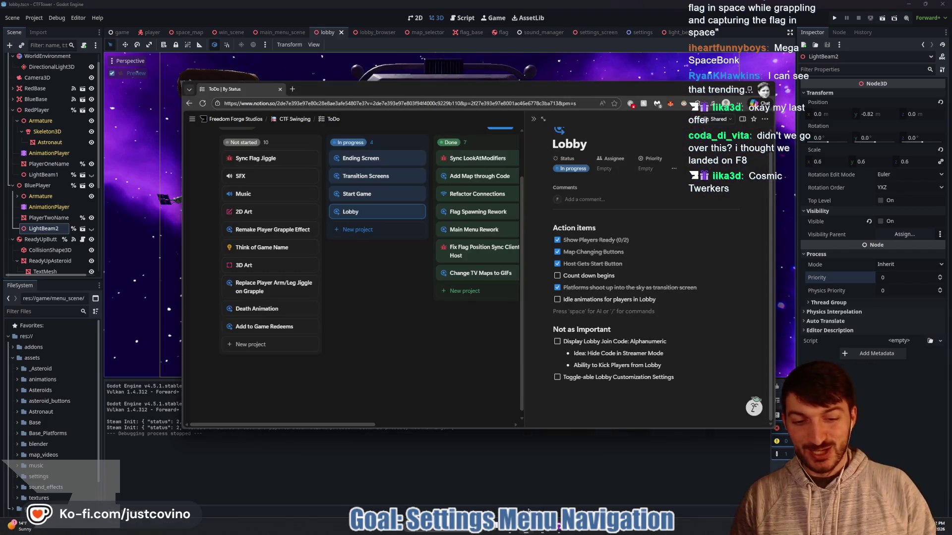
click(262, 248)
scroll(603, 331, down, 2)
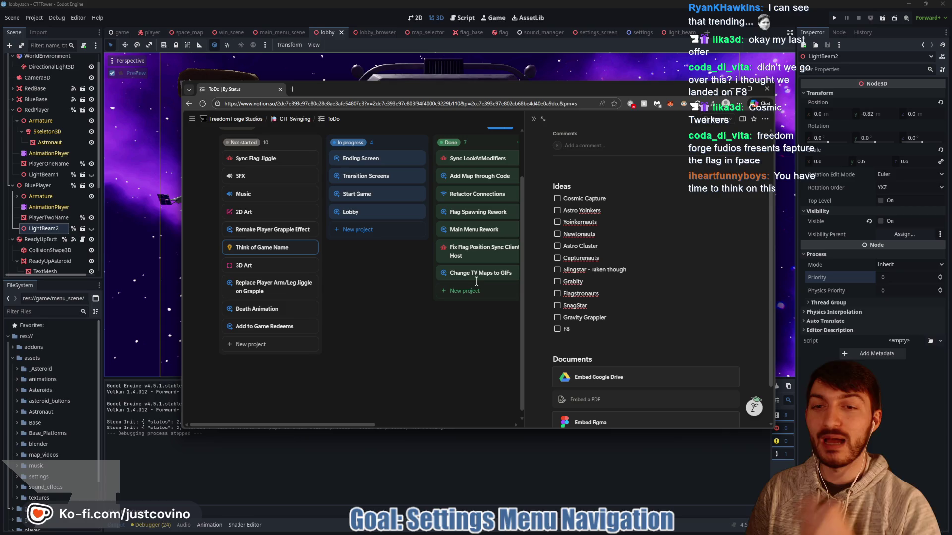
click(394, 311)
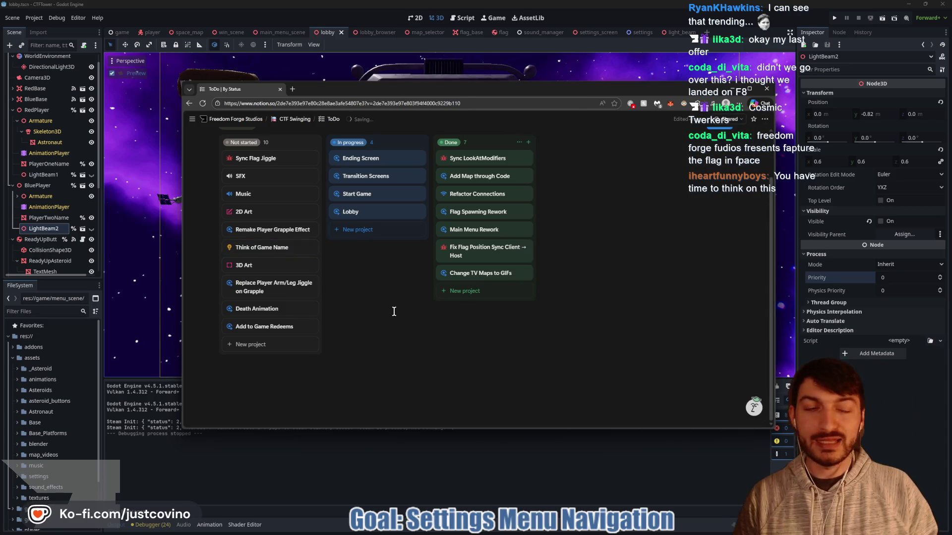
key(alt+Tab)
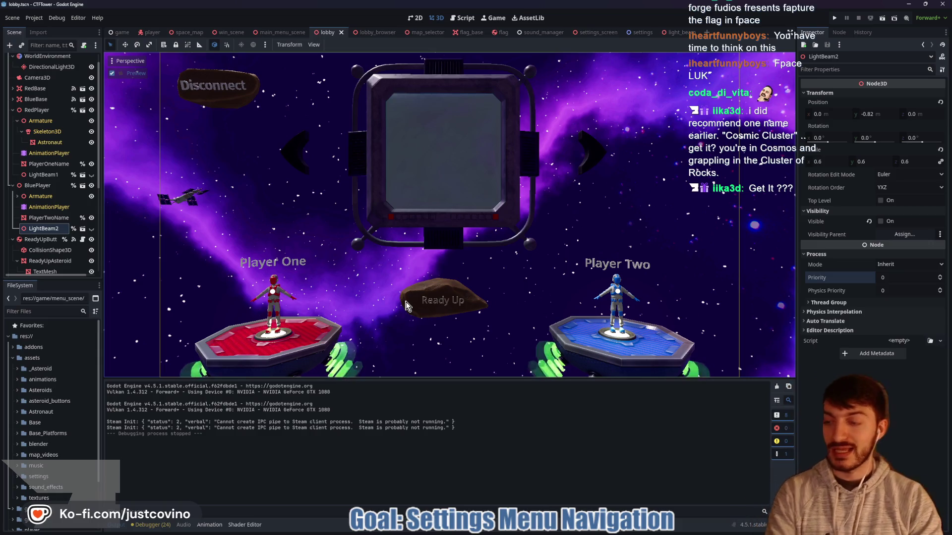
click(526, 532)
click(258, 247)
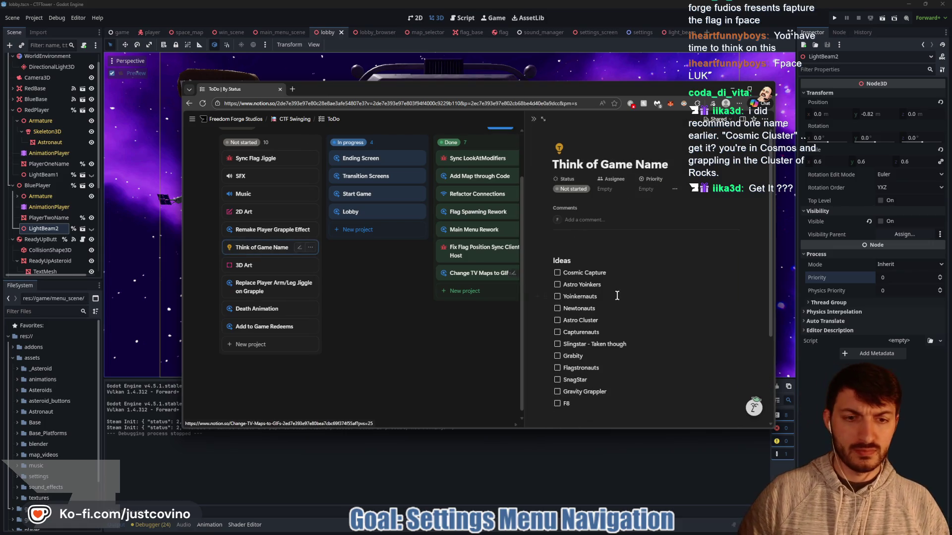
scroll(618, 296, down, 1)
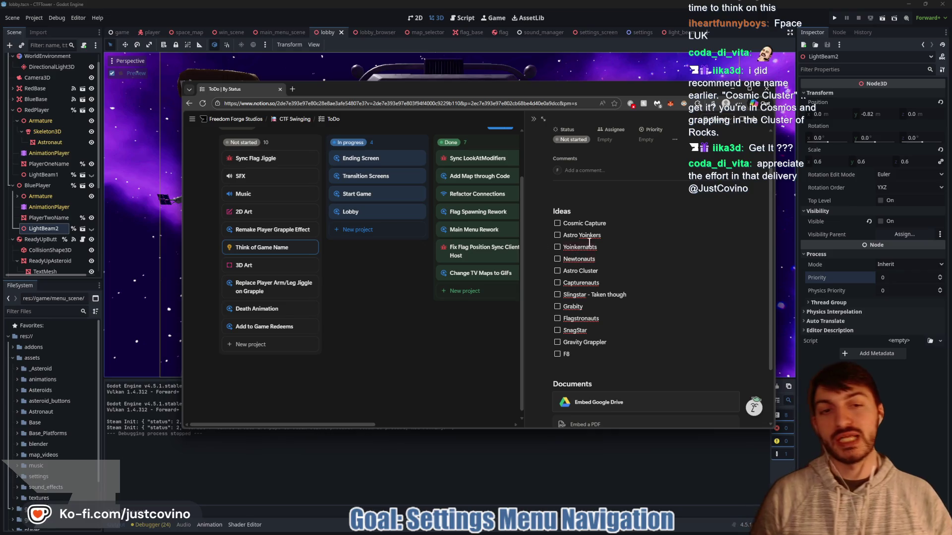
click(605, 236)
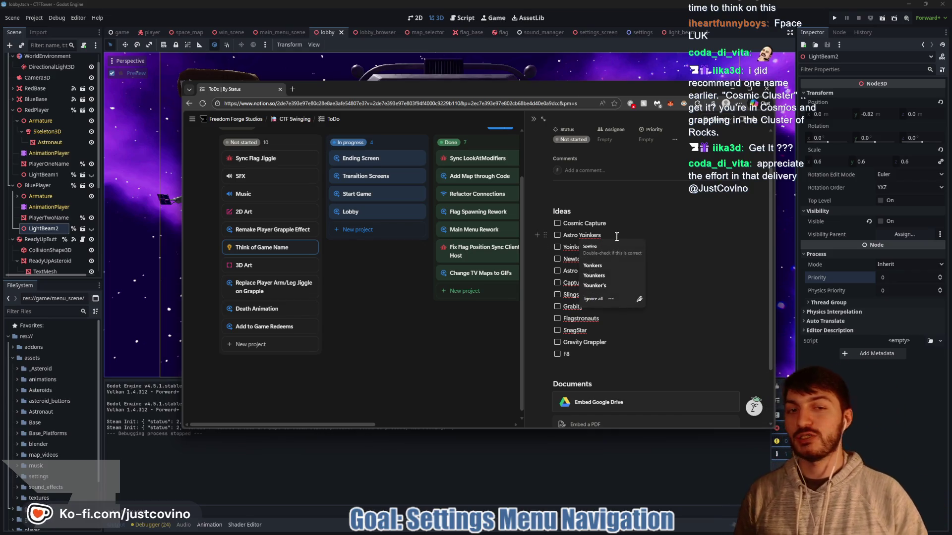
click(359, 480)
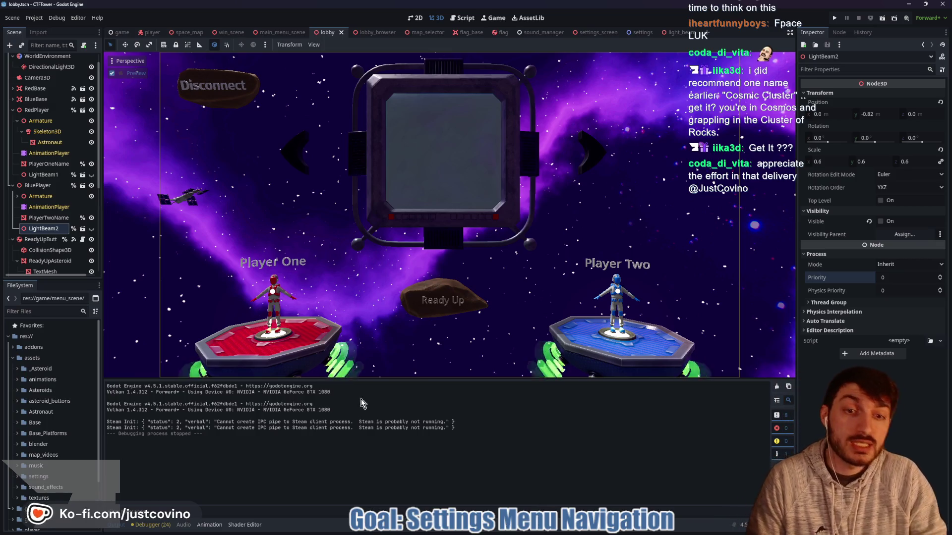
click(117, 526)
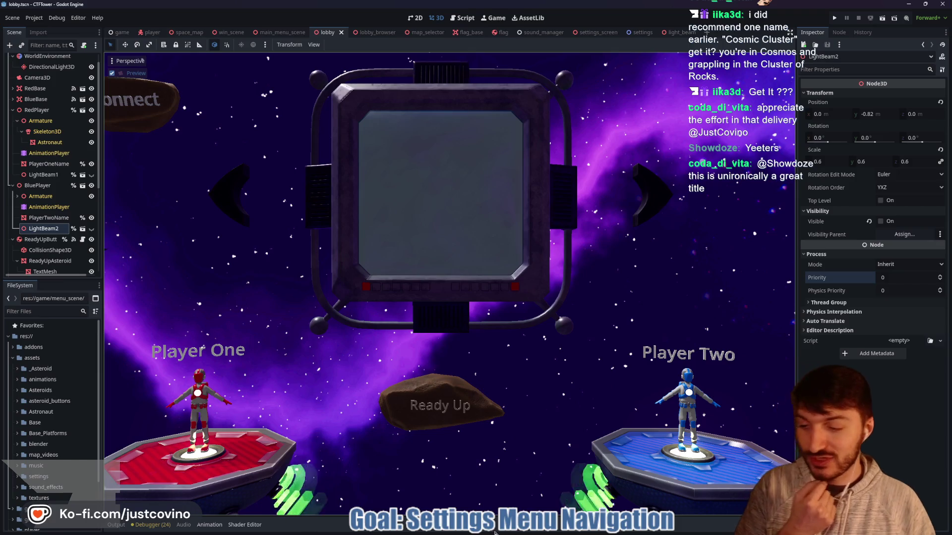
Open the Windows Start menu search, type 'st', then dismiss it to return to Godot.
key(super)
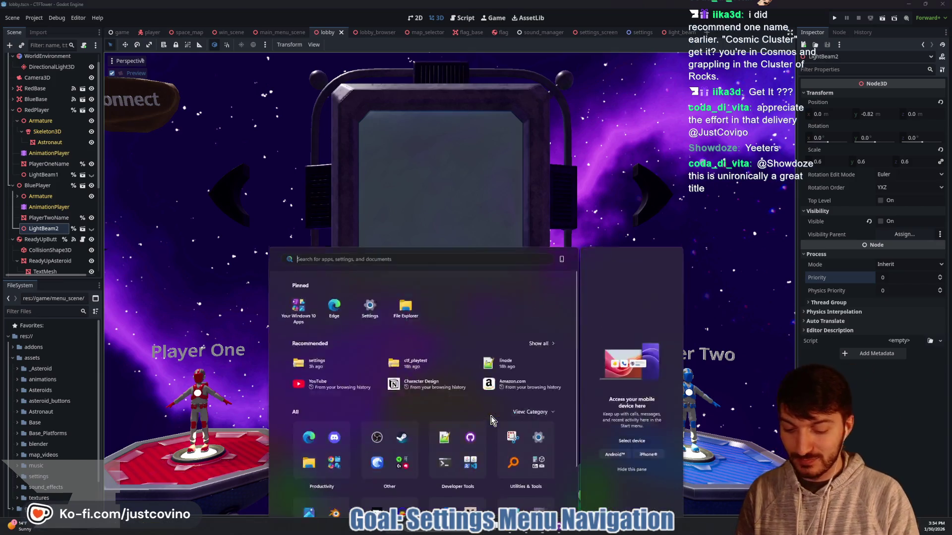
text(st)
key(Escape)
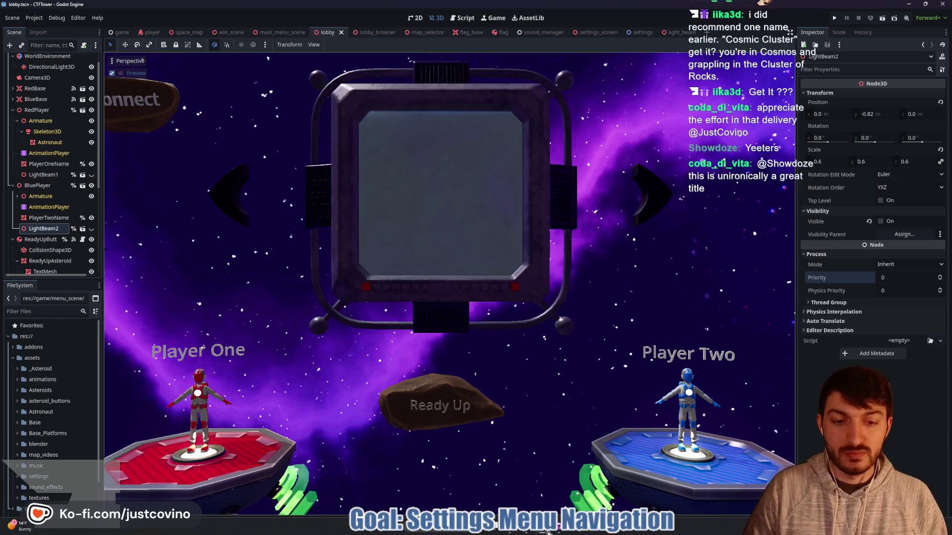
Bring Notion forward, closing and minimizing the Steam sign-in window that popped up.
mouse_move(513, 528)
click(505, 484)
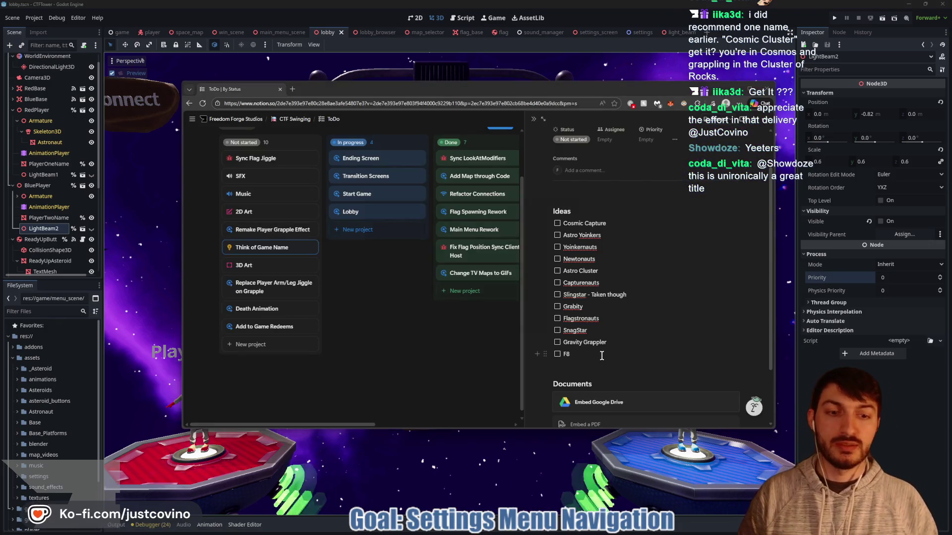
click(420, 284)
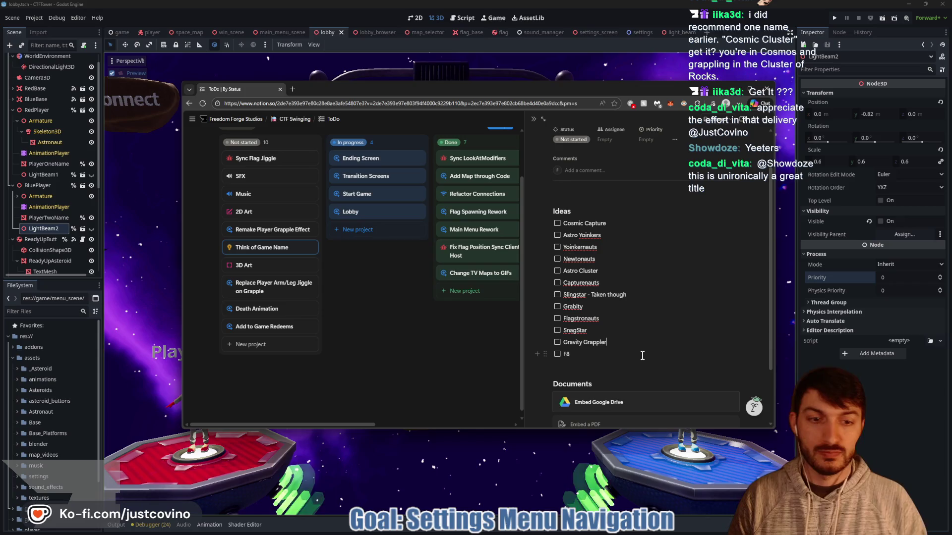
key(Return)
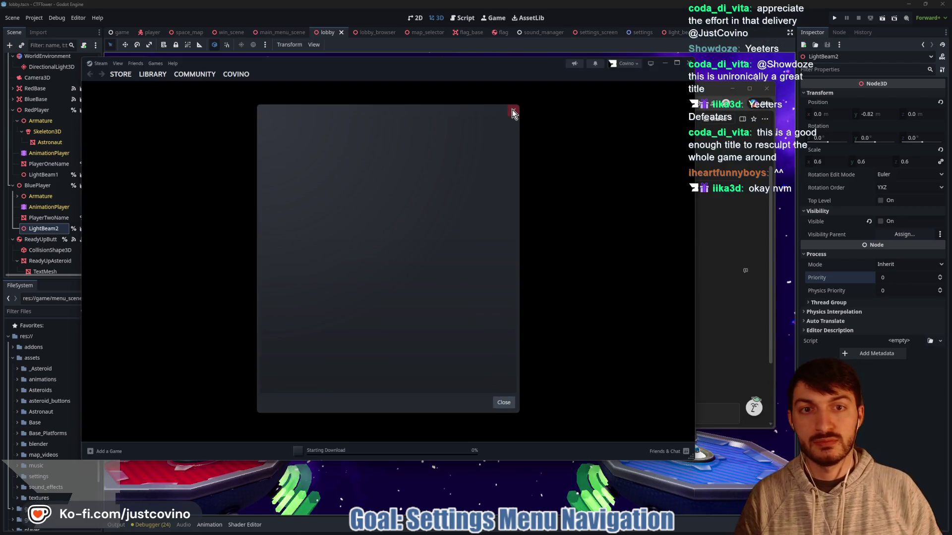
click(515, 112)
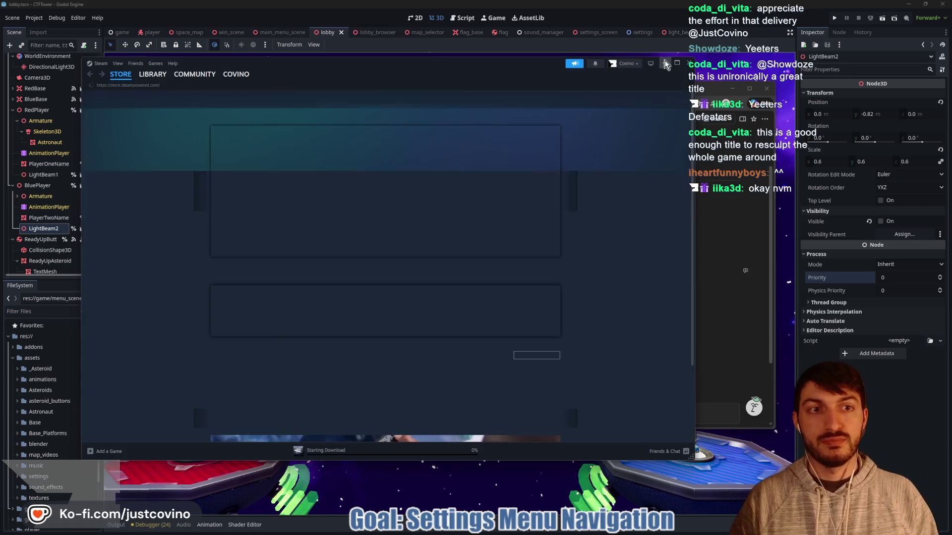
click(666, 65)
Add 'Yeeters' as a game name idea and close the Think of Game Name page.
text(Yeeters)
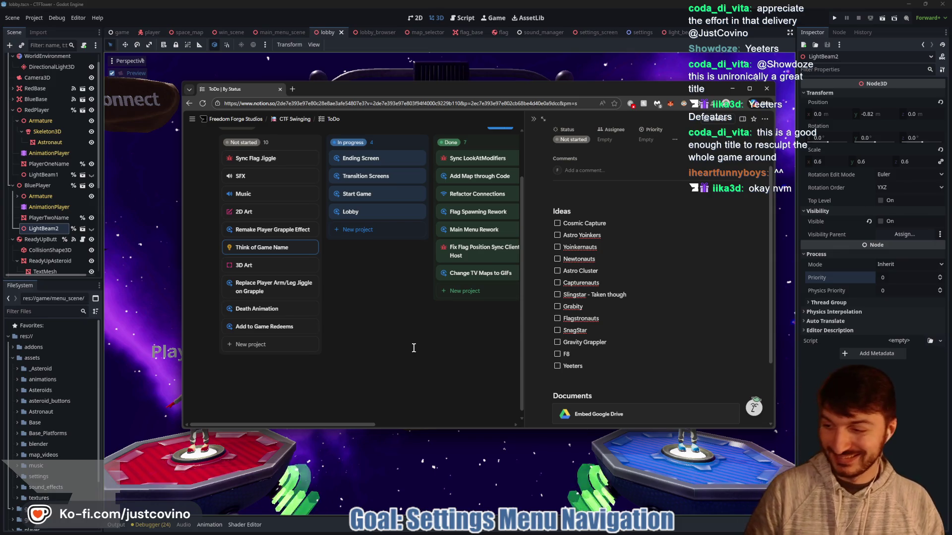
click(412, 346)
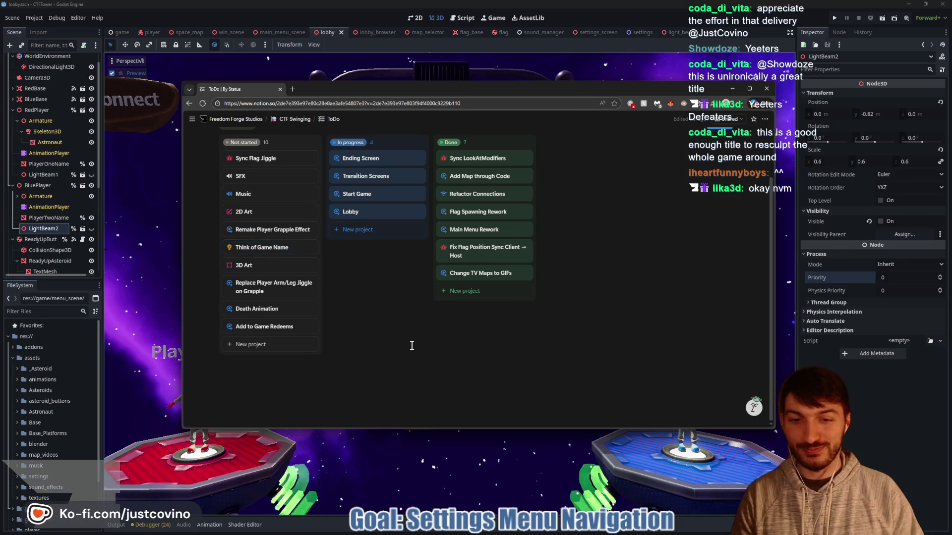
key(alt+Tab)
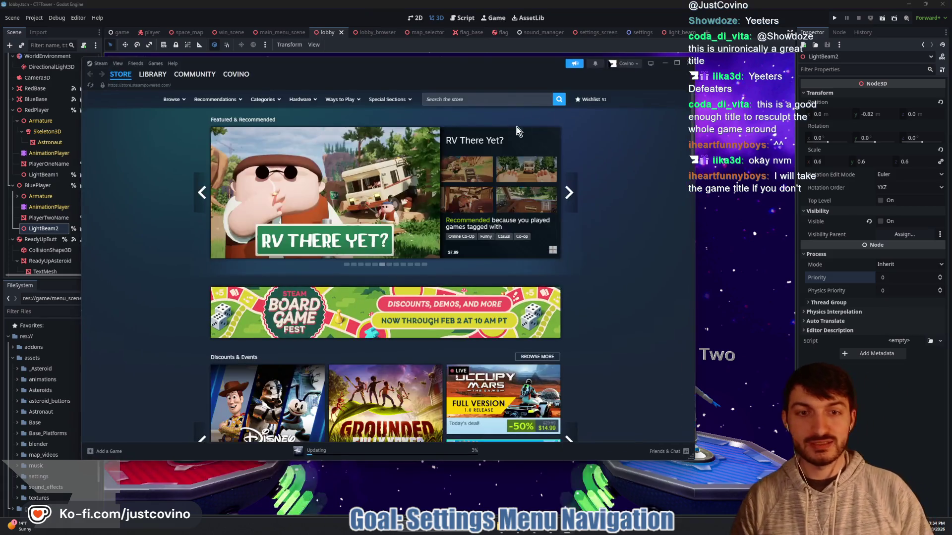
Search the Steam store for 'yeeters', then for 'defeaters'.
click(477, 98)
text(yeeter)
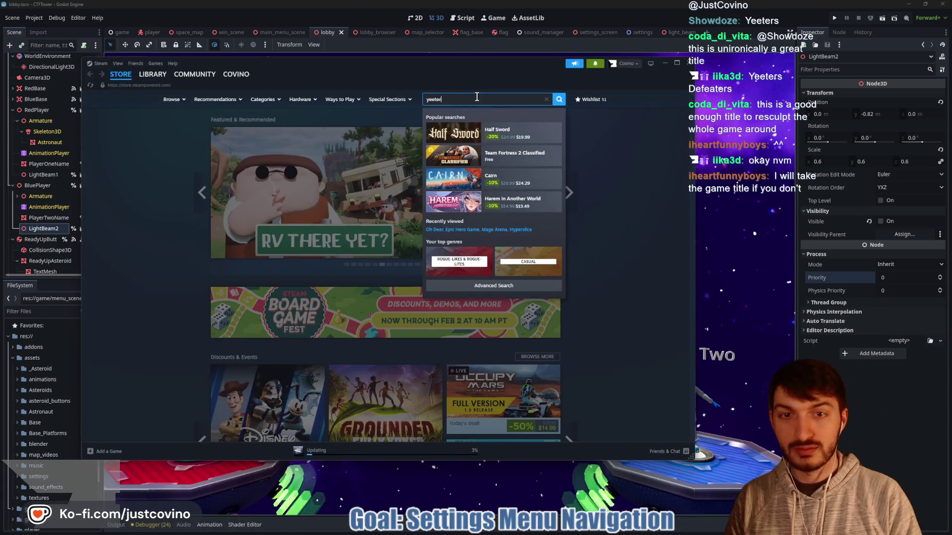
text(s)
key(Return)
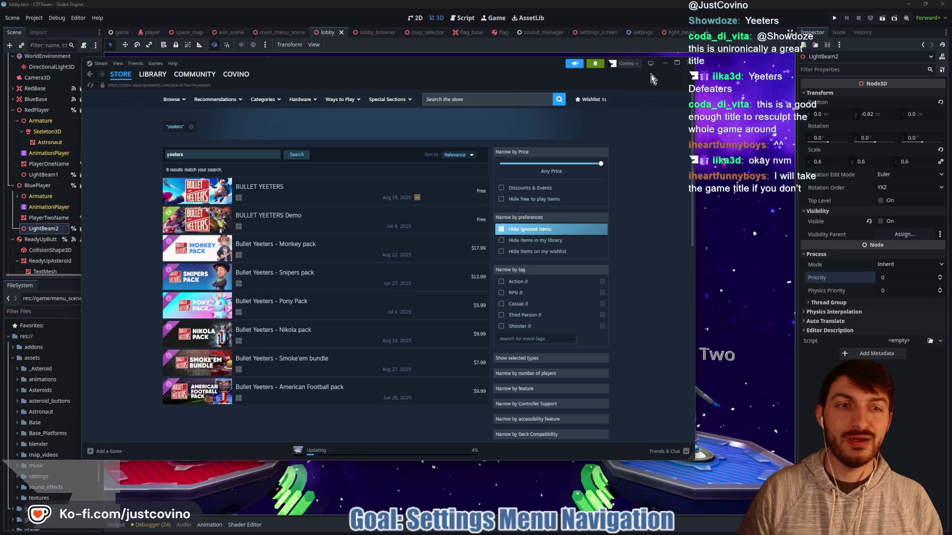
text(defeaters)
key(Return)
Minimize the Steam store window, briefly bring it back, then put it away again.
click(566, 16)
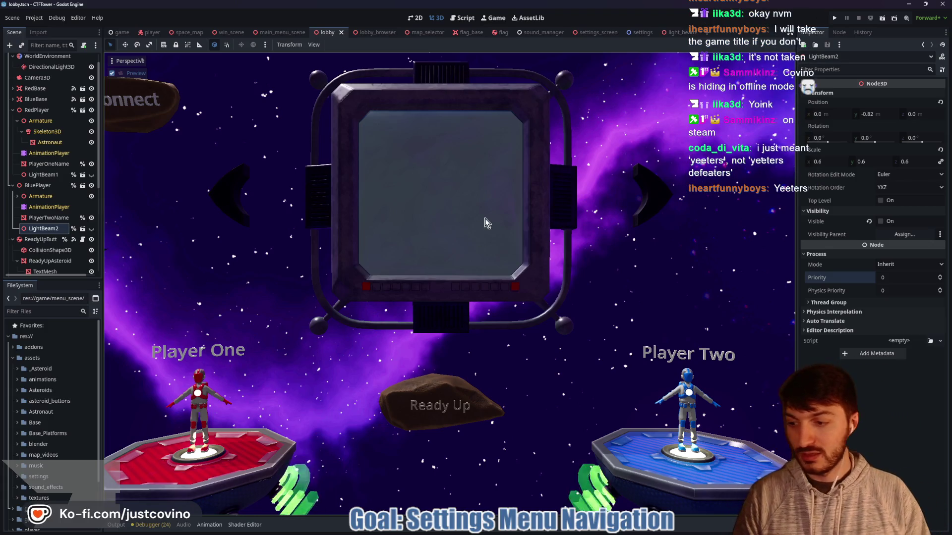
click(569, 531)
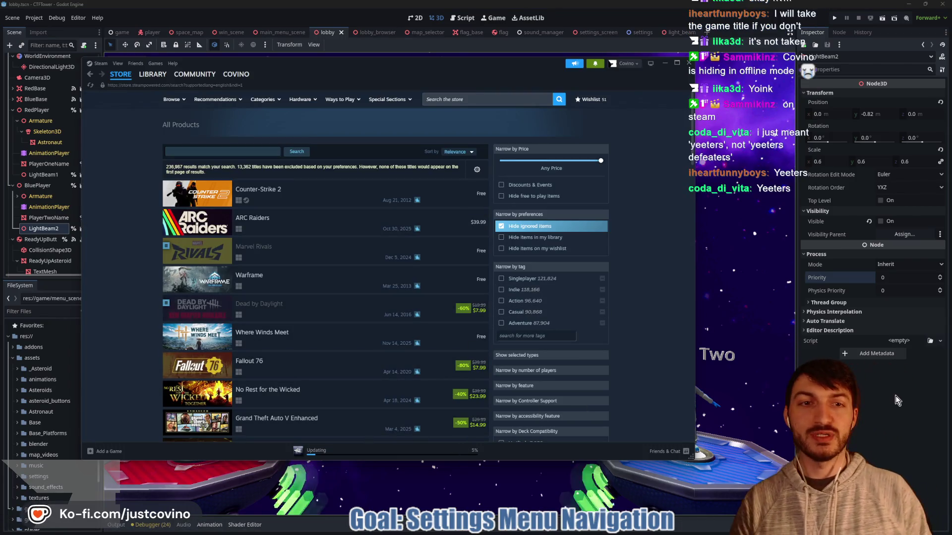
click(704, 294)
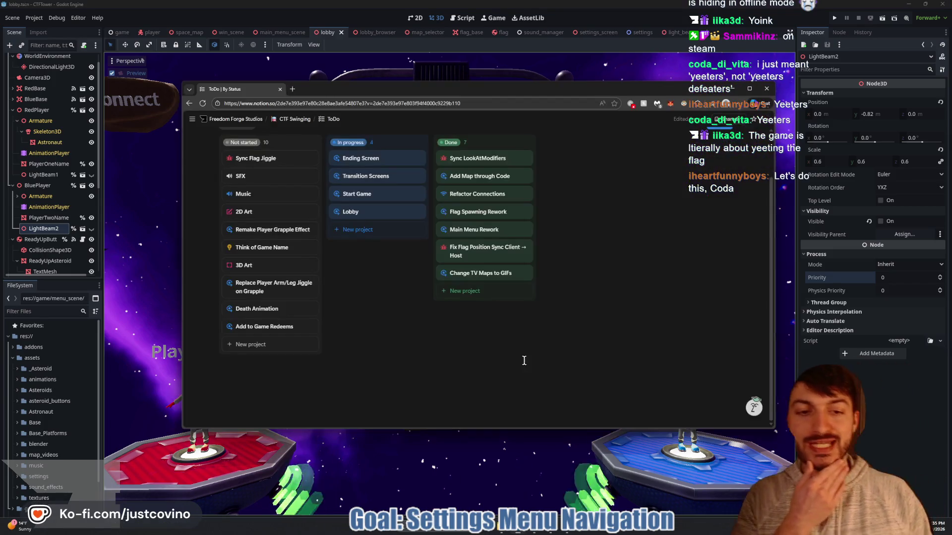
In Notion, close the Think of Game Name peek and open the Lobby, then Ending Screen, task.
click(477, 534)
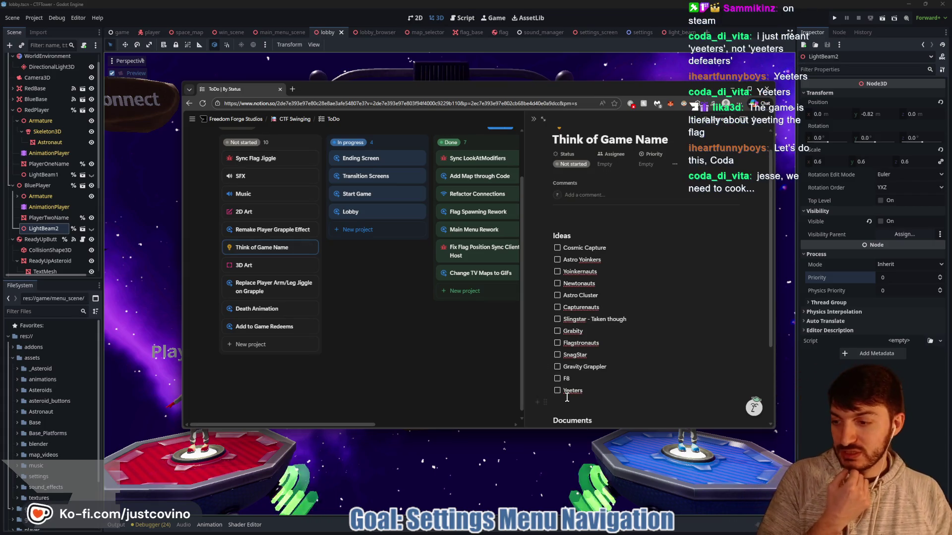
click(411, 349)
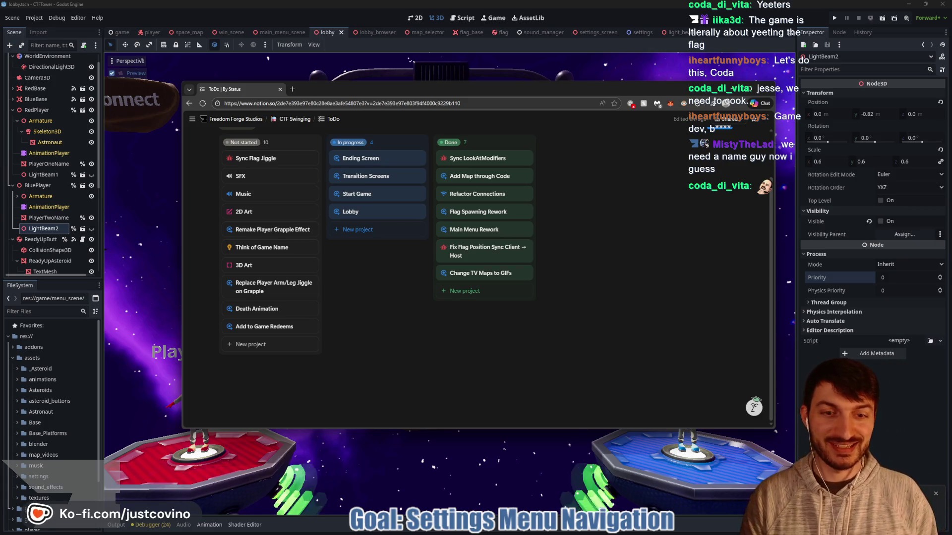
click(365, 212)
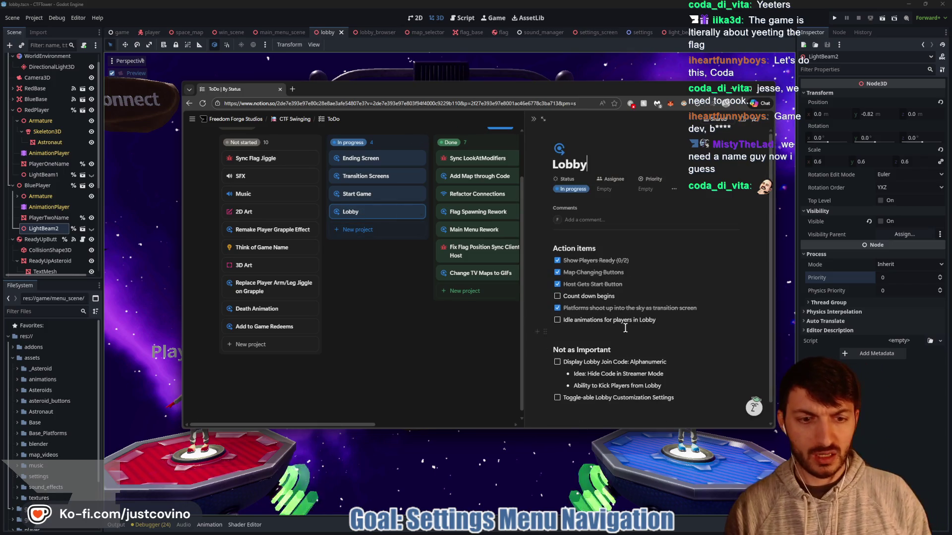
scroll(600, 327, down, 1)
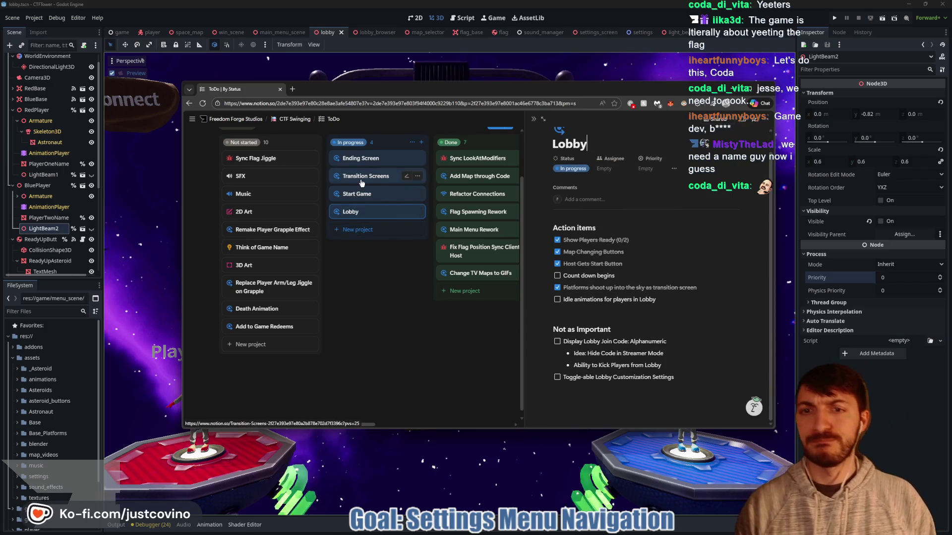
click(361, 160)
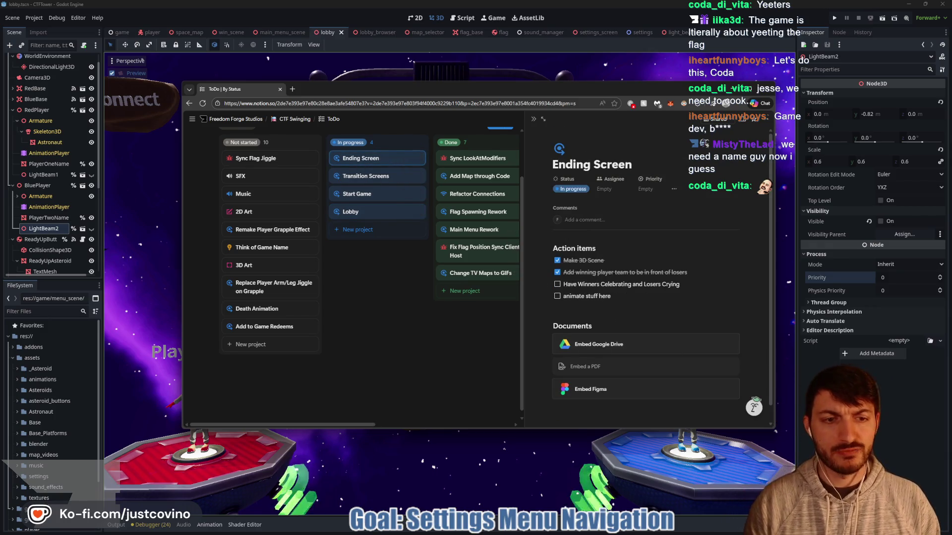
key(alt+Tab)
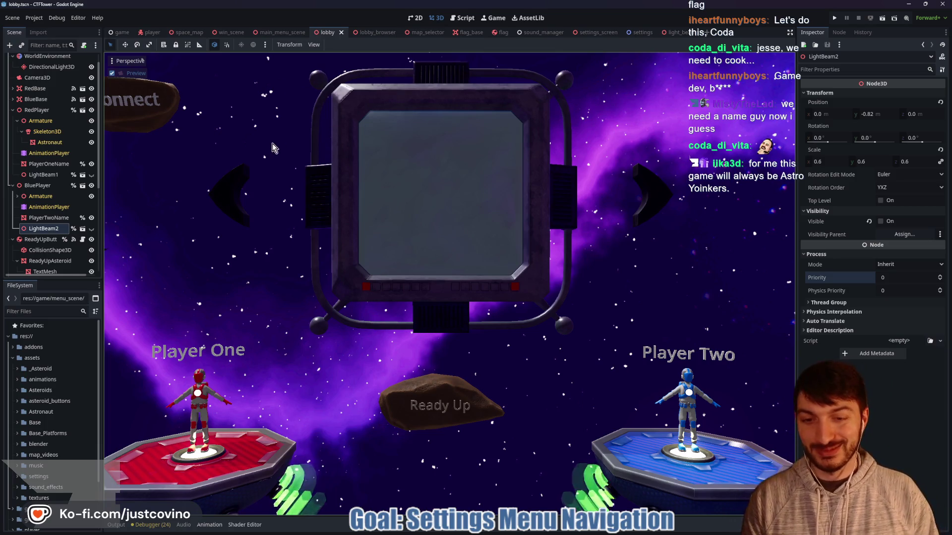
Turn off the lobby camera Preview and launch the game.
click(112, 73)
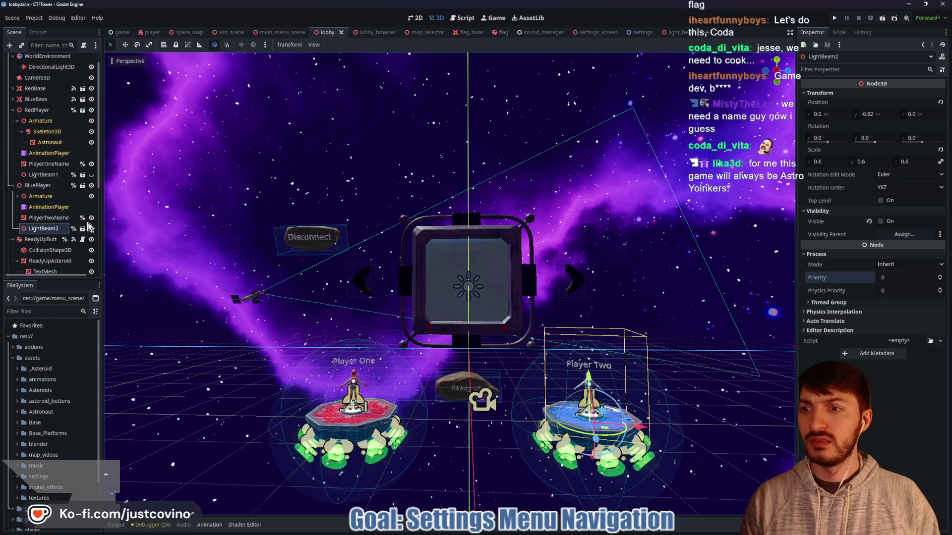
click(834, 18)
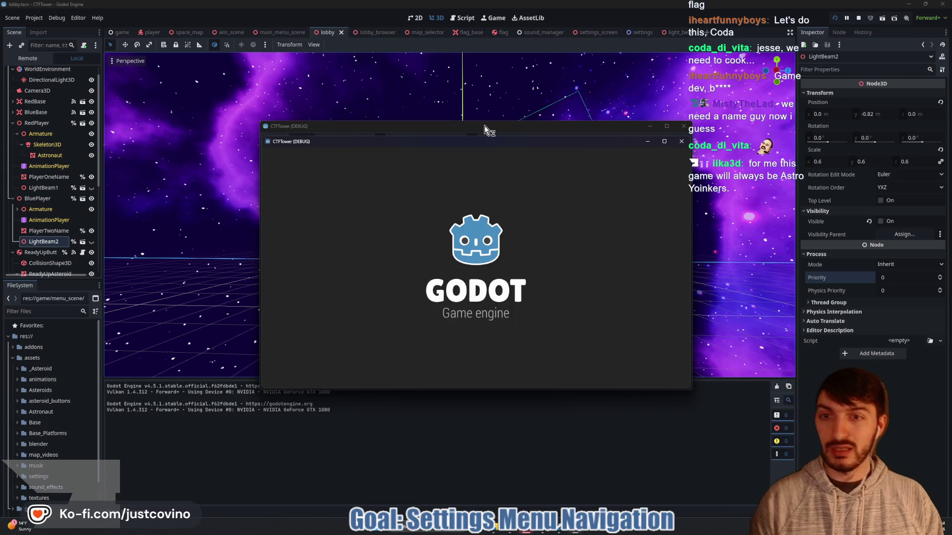
Host a lobby in the left game window and join it from the right window.
drag(465, 128, 218, 126)
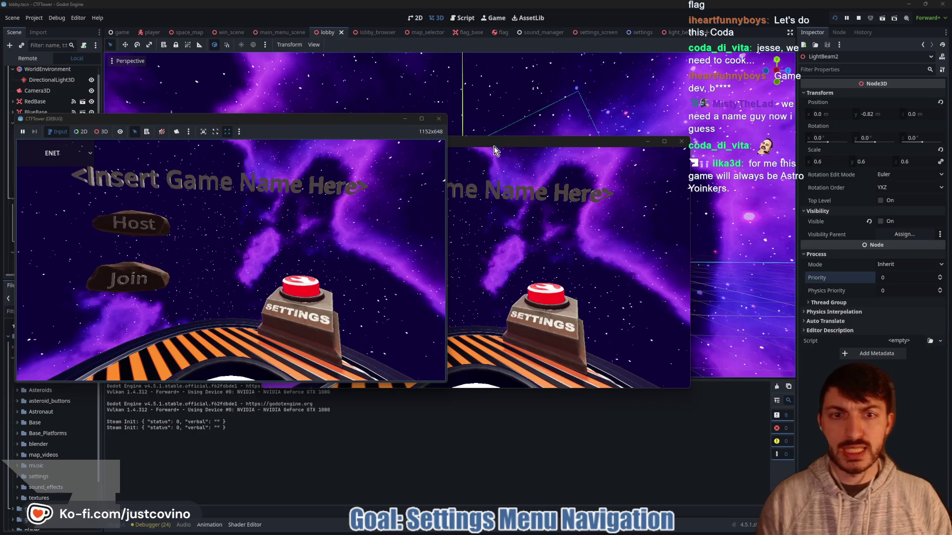
click(128, 225)
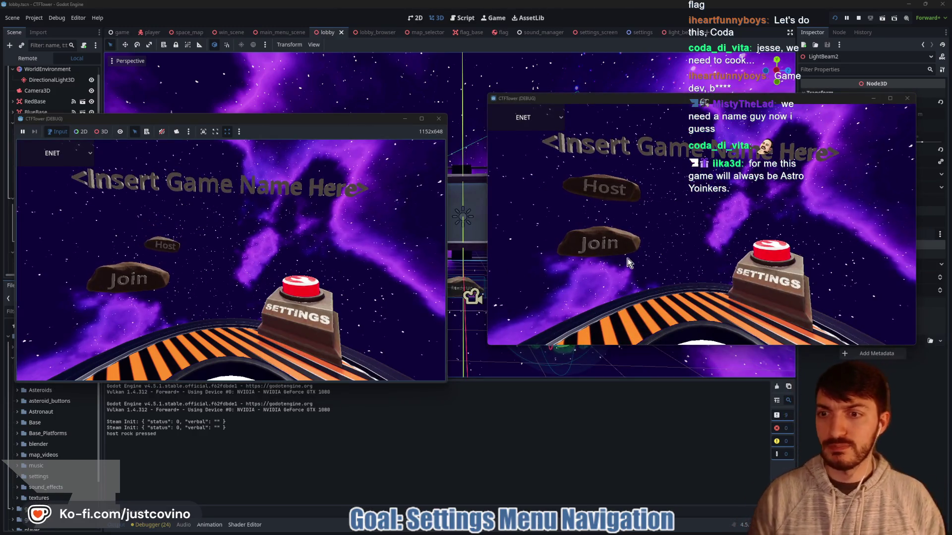
click(598, 245)
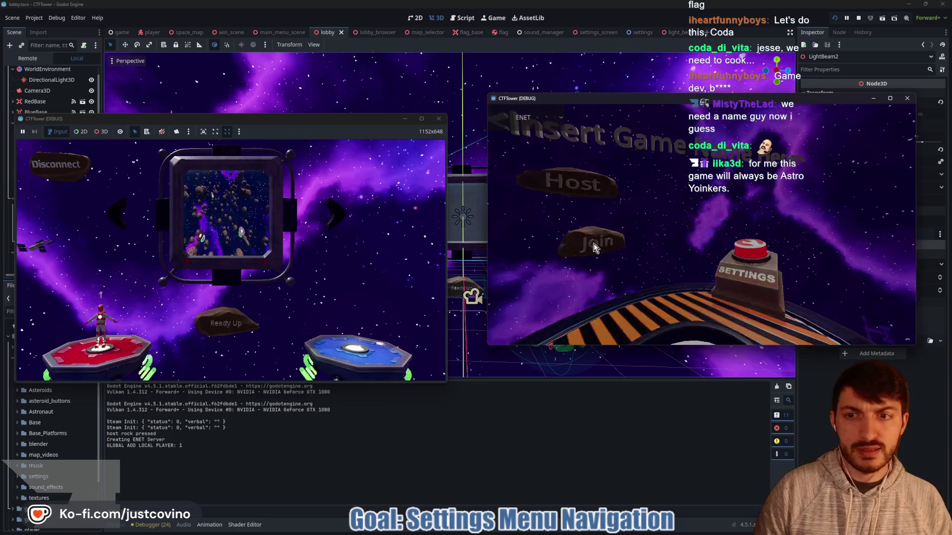
click(650, 156)
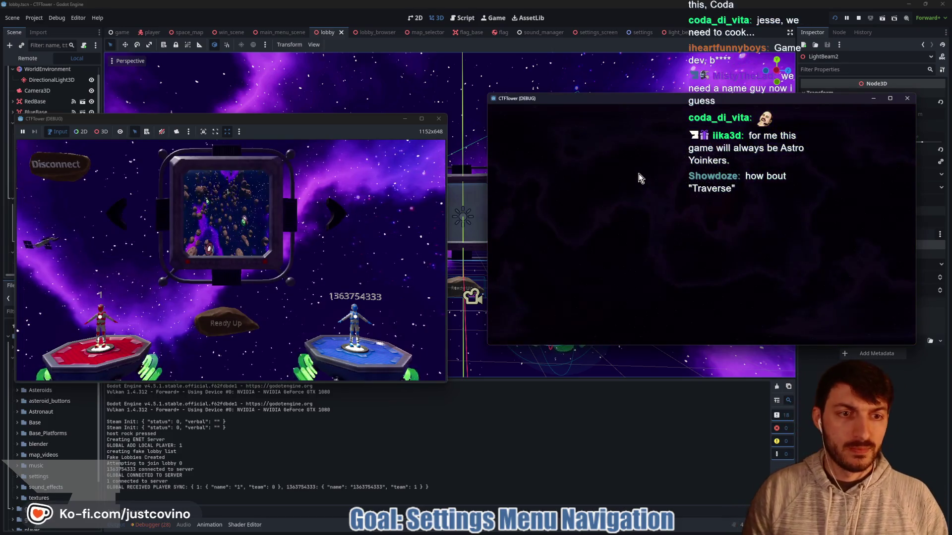
Cycle the map preview back and forth with the arrows, then stop both games.
click(344, 211)
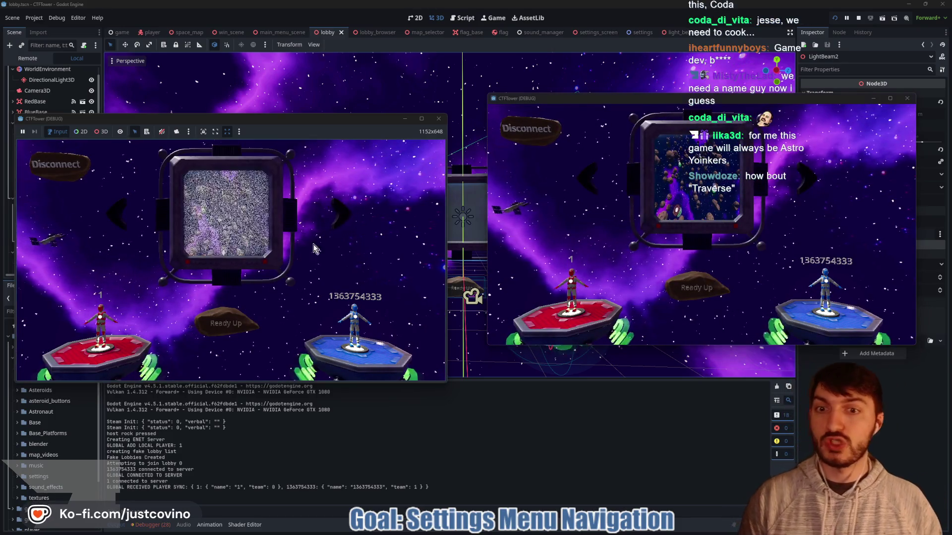
click(120, 218)
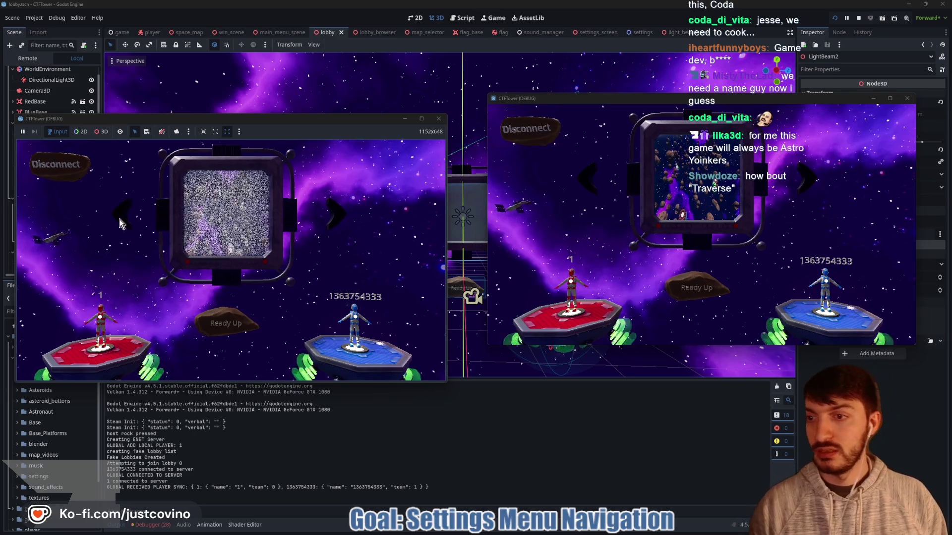
click(337, 218)
click(335, 213)
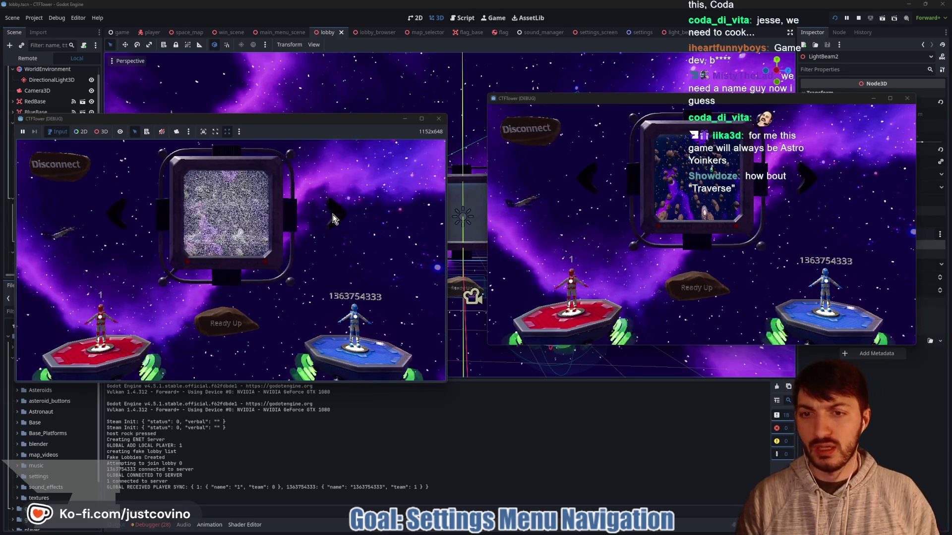
click(118, 213)
click(331, 214)
click(119, 217)
click(340, 216)
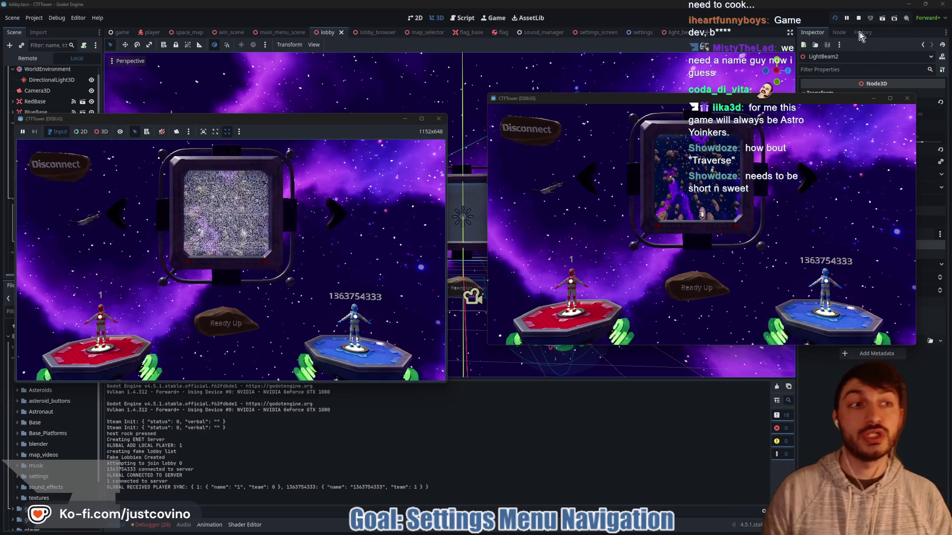
key(F8)
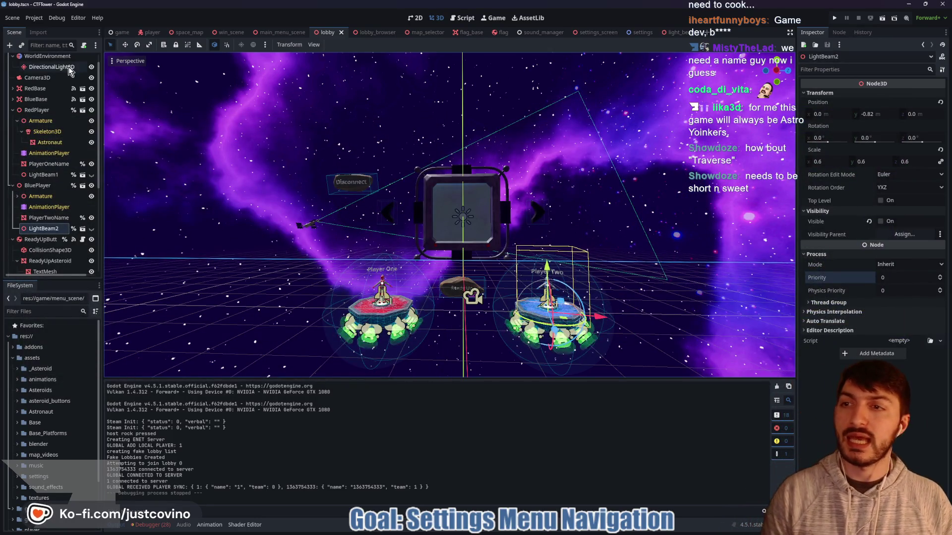
scroll(59, 99, up, 1)
click(83, 61)
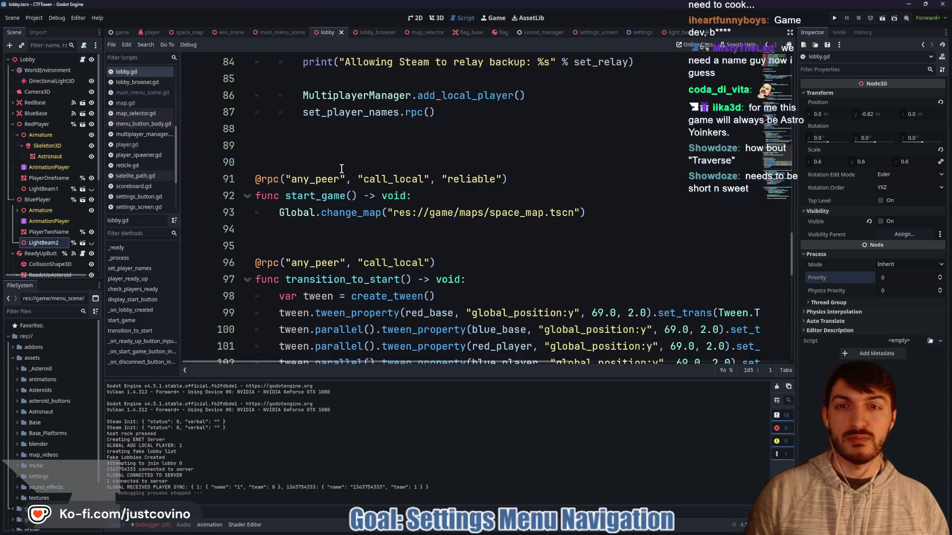
scroll(401, 209, up, 2)
click(325, 248)
key(BackSpace)
key(ctrl+s)
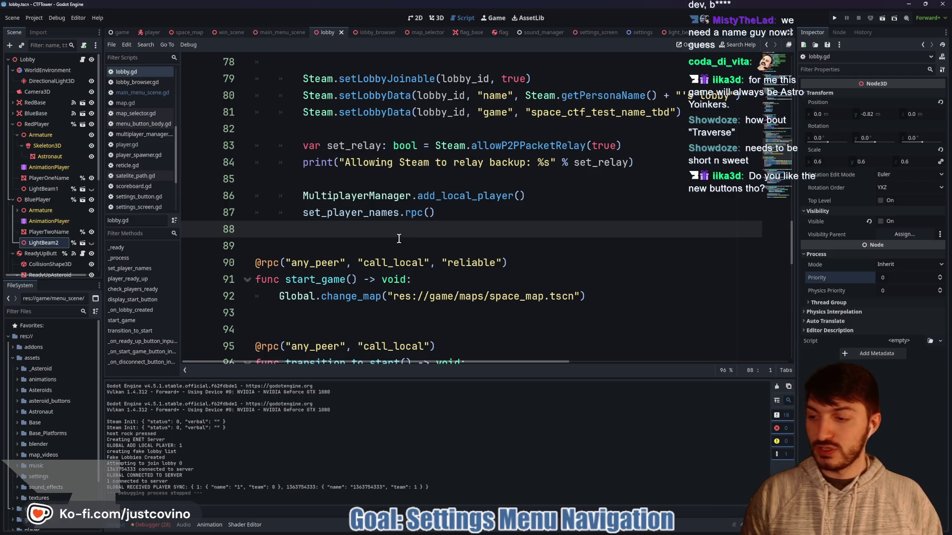
scroll(401, 231, up, 8)
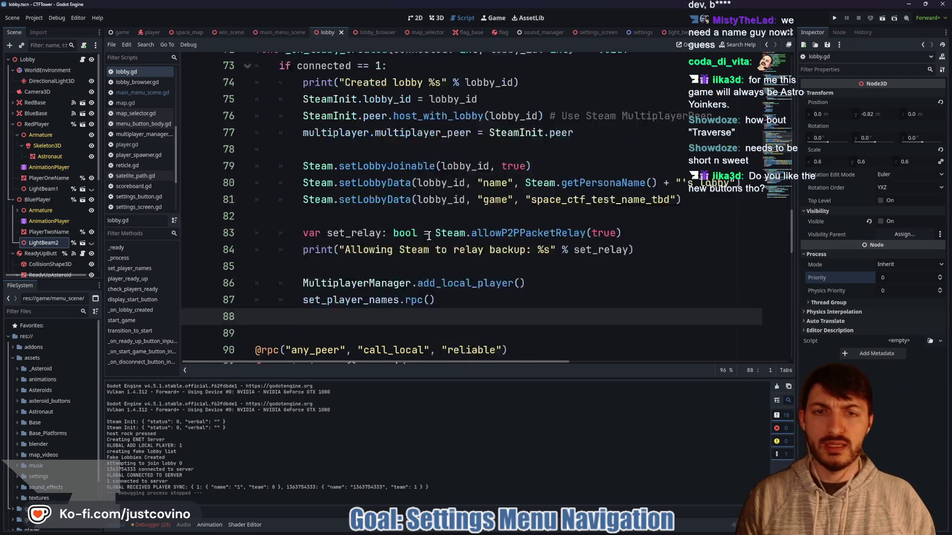
scroll(412, 224, up, 3)
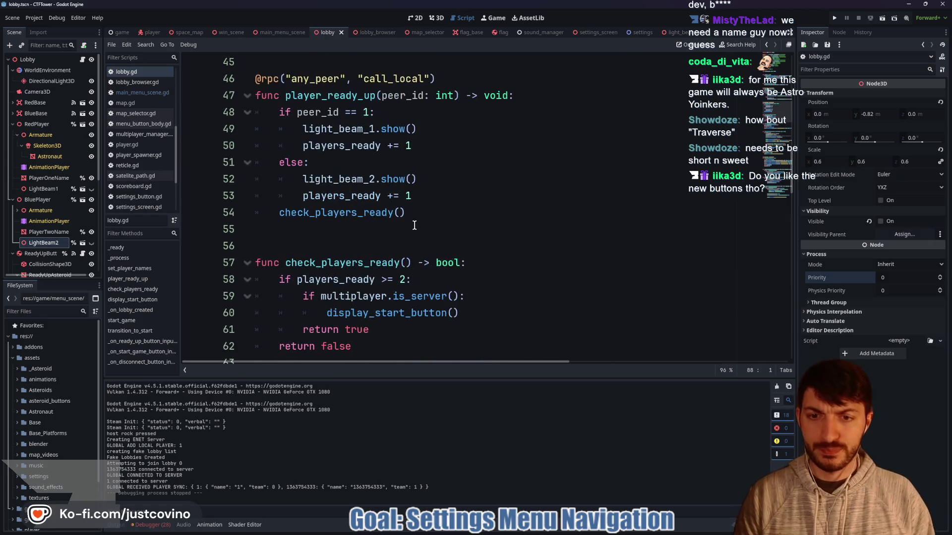
scroll(412, 218, down, 1)
scroll(389, 227, up, 2)
scroll(390, 231, down, 7)
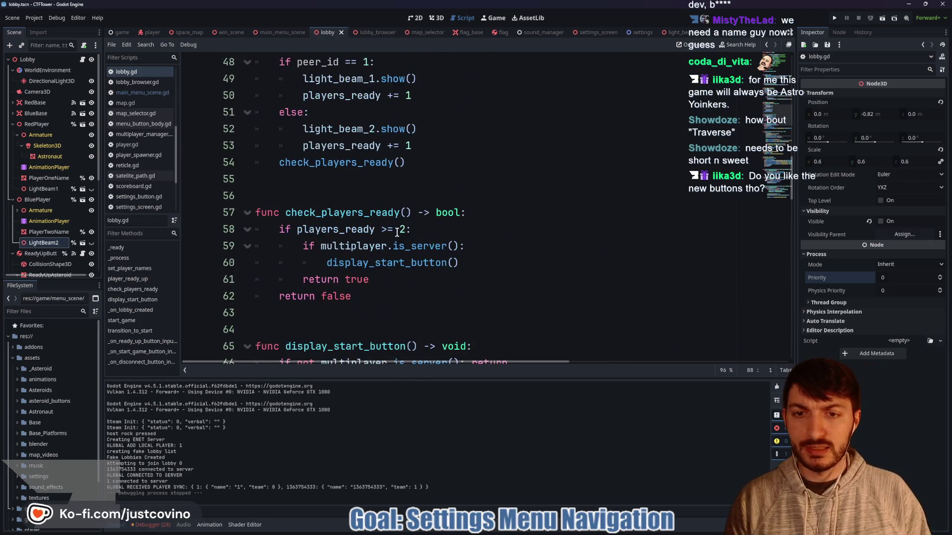
scroll(389, 243, up, 1)
scroll(390, 243, up, 20)
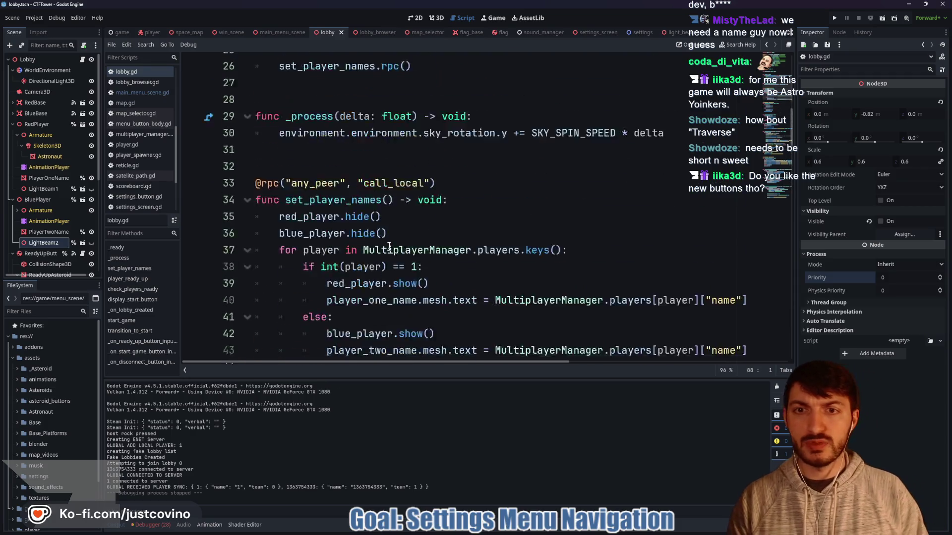
scroll(379, 246, down, 6)
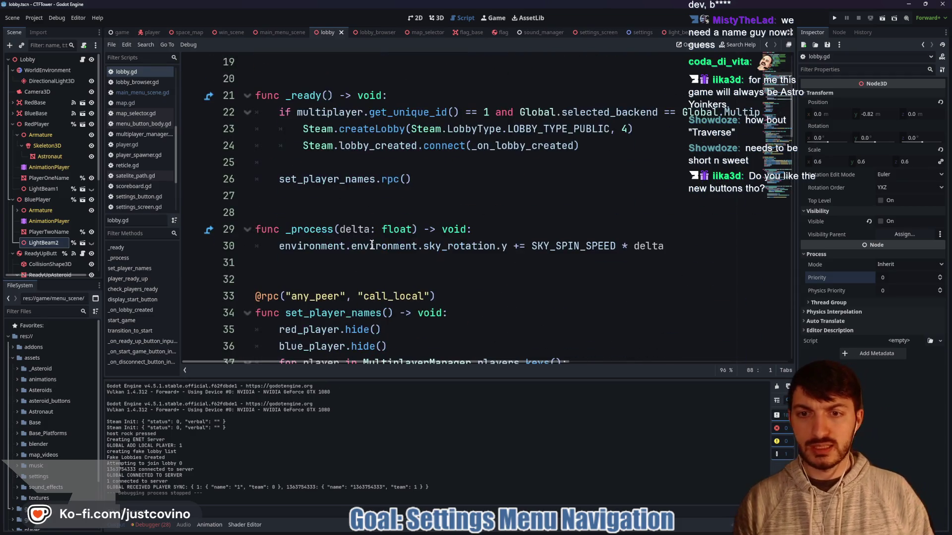
click(358, 202)
key(ctrl+s)
scroll(360, 204, down, 4)
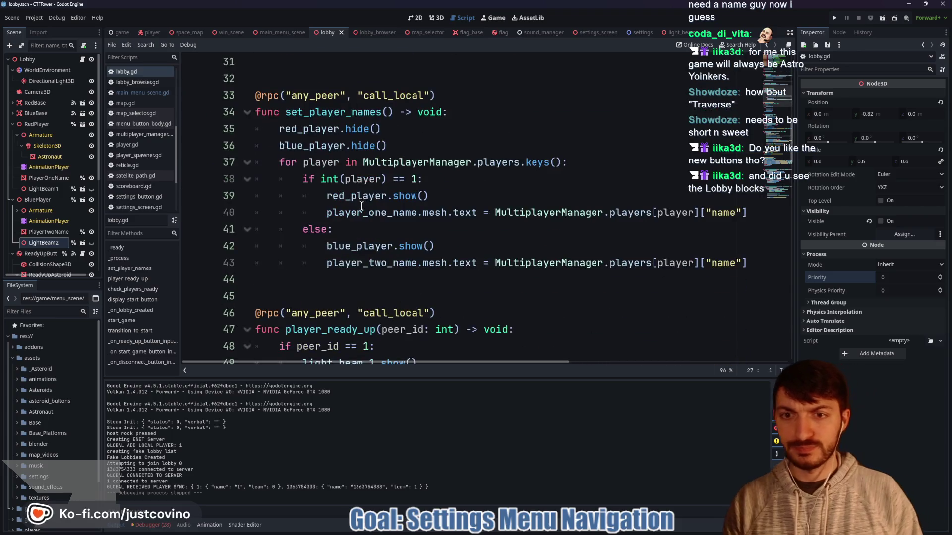
scroll(371, 166, down, 17)
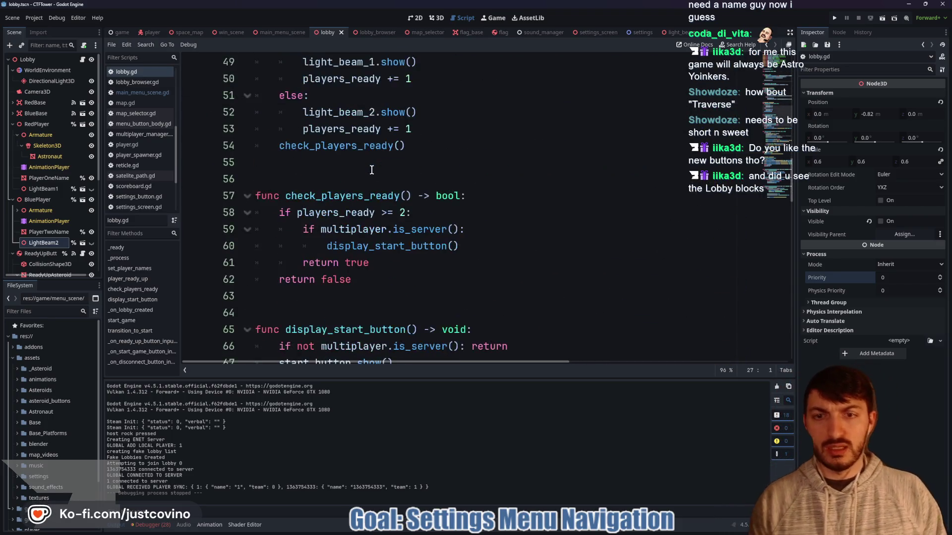
scroll(340, 191, down, 1)
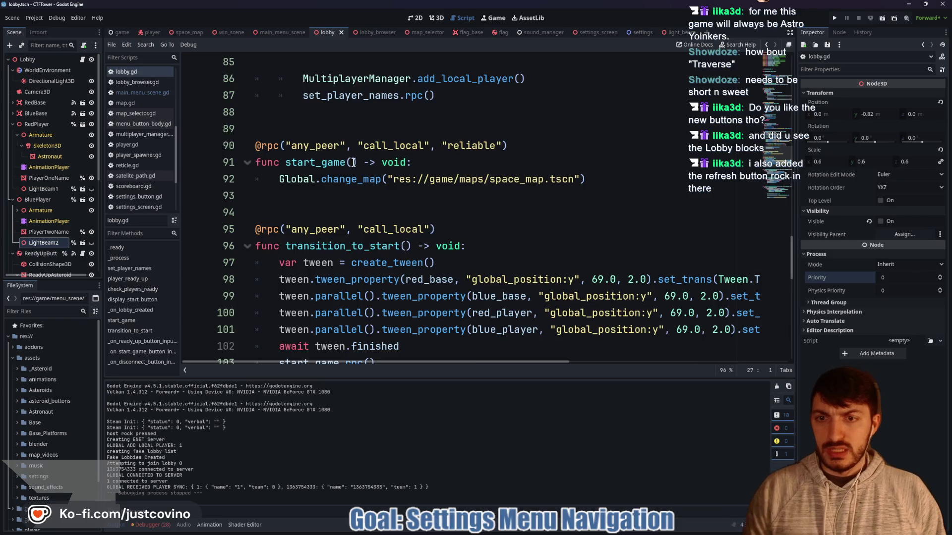
scroll(359, 165, up, 11)
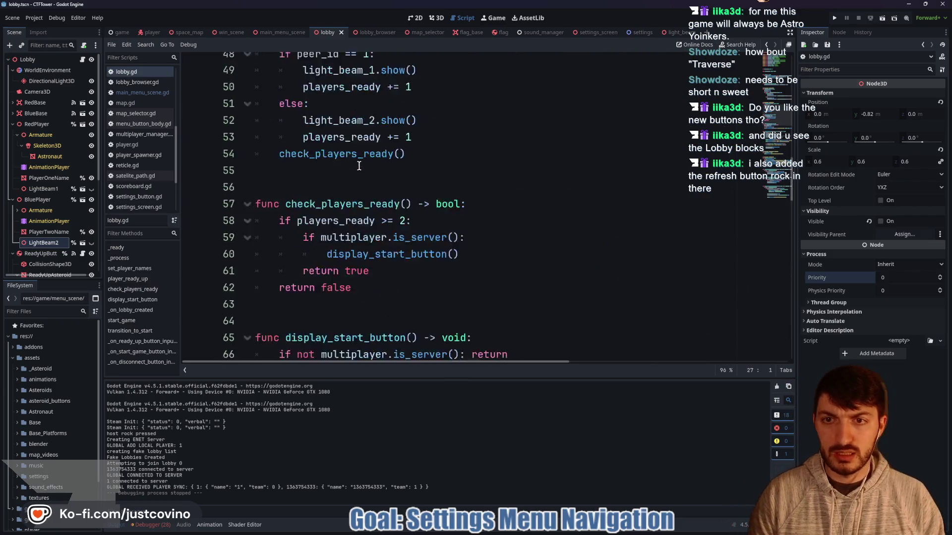
scroll(359, 165, up, 6)
scroll(352, 149, up, 2)
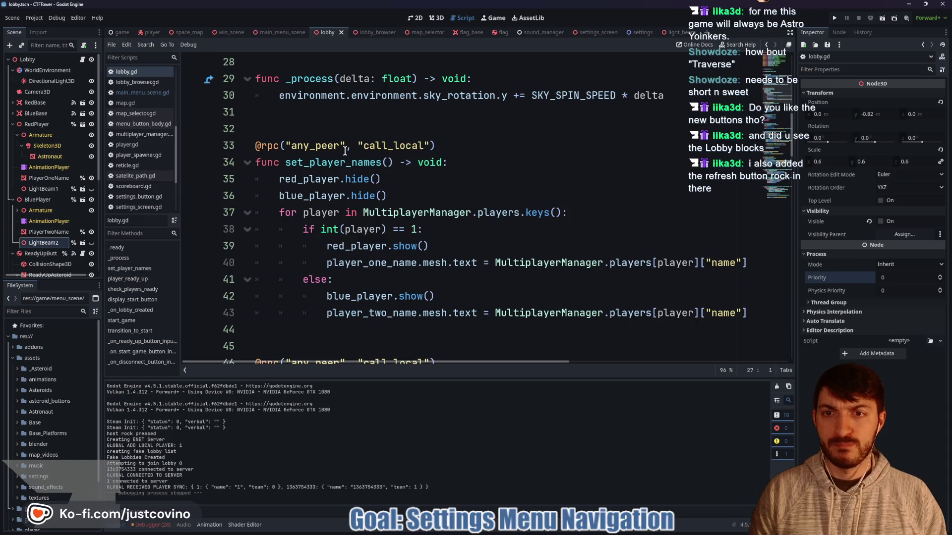
scroll(391, 195, up, 3)
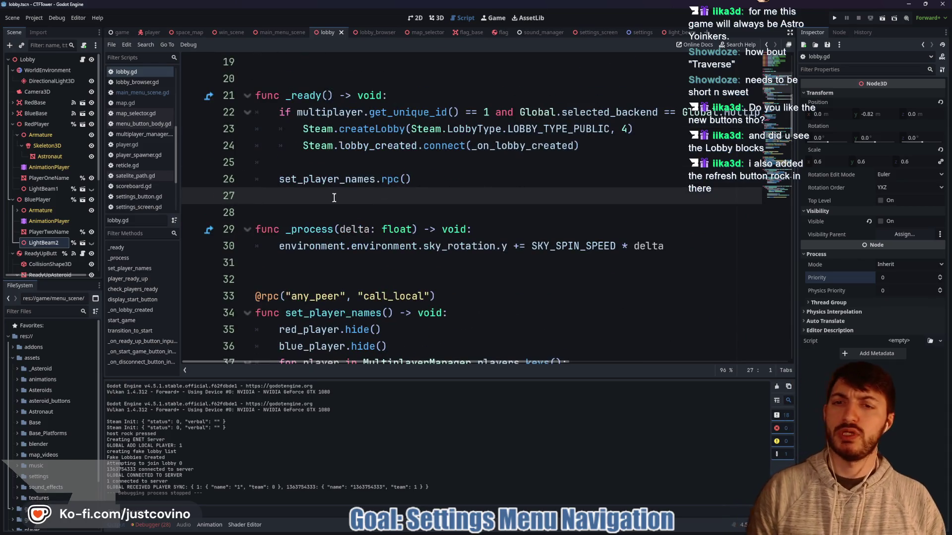
scroll(326, 197, up, 2)
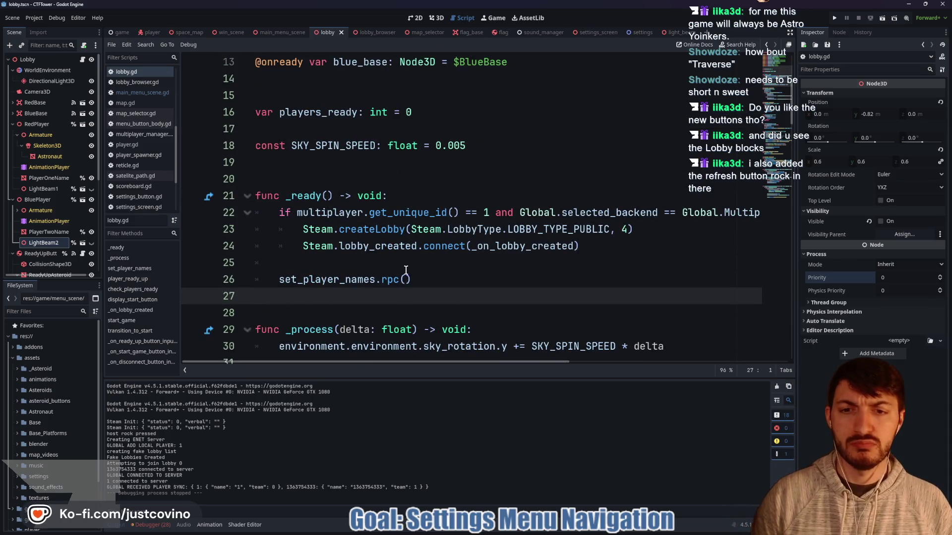
scroll(486, 236, up, 3)
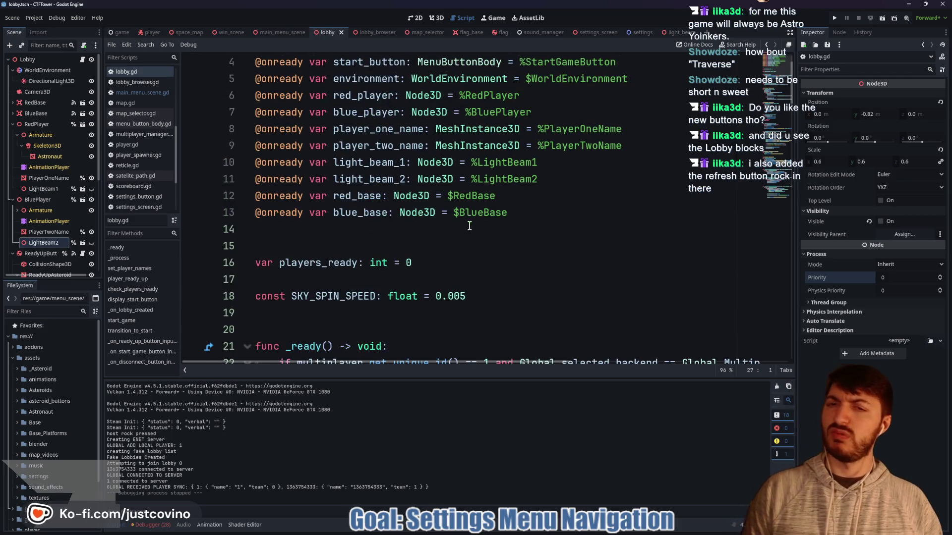
scroll(469, 226, up, 1)
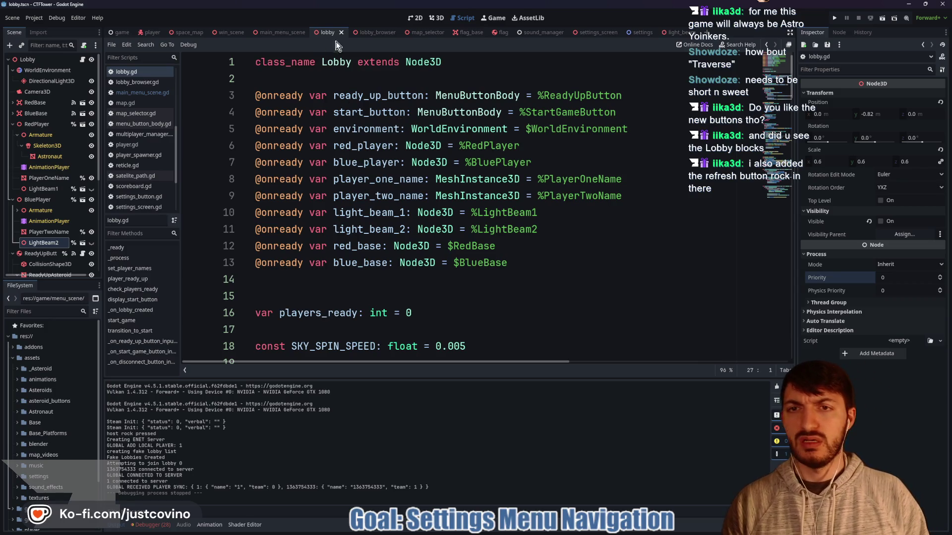
click(376, 33)
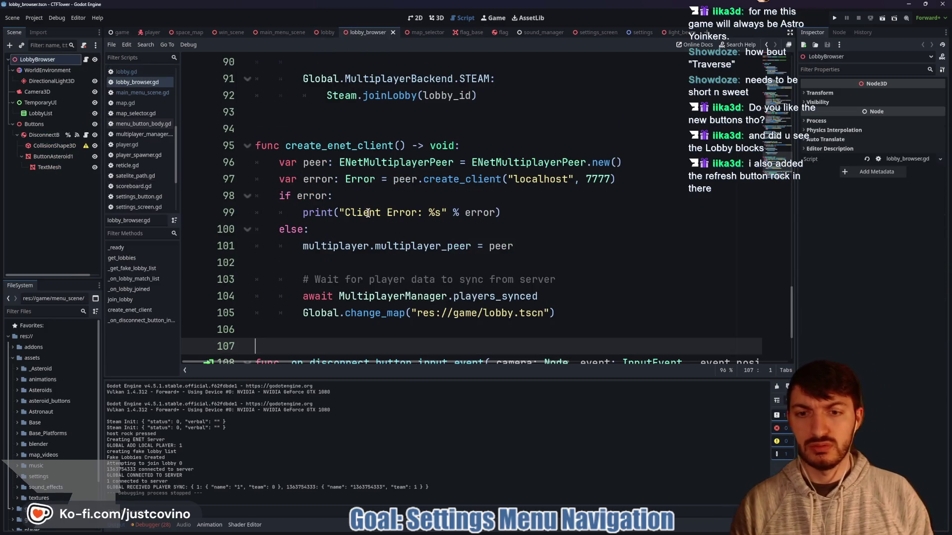
Scroll through the lobby_browser script.
scroll(368, 212, down, 3)
scroll(367, 209, up, 15)
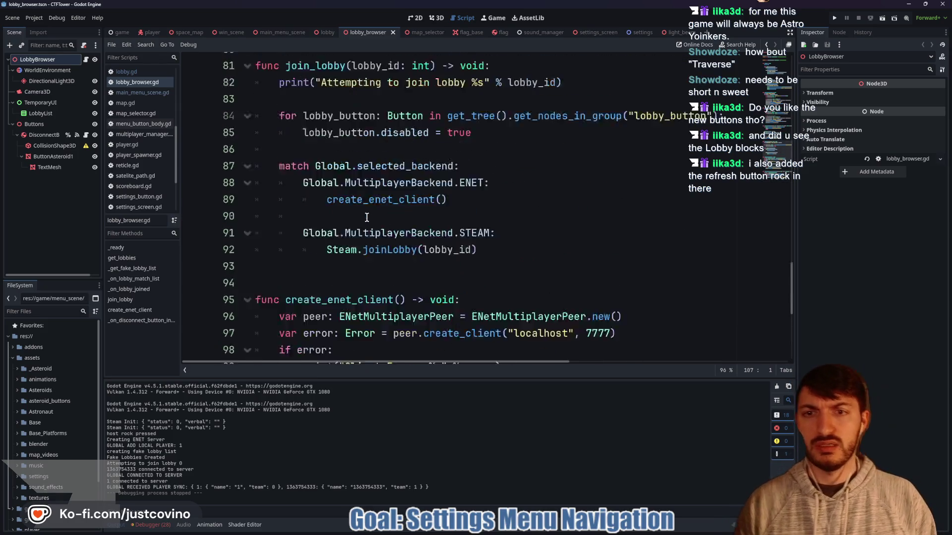
scroll(363, 217, up, 13)
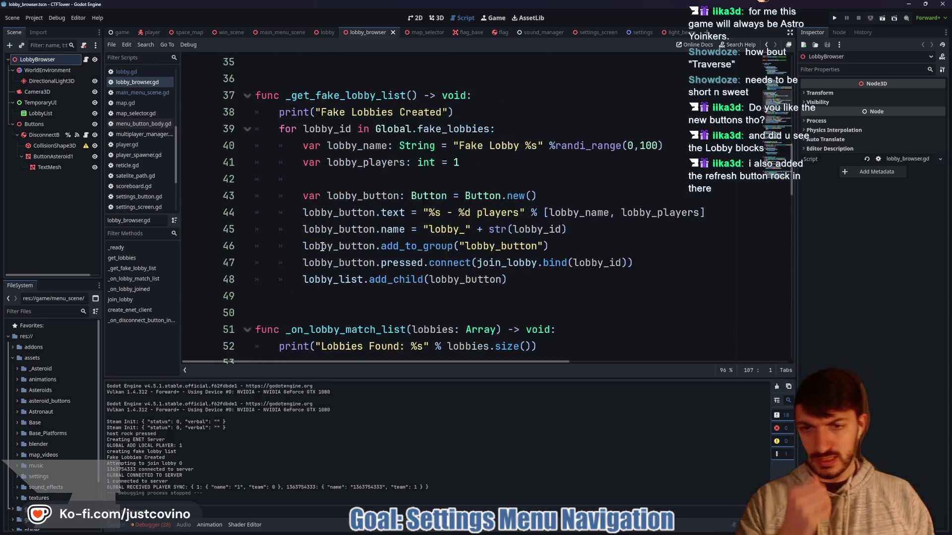
scroll(322, 247, up, 4)
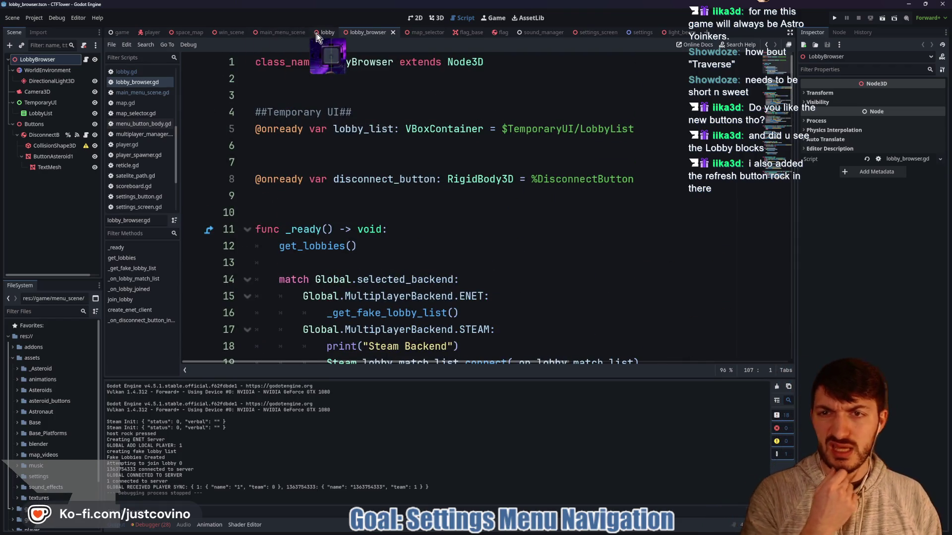
Read through main_menu_scene, highlighting its TODO note on line 38, then bring up map_selector.gd.
click(282, 32)
scroll(333, 153, down, 1)
scroll(330, 152, down, 5)
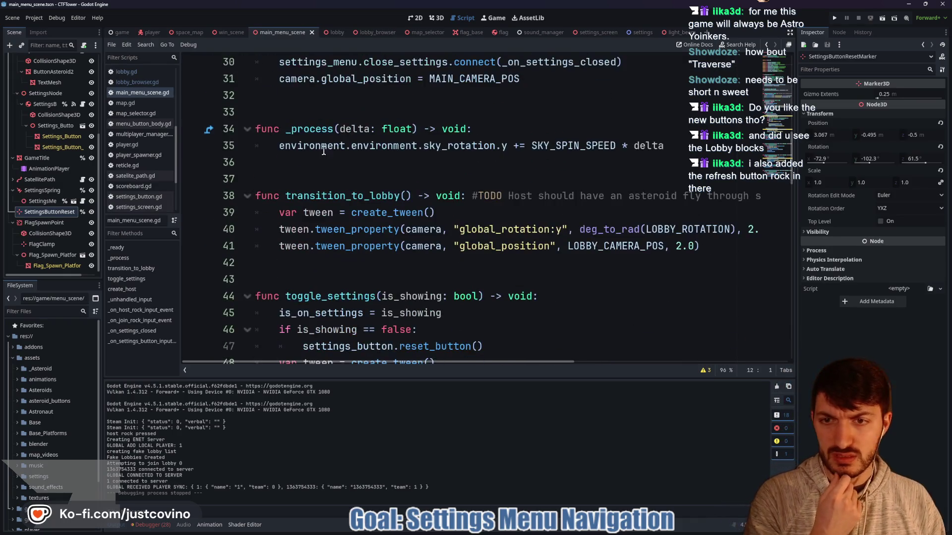
mouse_move(562, 196)
mouse_down()
mouse_move(772, 195)
mouse_move(202, 196)
mouse_up()
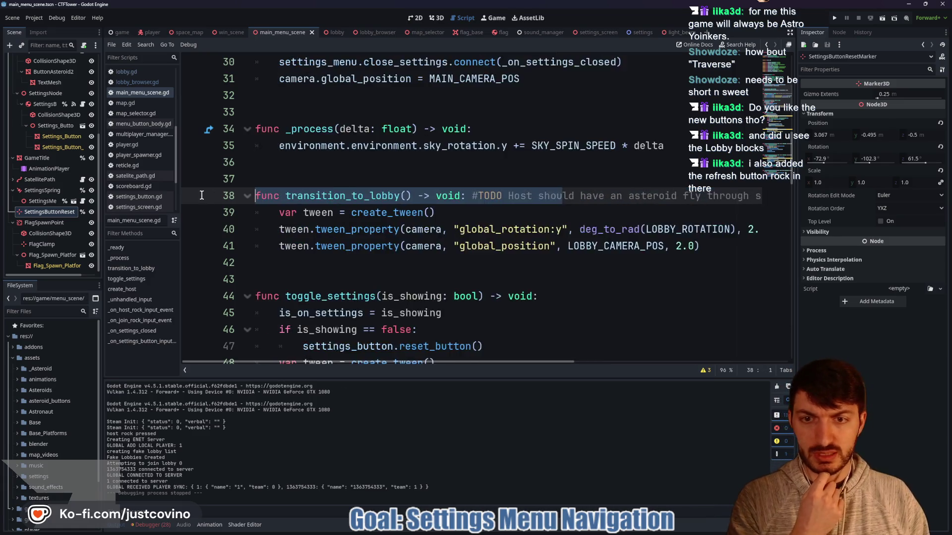
scroll(376, 194, down, 6)
scroll(375, 194, down, 11)
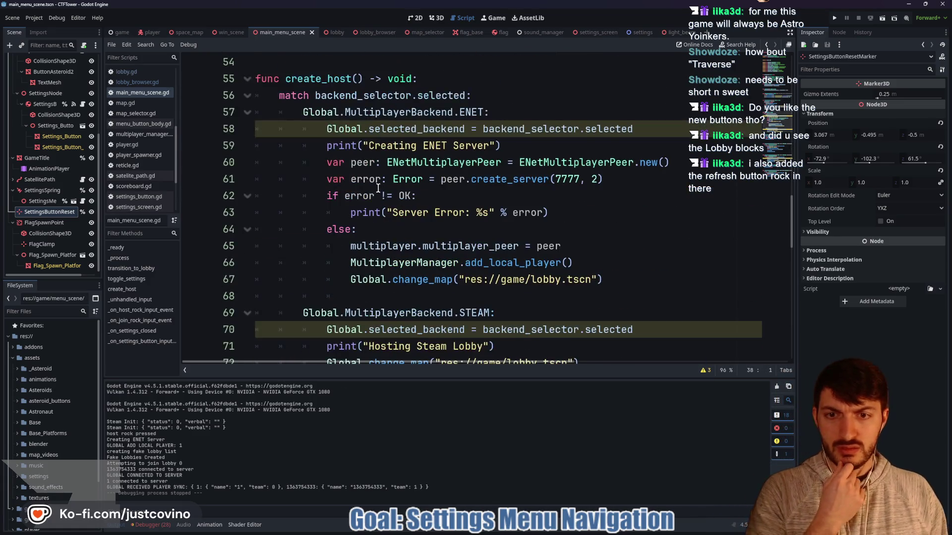
scroll(369, 184, down, 5)
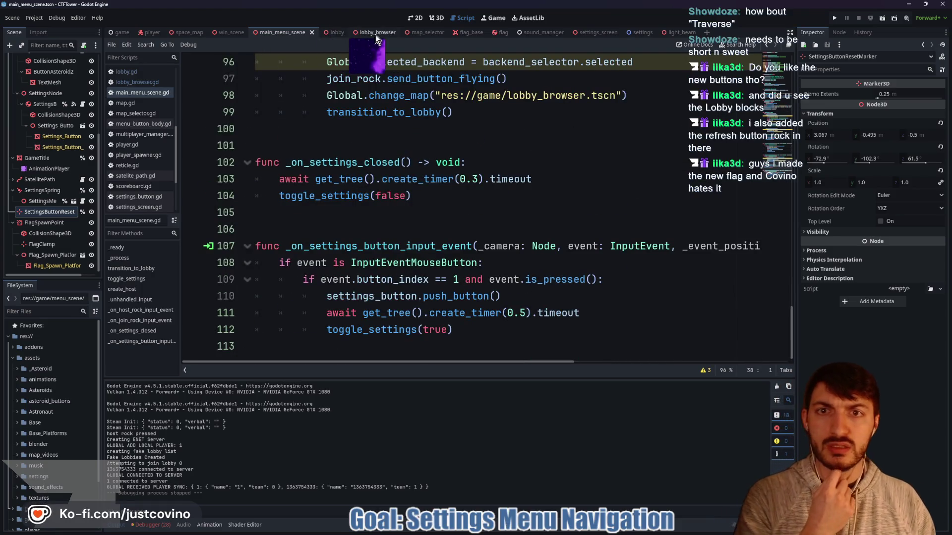
click(435, 31)
Uncomment the arrow-hiding lines 14–16 in map_selector.gd and save.
scroll(343, 157, left, 5)
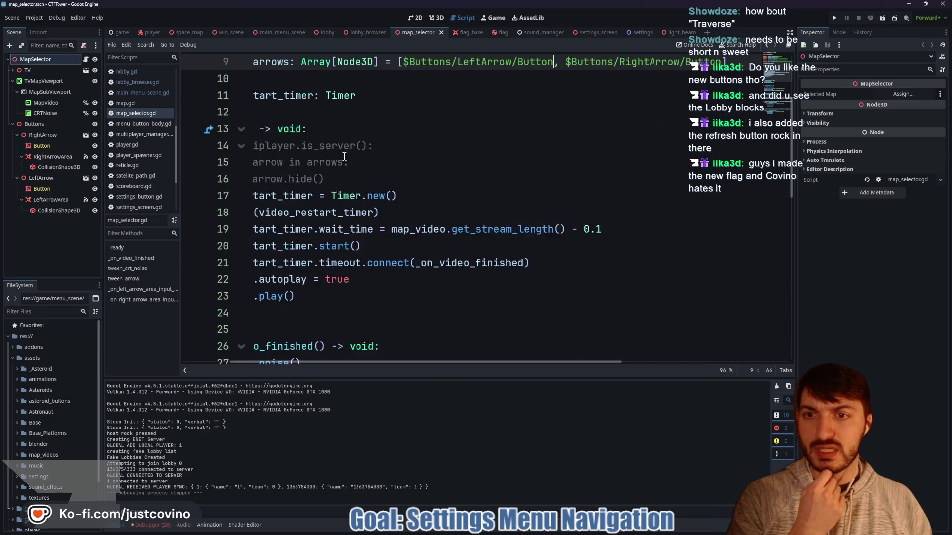
drag(430, 183, 250, 146)
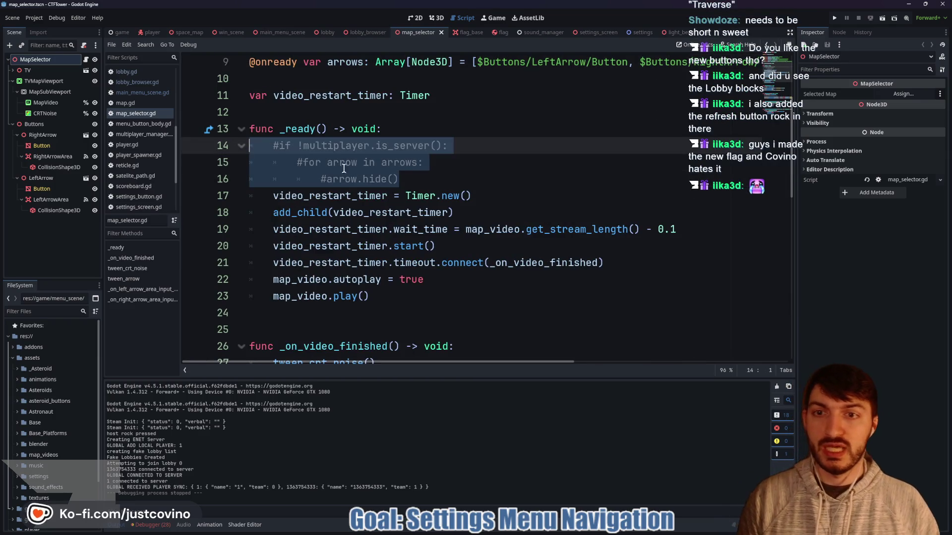
key(ctrl+k)
click(409, 179)
key(ctrl+s)
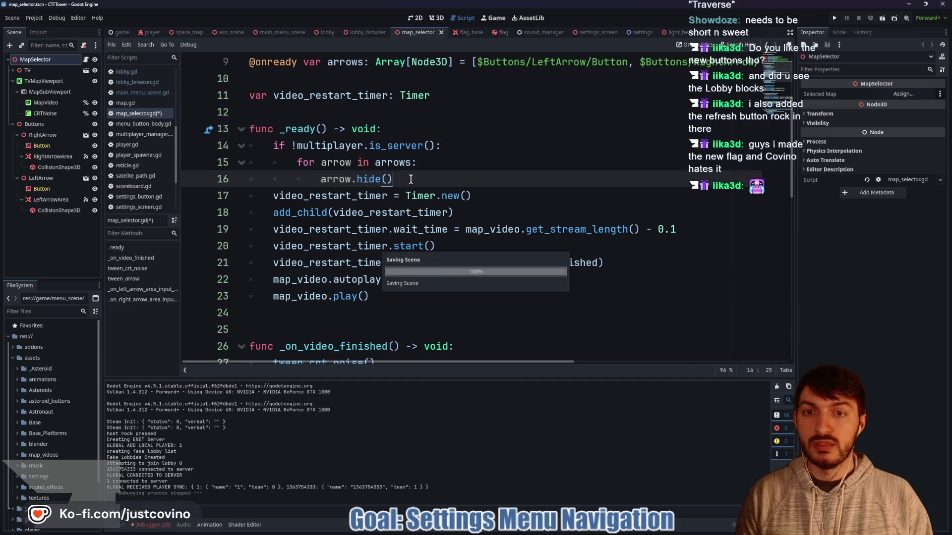
Check the arrows declaration near the top of the script, then run the project.
scroll(434, 174, up, 2)
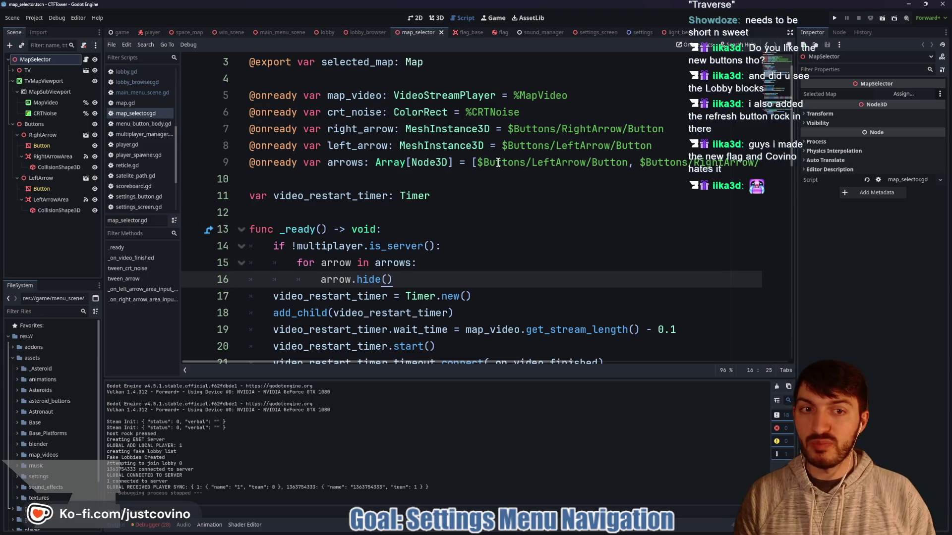
click(498, 162)
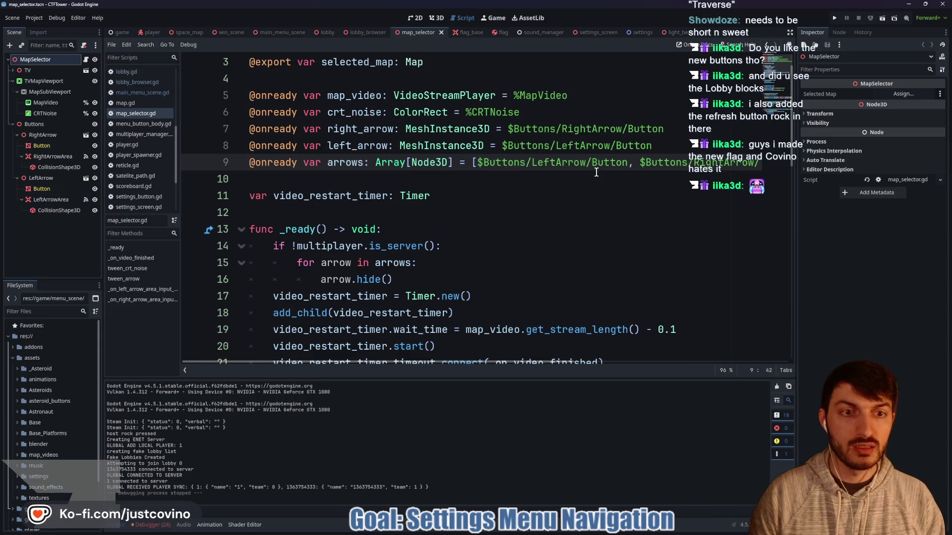
scroll(596, 172, right, 3)
scroll(597, 169, left, 3)
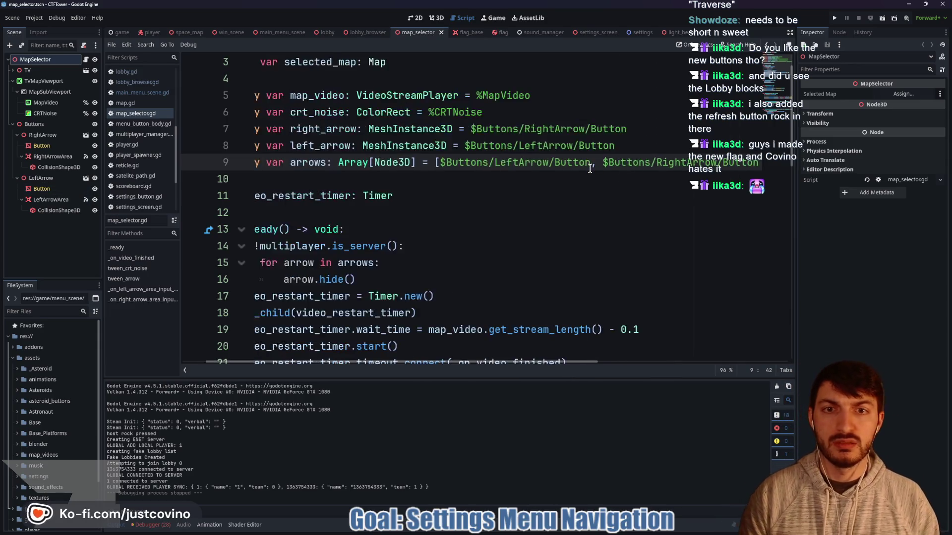
click(554, 176)
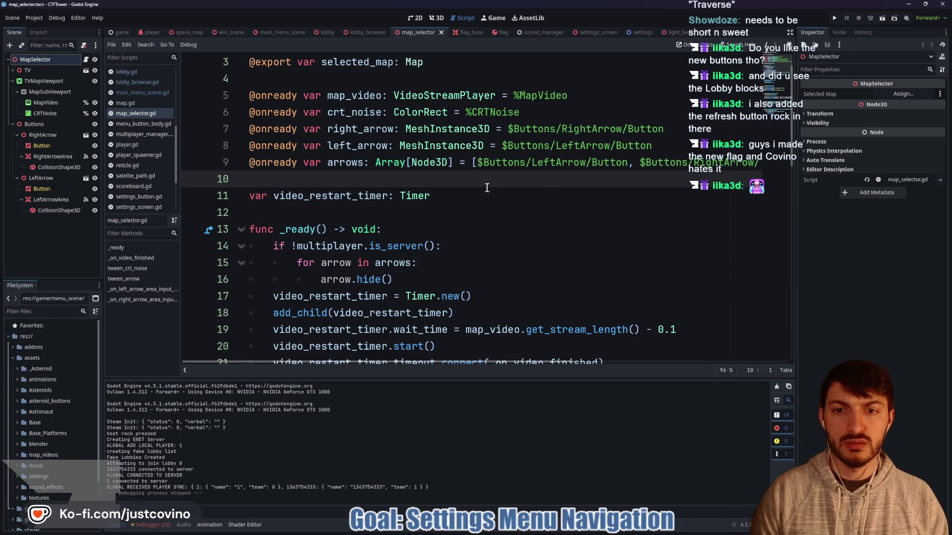
click(835, 18)
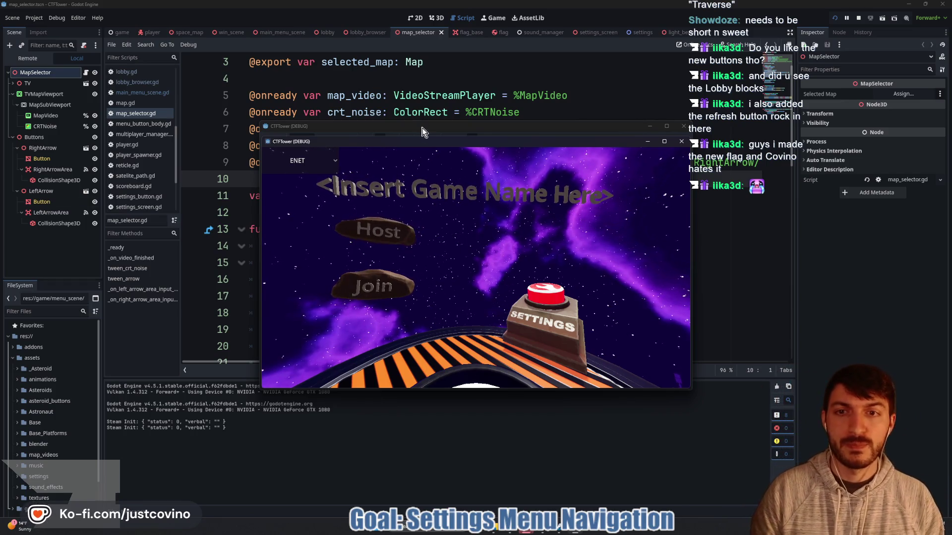
Host in one game window, join from the other, switch the map, then stop.
drag(400, 128, 196, 123)
click(160, 228)
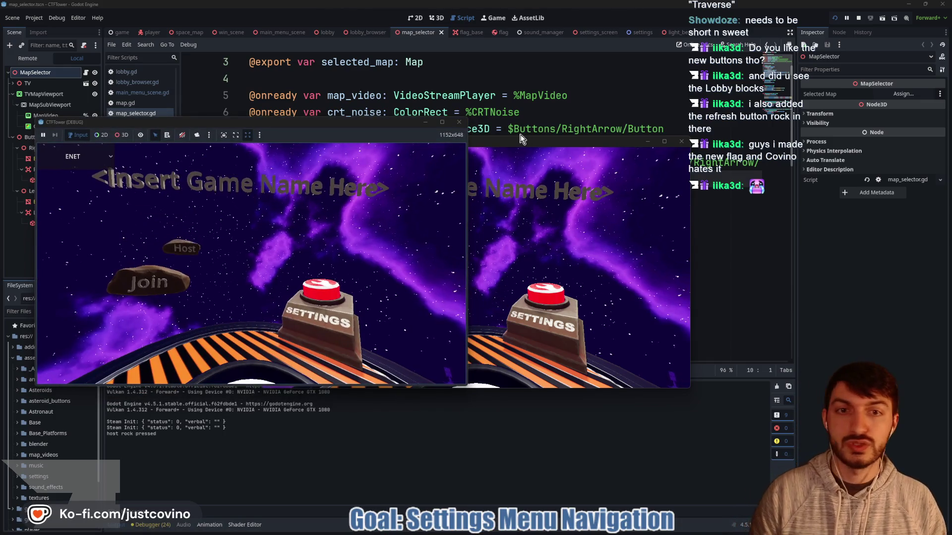
drag(521, 141, 738, 131)
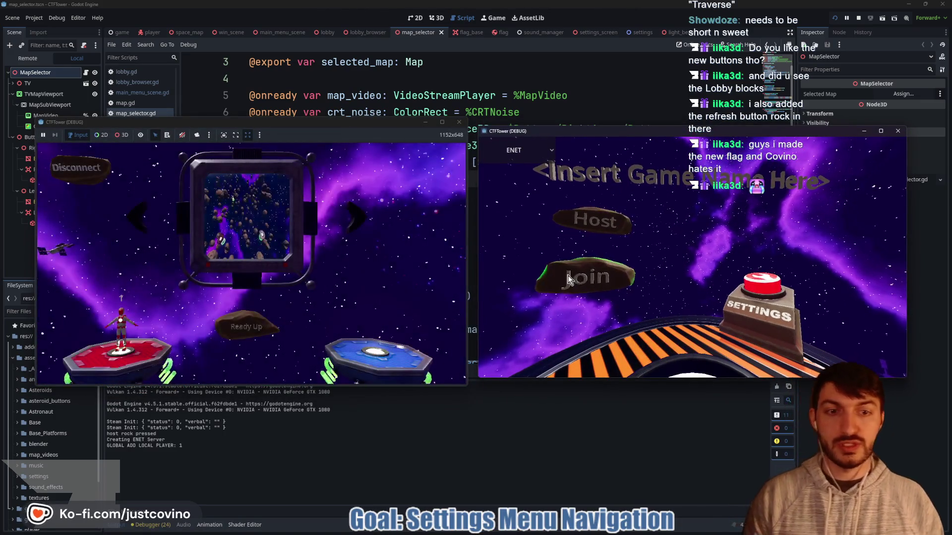
click(571, 276)
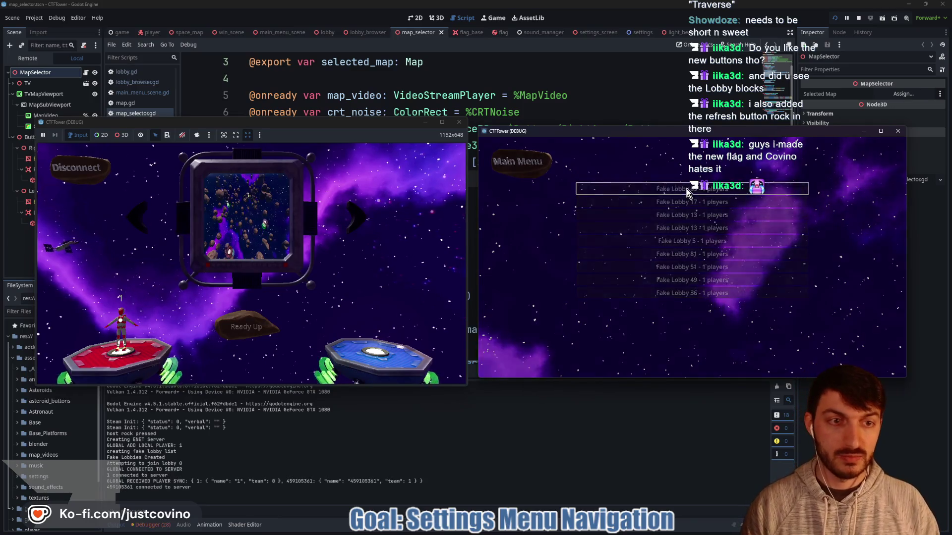
click(686, 189)
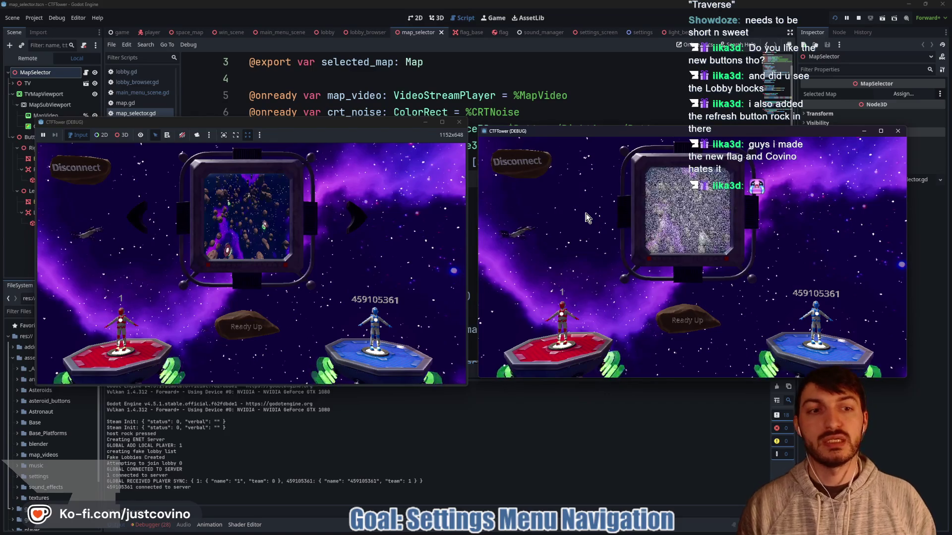
click(365, 241)
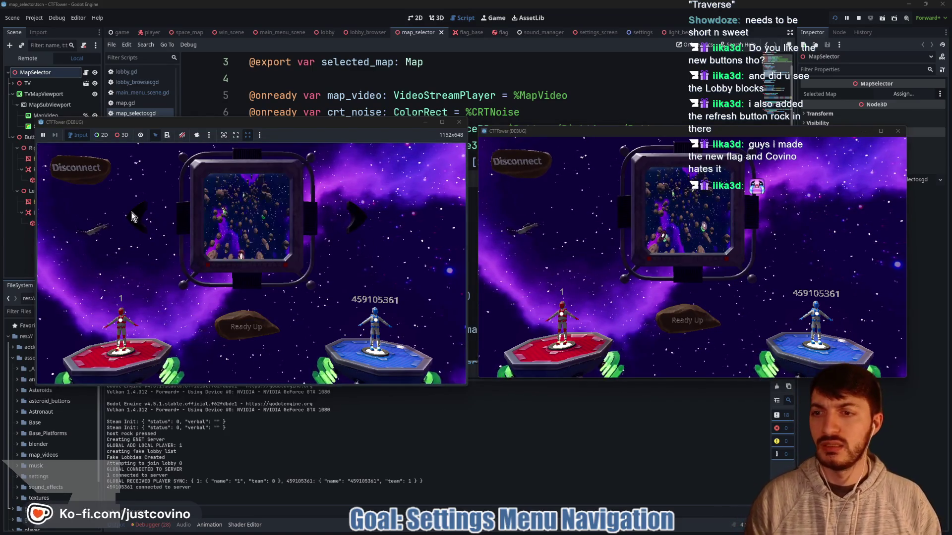
click(856, 18)
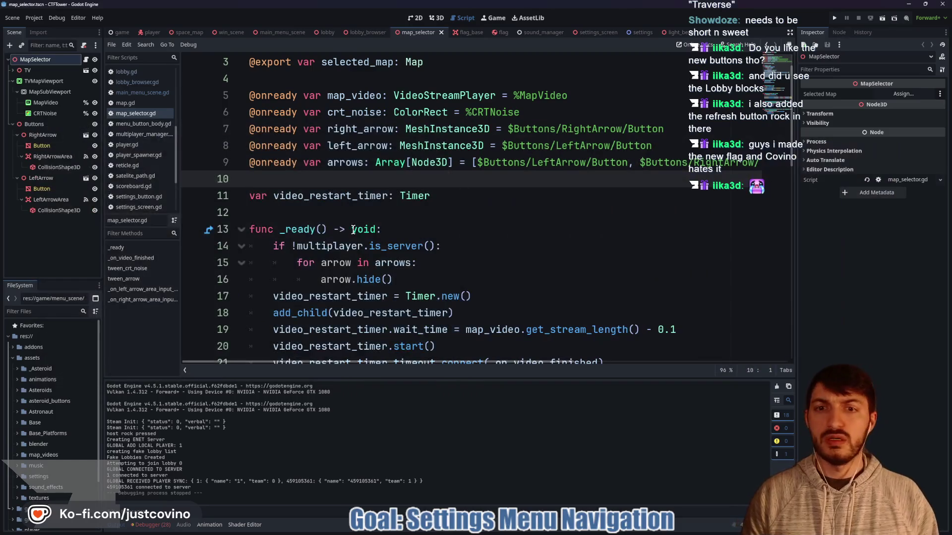
Delete '/Button' from the LeftArrow and RightArrow paths in line 9's arrows array.
click(368, 212)
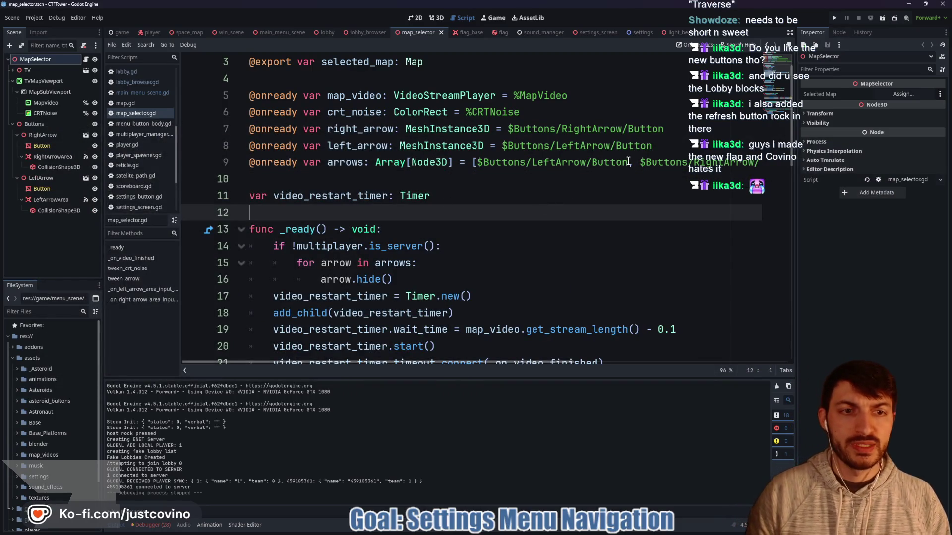
drag(629, 162, 592, 162)
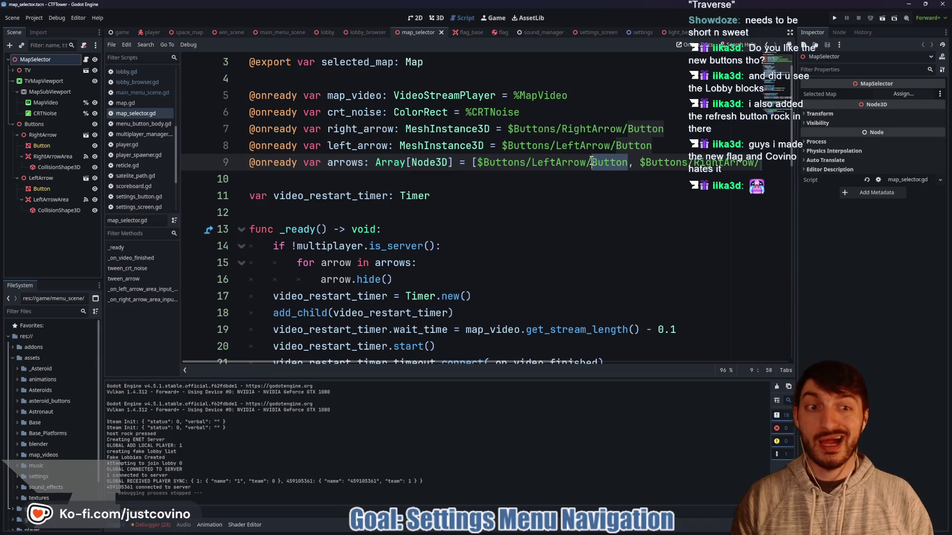
key(ctrl+d)
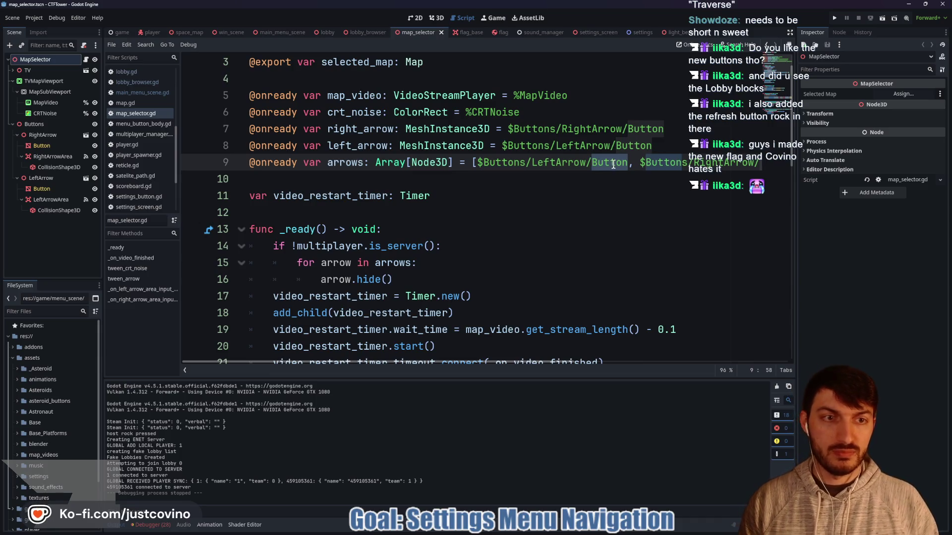
click(620, 166)
drag(588, 162, 680, 163)
key(BackSpace)
scroll(645, 171, right, 3)
key(BackSpace)
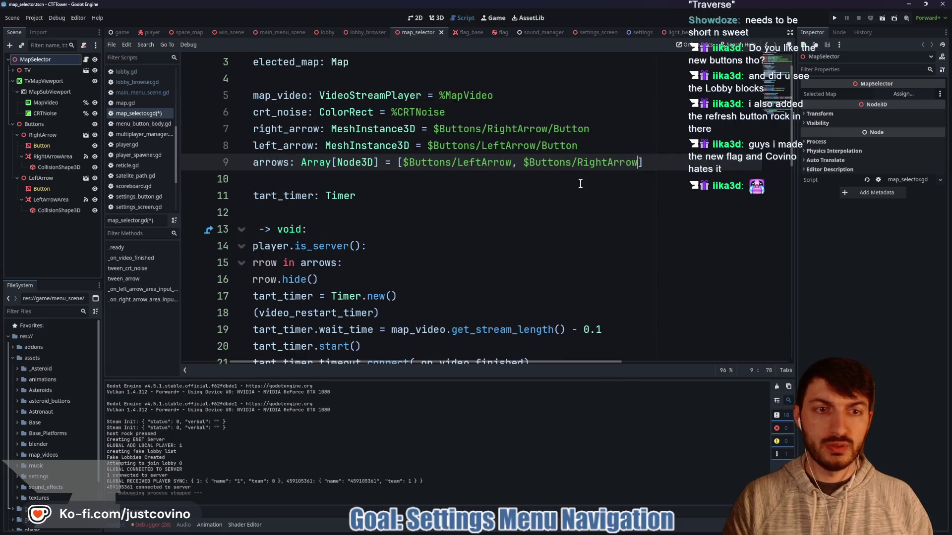
Save map_selector.gd and run the project again.
scroll(579, 181, left, 3)
click(561, 184)
key(ctrl+s)
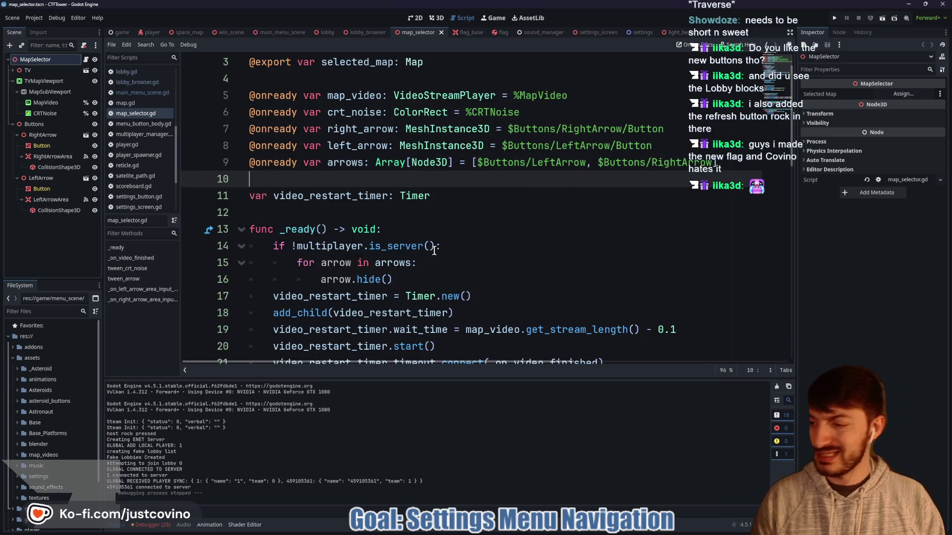
scroll(465, 231, down, 1)
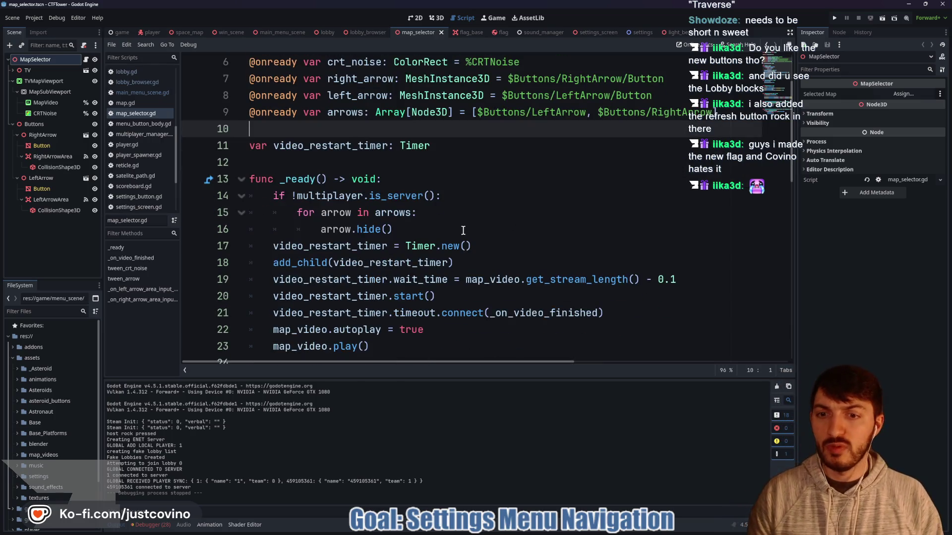
click(424, 228)
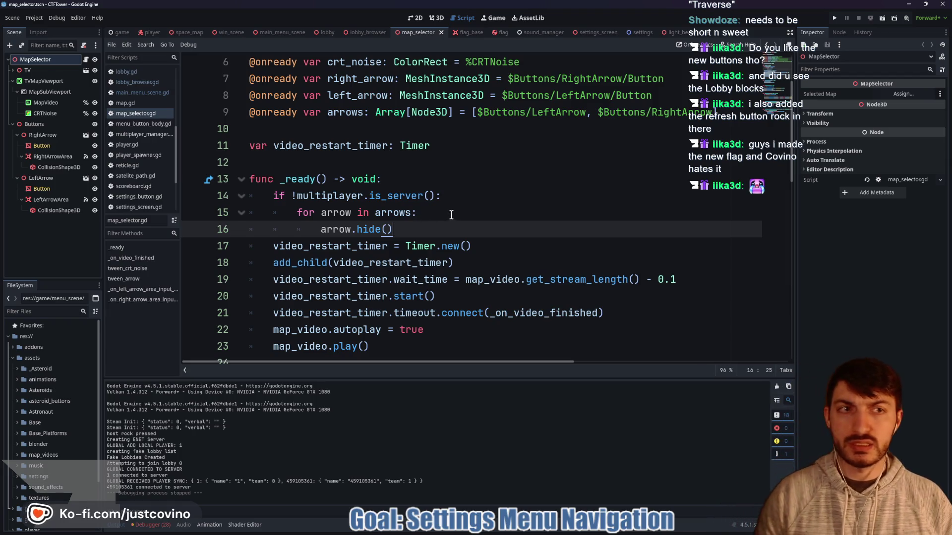
click(834, 19)
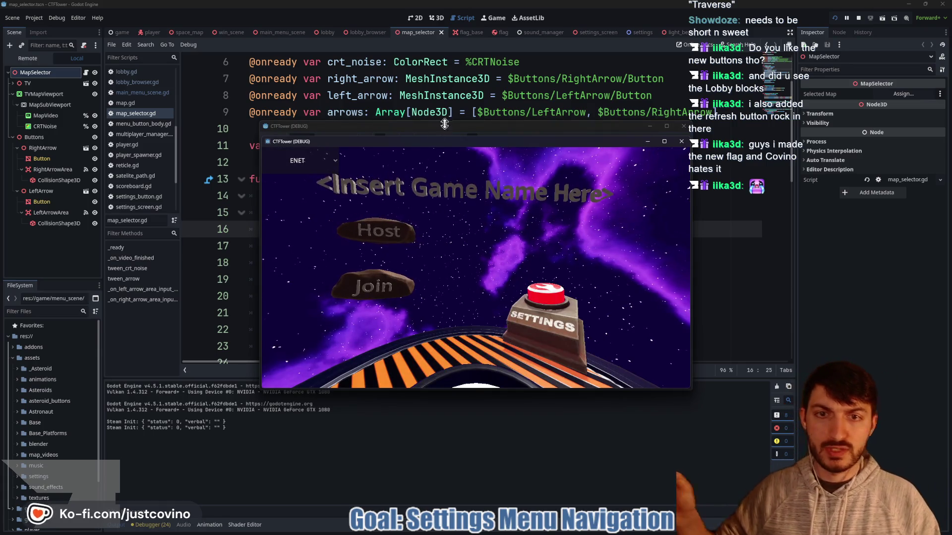
Host a match in the first game window and join its lobby from the second.
drag(438, 126, 209, 105)
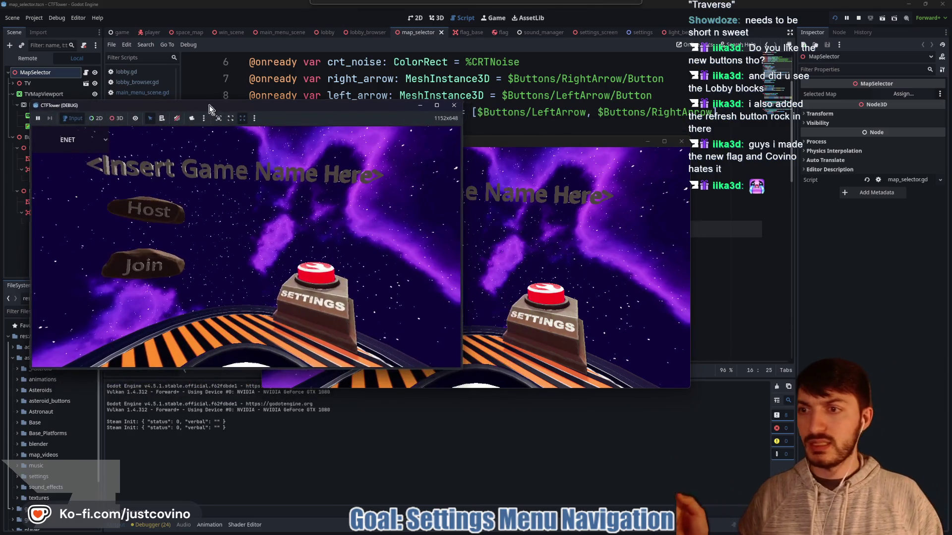
click(155, 217)
drag(545, 141, 758, 114)
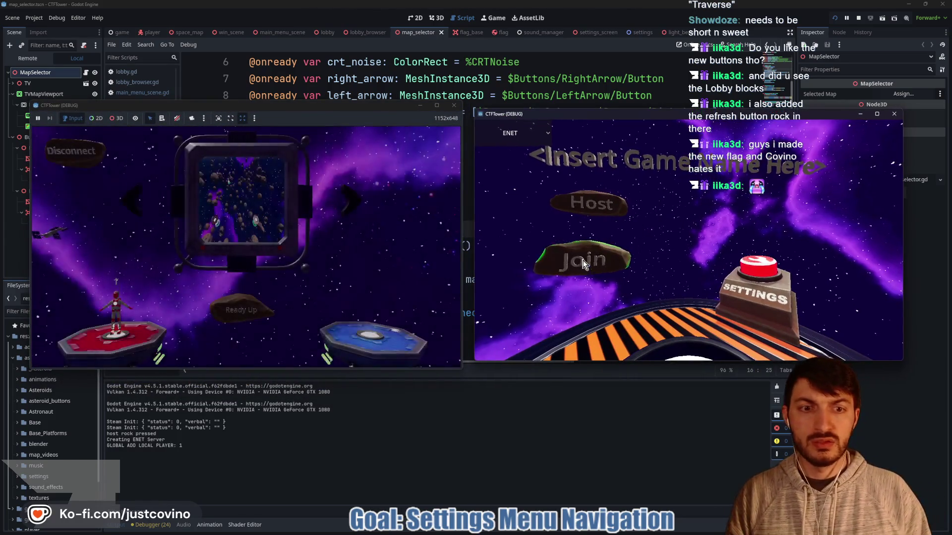
click(585, 265)
click(636, 175)
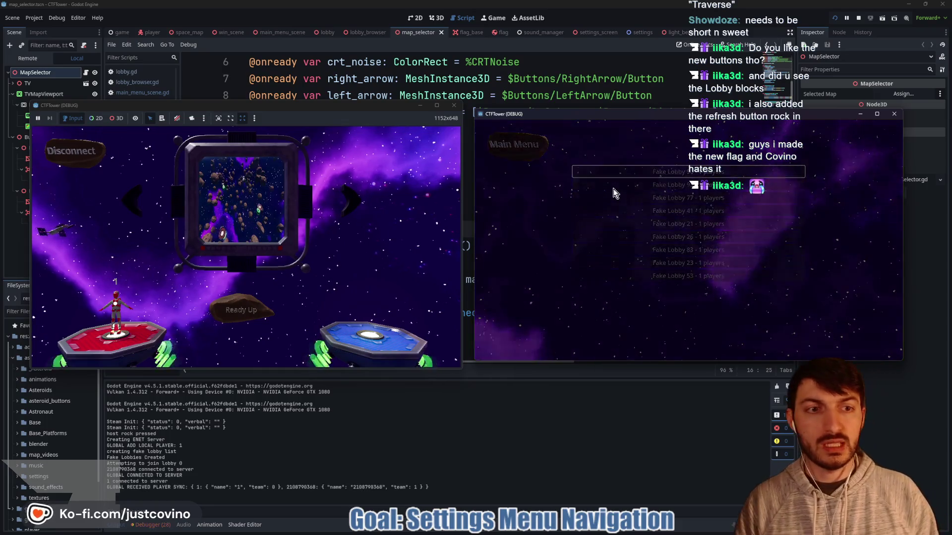
Cycle through the maps with both arrows, then stop both game instances.
click(349, 209)
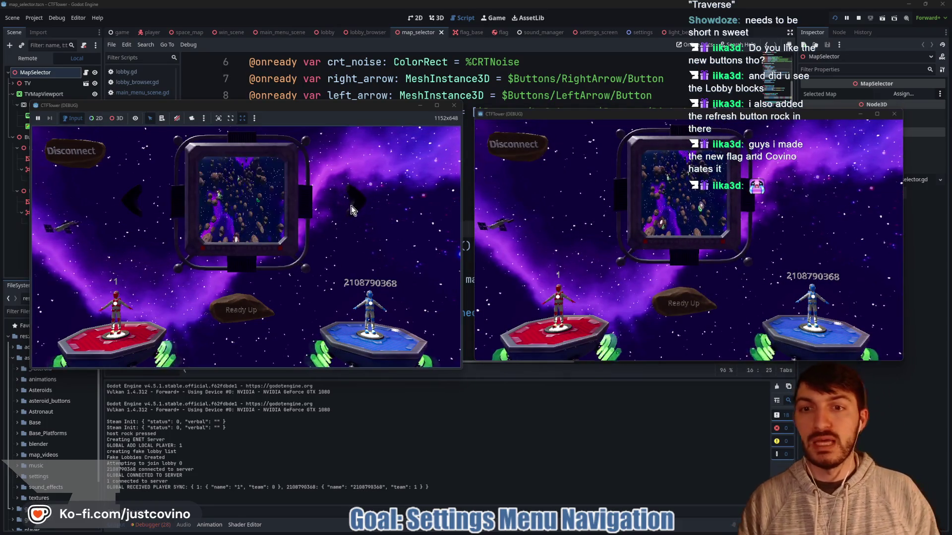
click(574, 200)
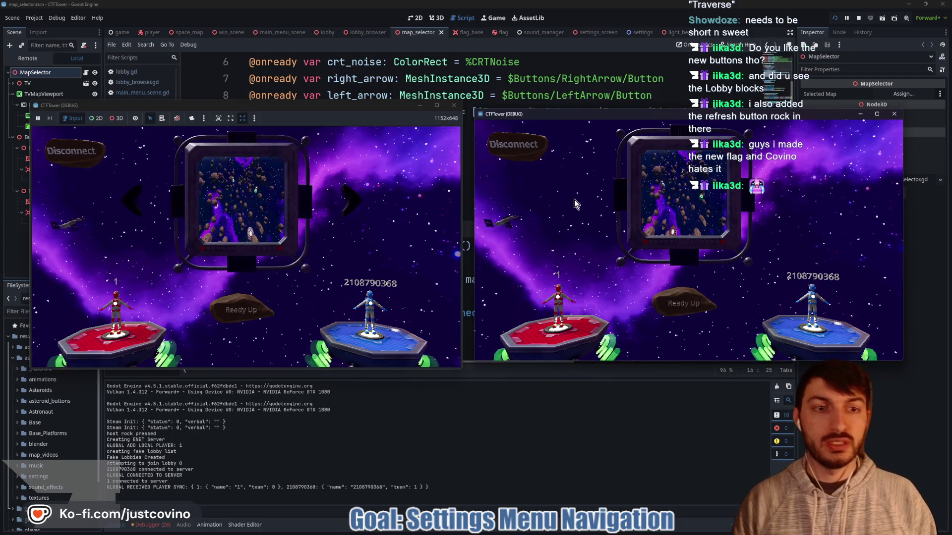
click(124, 199)
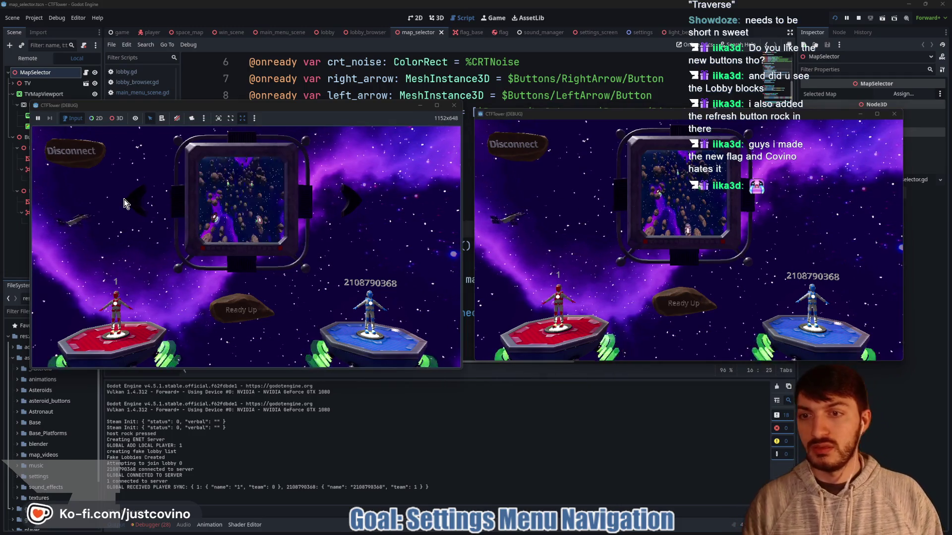
click(127, 201)
click(128, 203)
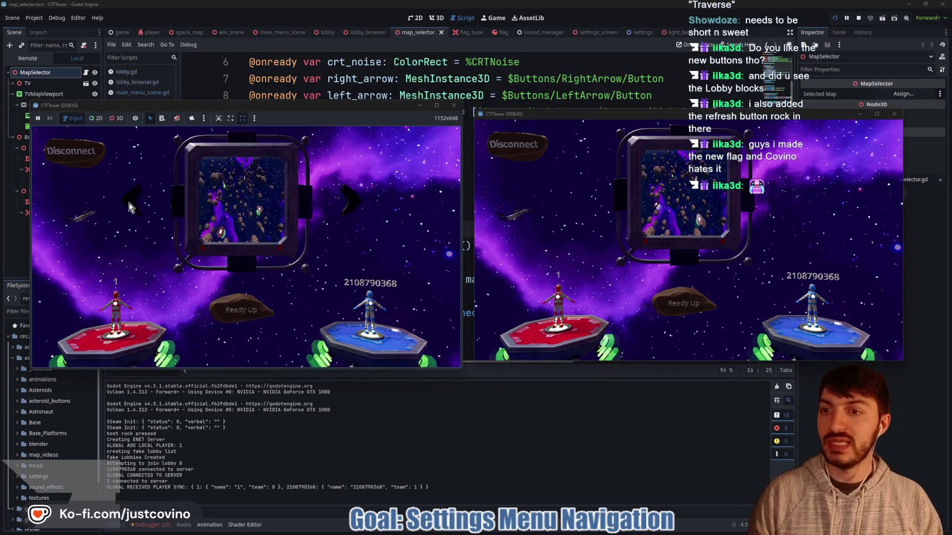
click(348, 202)
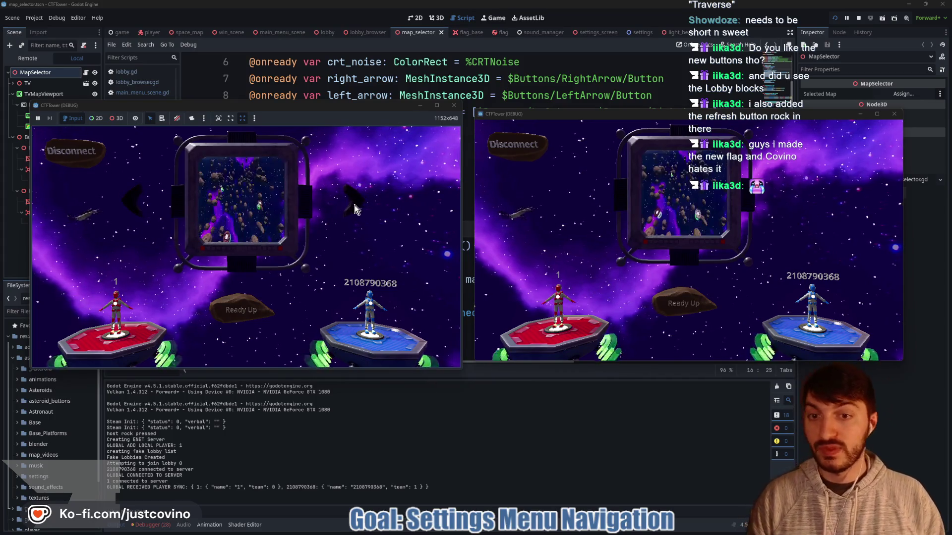
click(858, 18)
scroll(431, 201, down, 9)
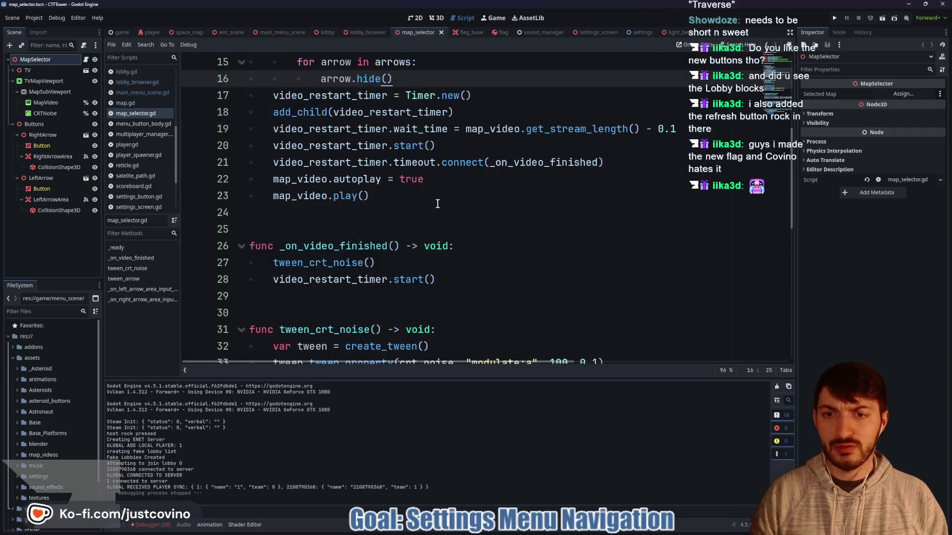
Inspect the tween_arrow code on lines 41–42.
click(371, 114)
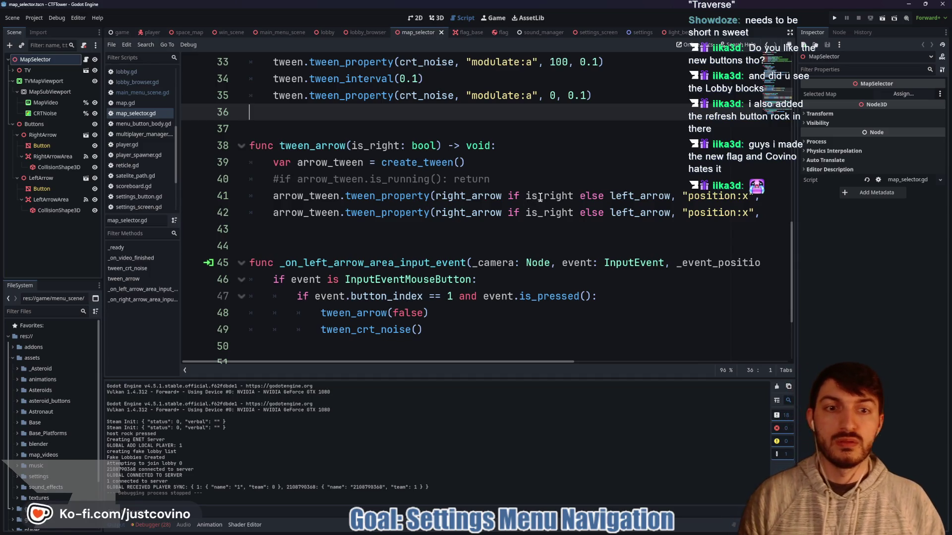
scroll(470, 198, right, 5)
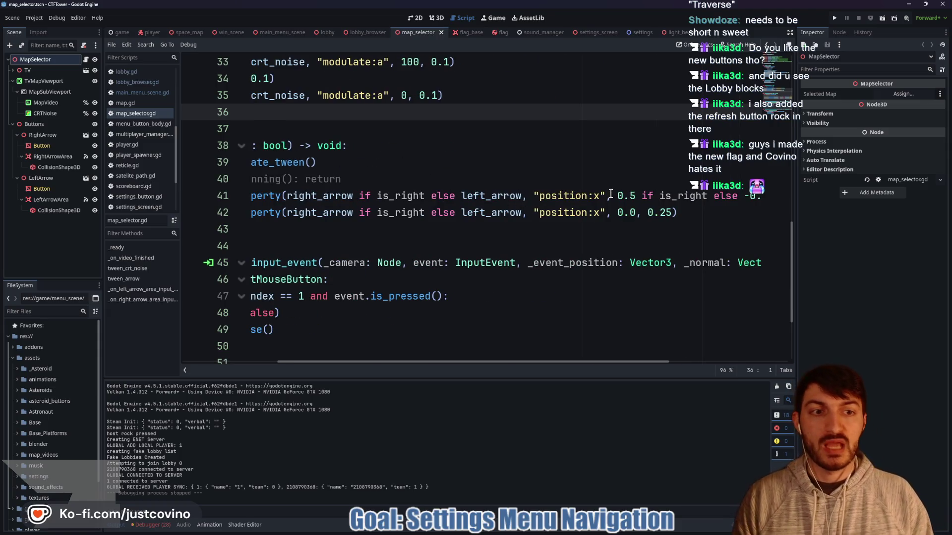
scroll(645, 203, right, 2)
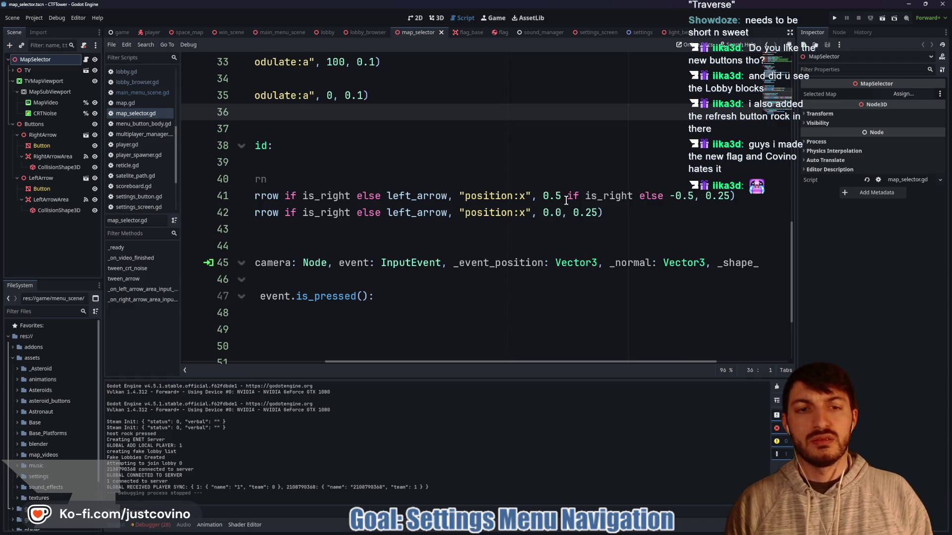
scroll(560, 198, left, 5)
scroll(551, 203, left, 1)
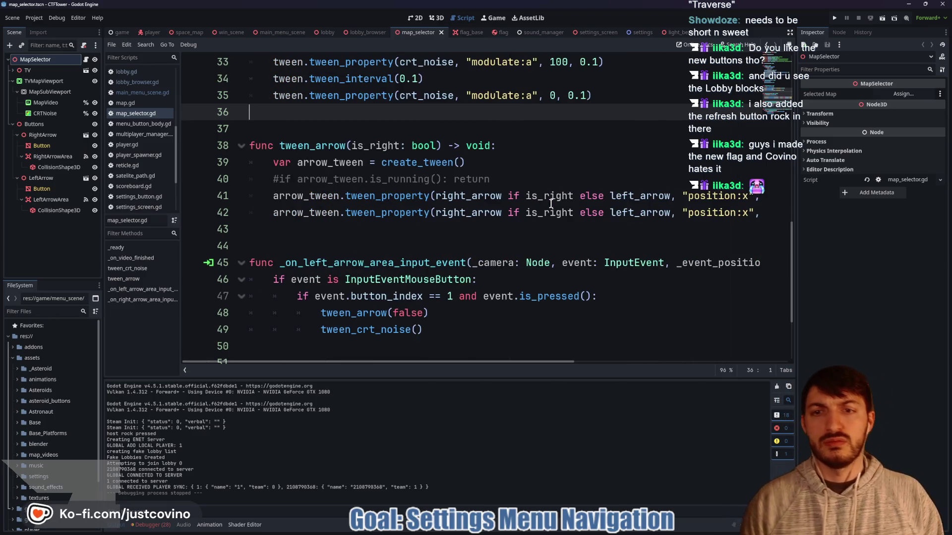
scroll(546, 209, right, 2)
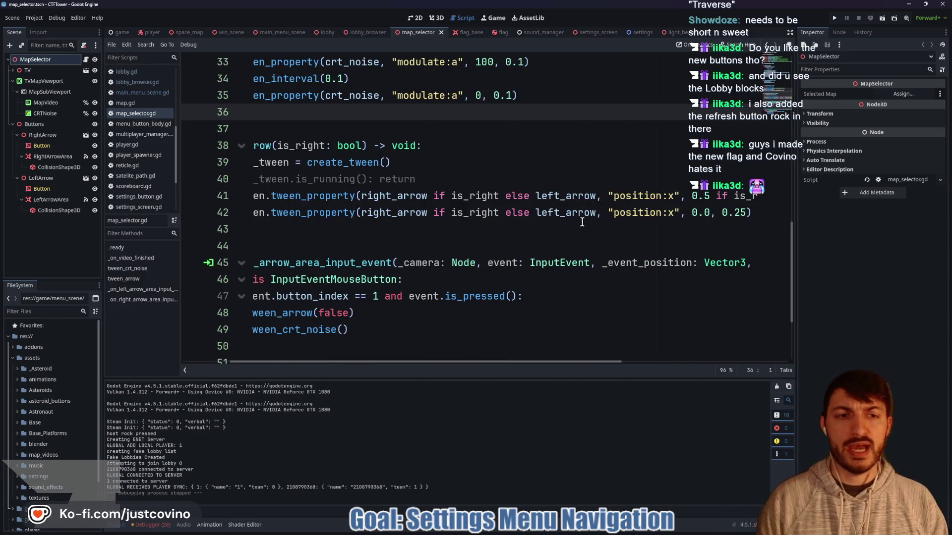
scroll(654, 208, left, 2)
drag(276, 211, 765, 210)
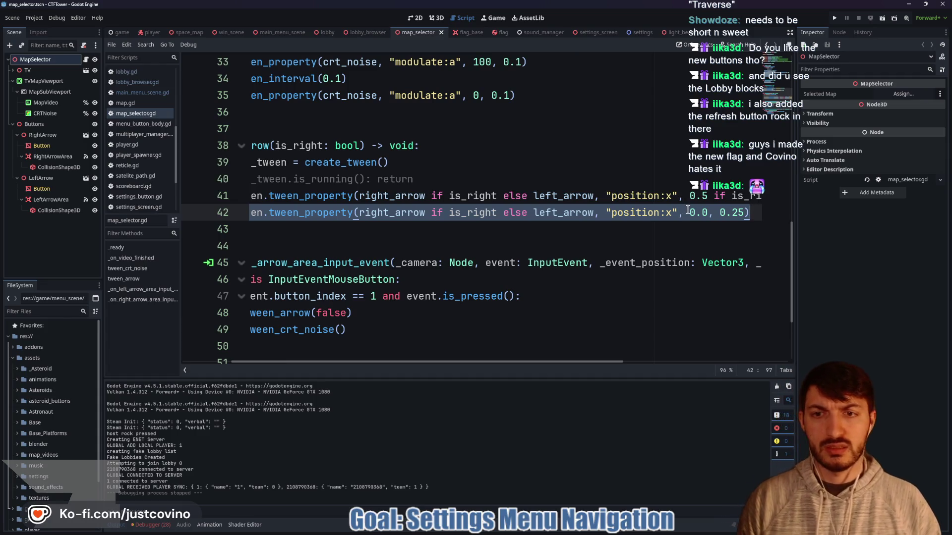
click(752, 208)
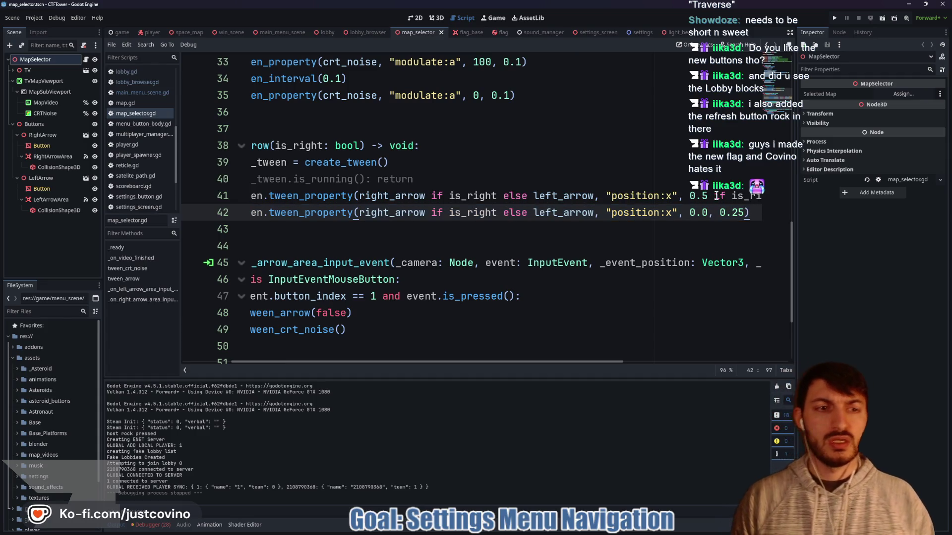
scroll(716, 196, right, 5)
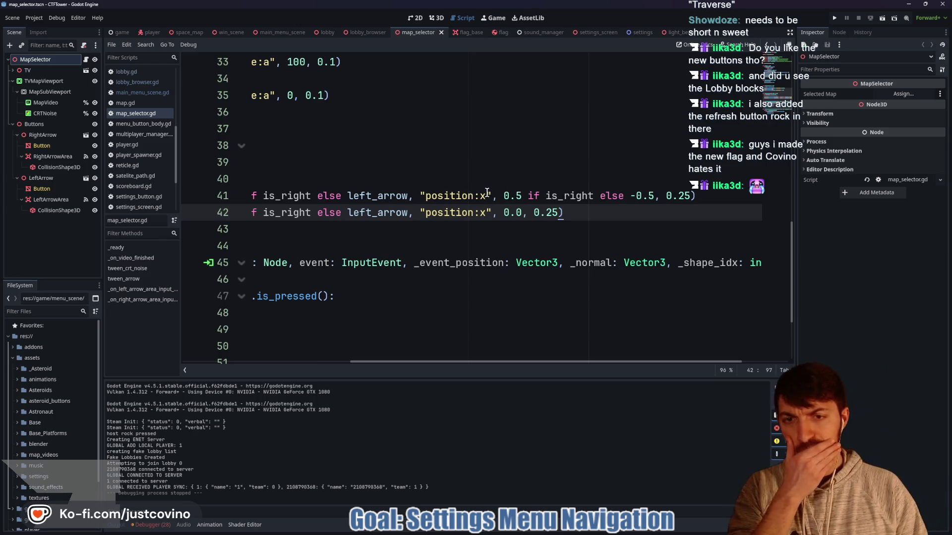
scroll(470, 196, left, 4)
Delete 'if is_right else -0.5' from line 41, save, and run the project.
double_click(383, 195)
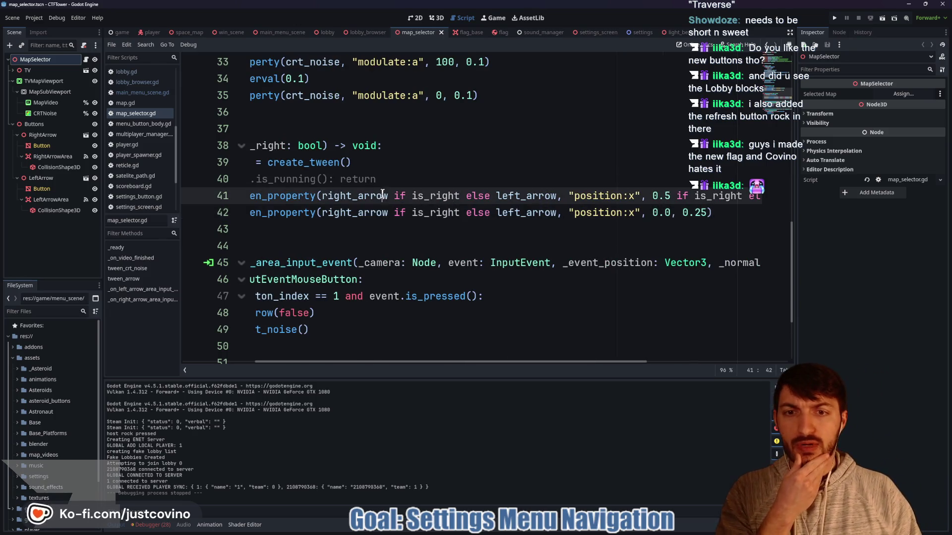
double_click(428, 196)
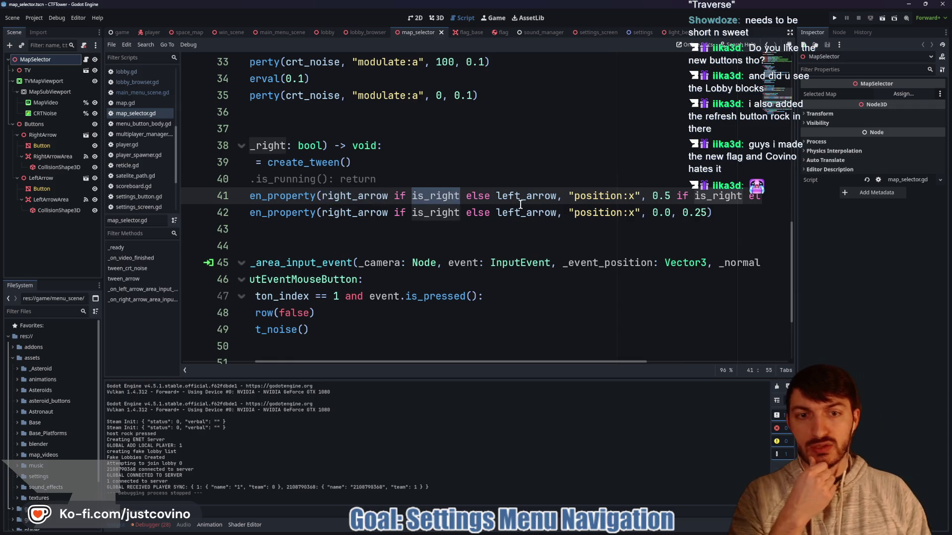
scroll(540, 209, right, 2)
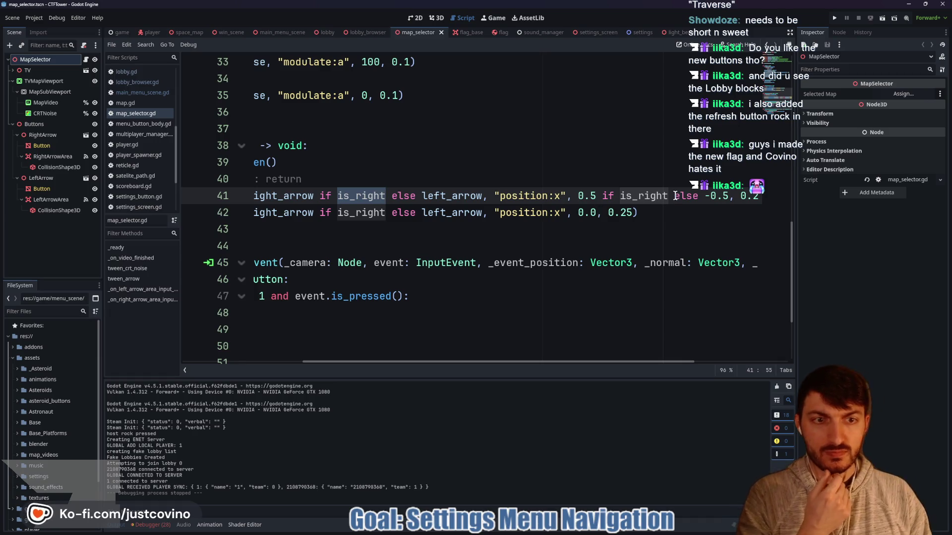
drag(602, 197, 724, 198)
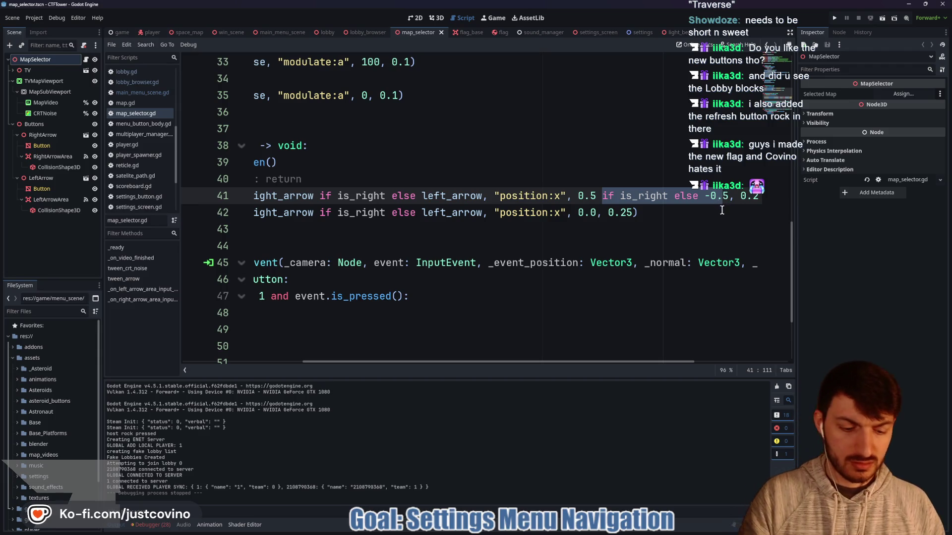
key(BackSpace)
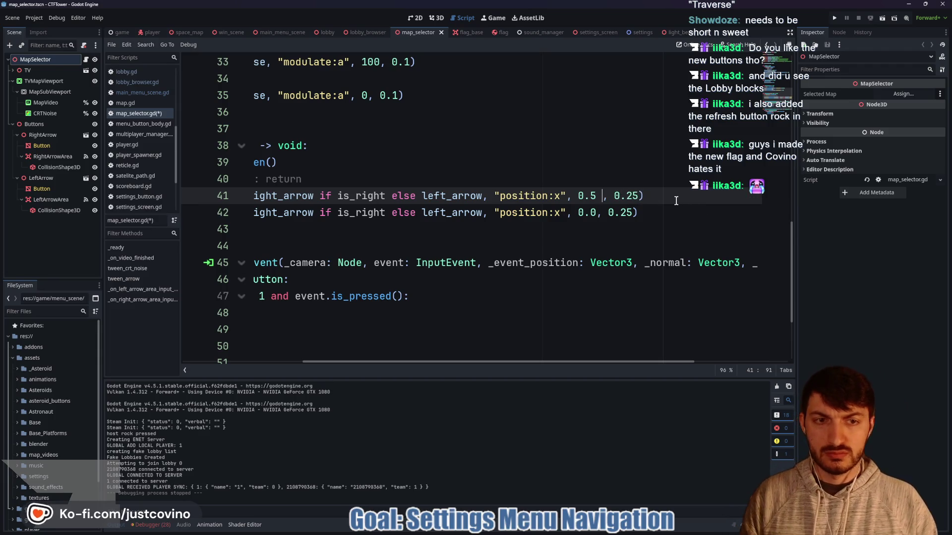
key(ctrl+s)
click(835, 14)
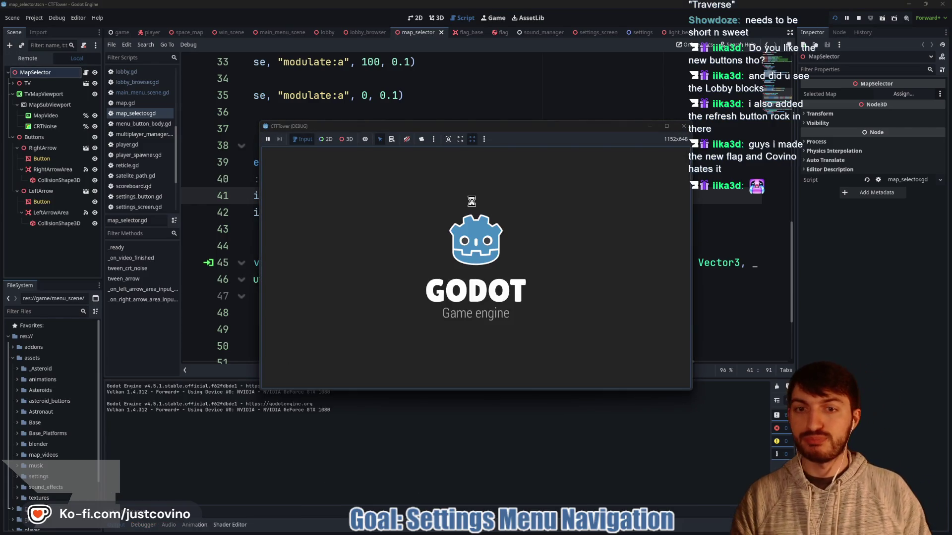
Host a match, flip the map preview left and right through several maps, then stop.
click(382, 231)
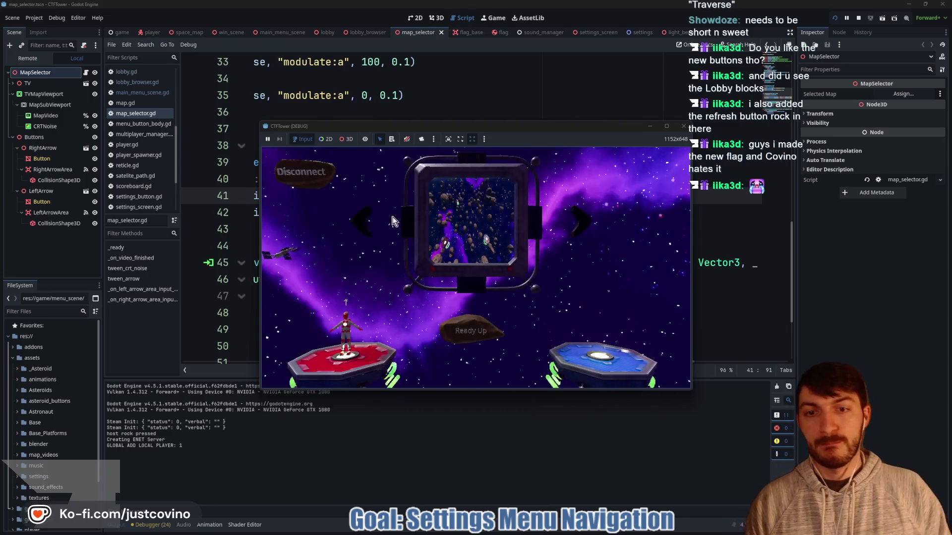
click(584, 220)
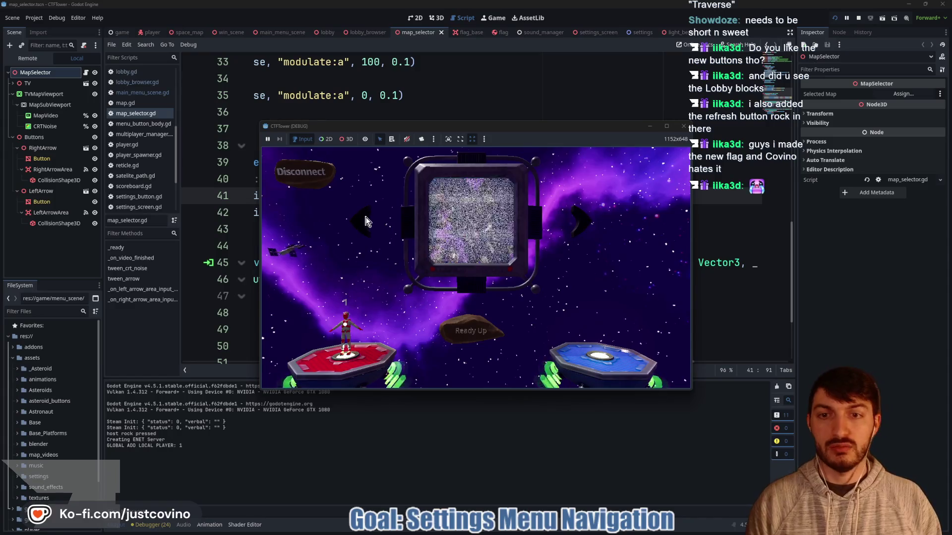
click(584, 221)
click(353, 219)
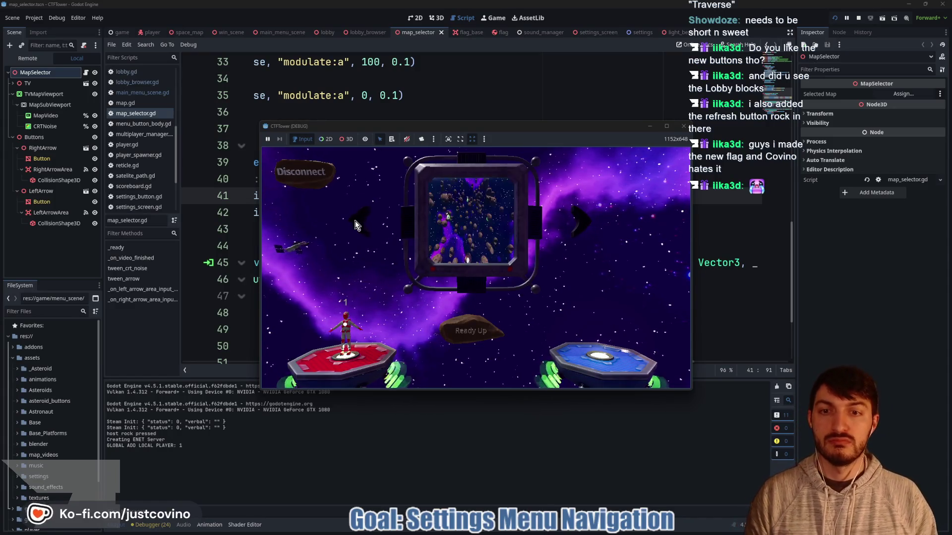
click(581, 231)
click(356, 222)
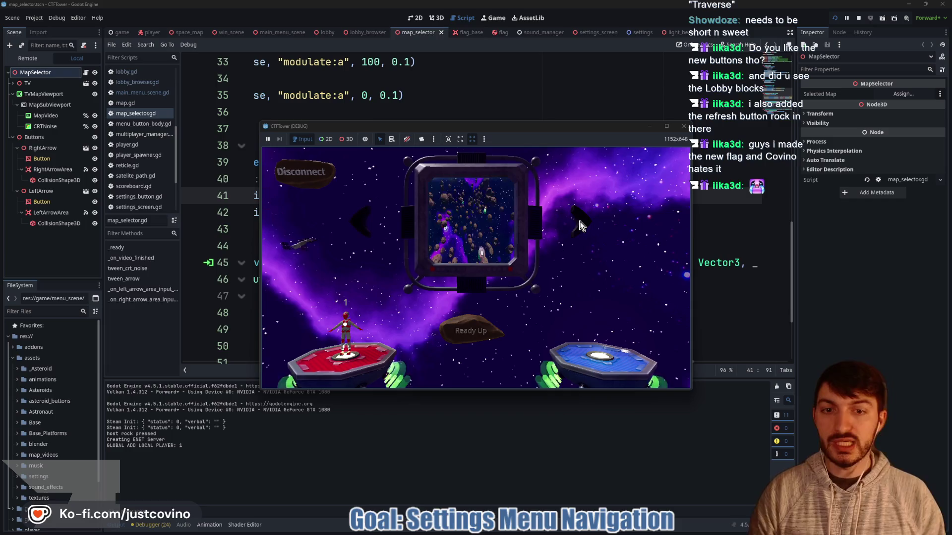
click(582, 224)
click(349, 226)
click(589, 230)
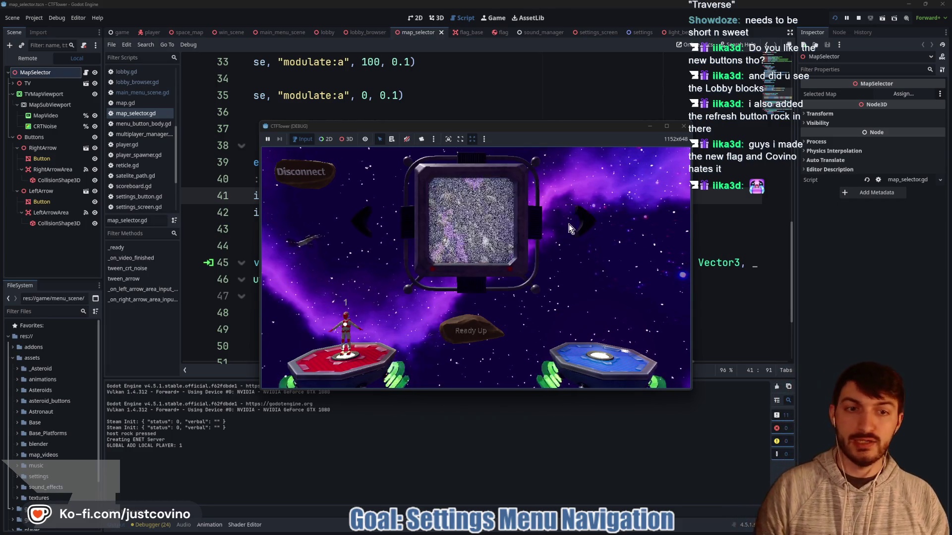
click(362, 227)
click(590, 226)
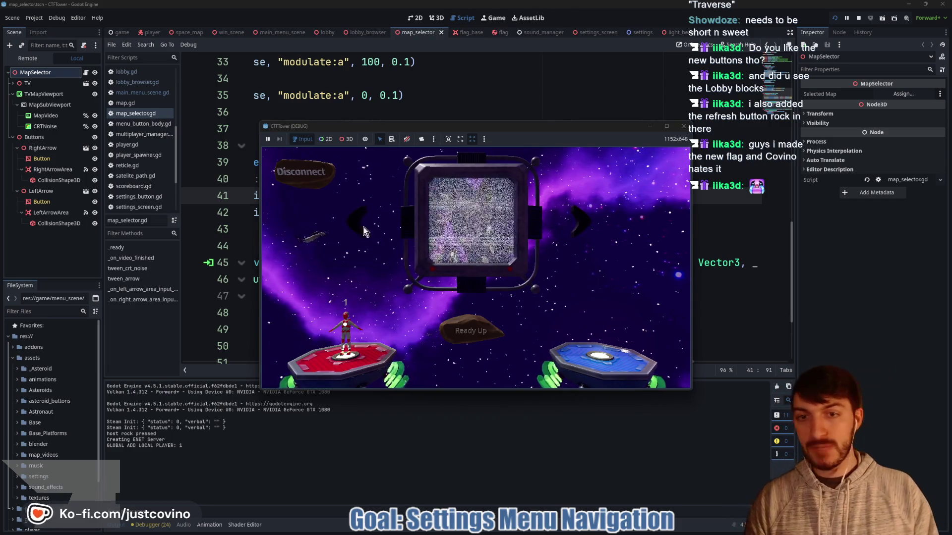
click(379, 236)
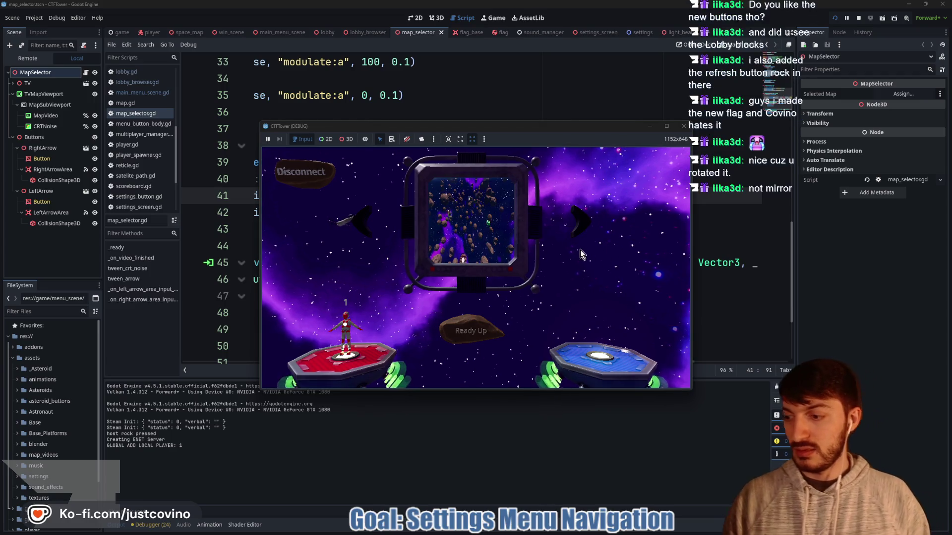
click(854, 18)
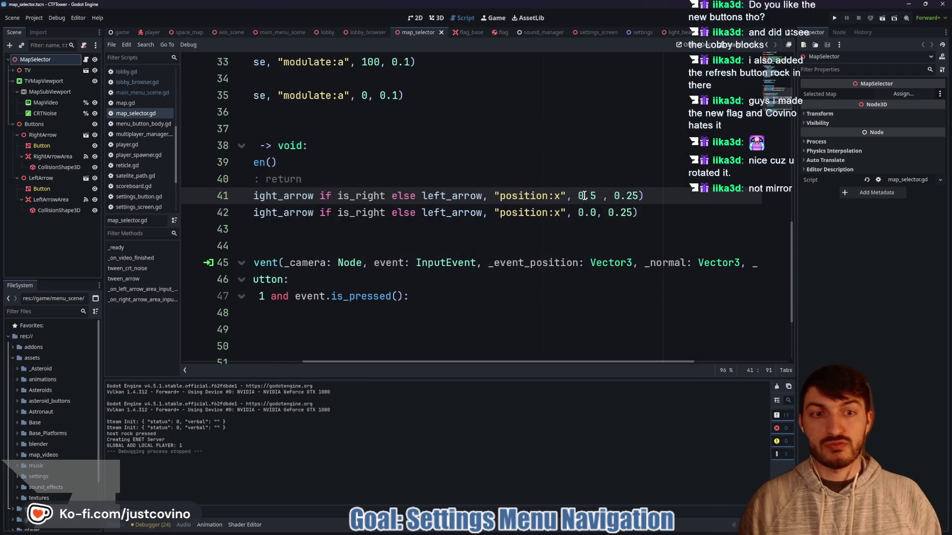
Remove the stray space after 0.5 and delete the commented-out is_running line 40.
key(BackSpace)
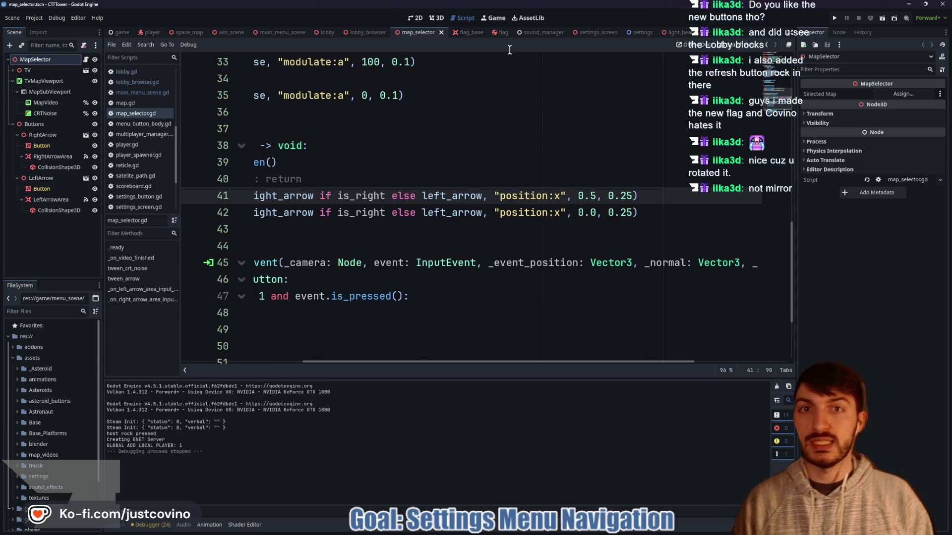
scroll(449, 152, left, 5)
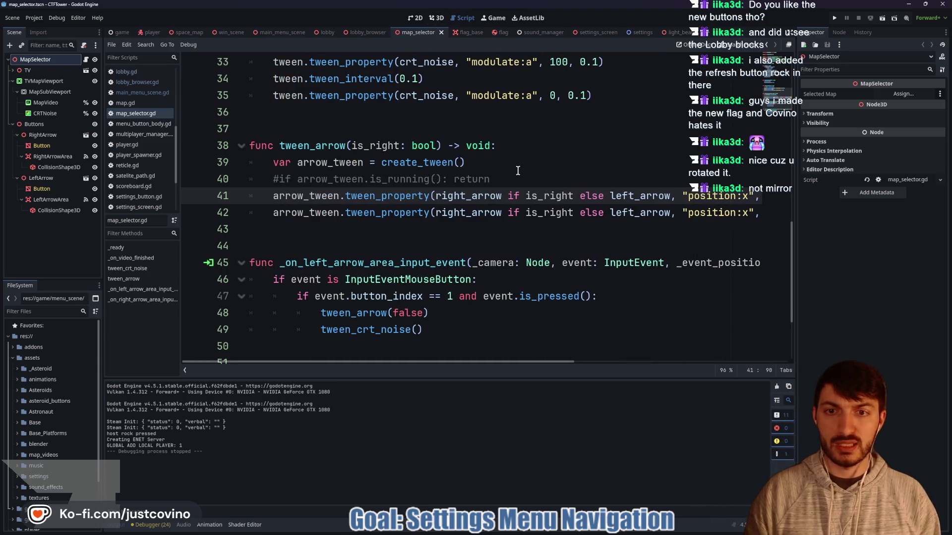
drag(500, 179, 224, 178)
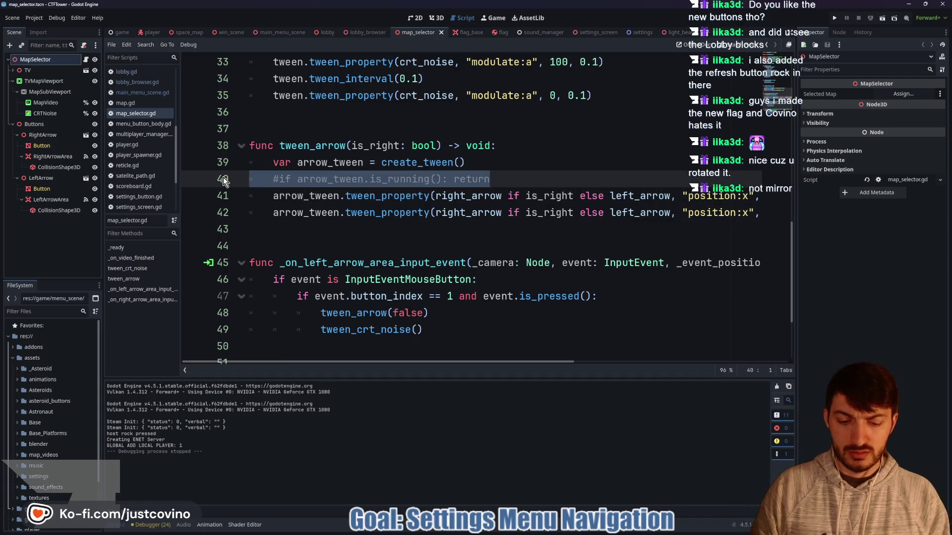
key(BackSpace)
key(BackSpace)
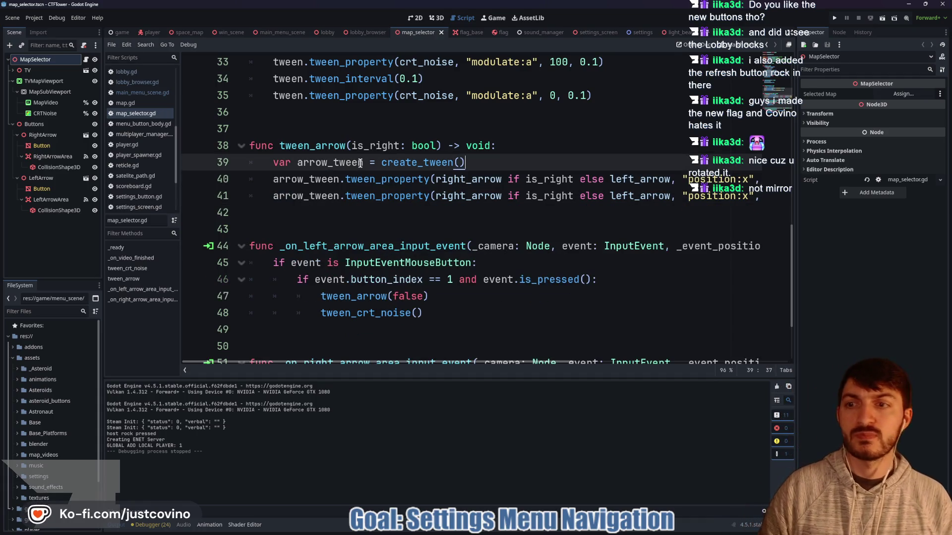
click(441, 21)
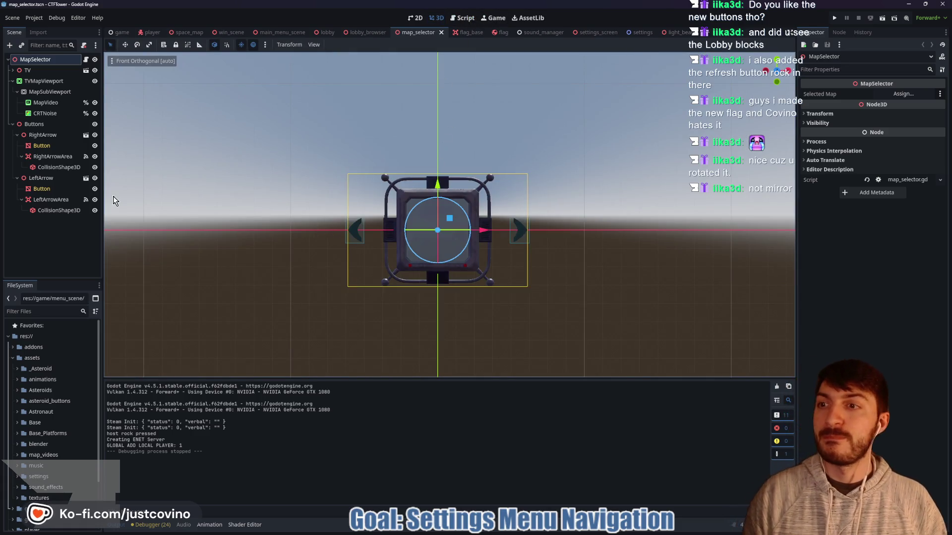
Set the LeftArrow node's x position to -30.
click(49, 123)
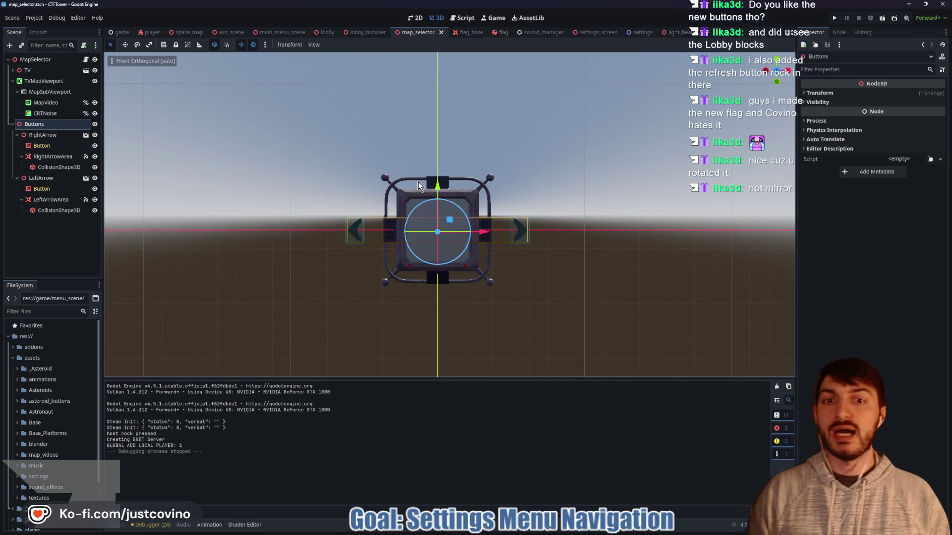
click(40, 136)
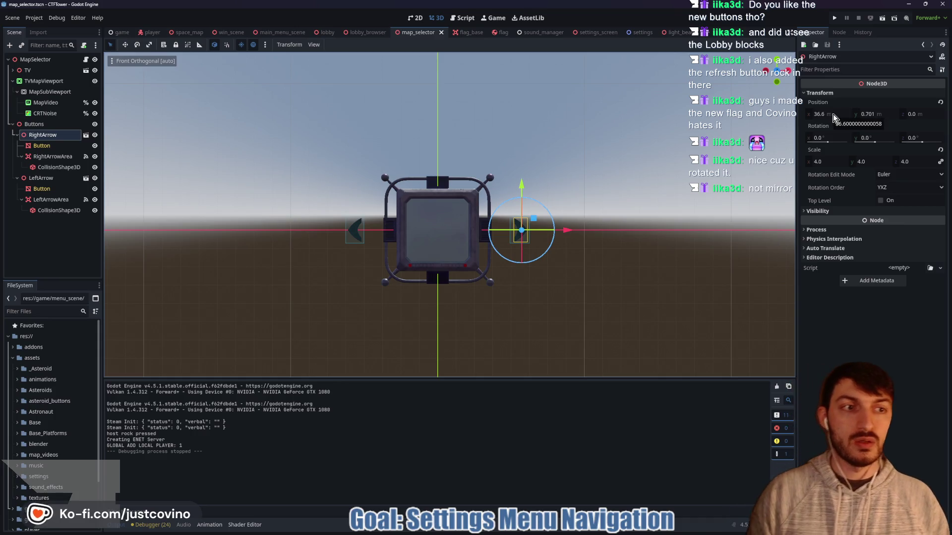
click(45, 179)
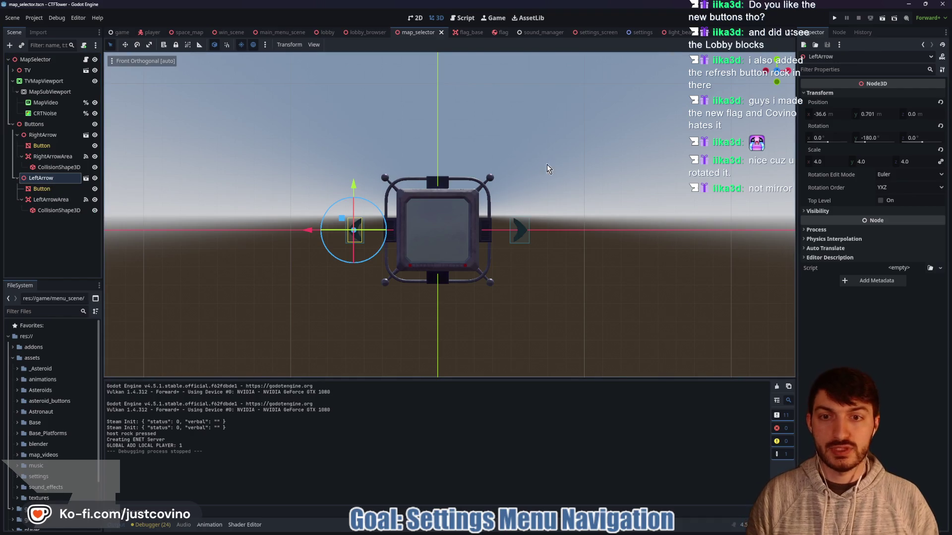
click(830, 114)
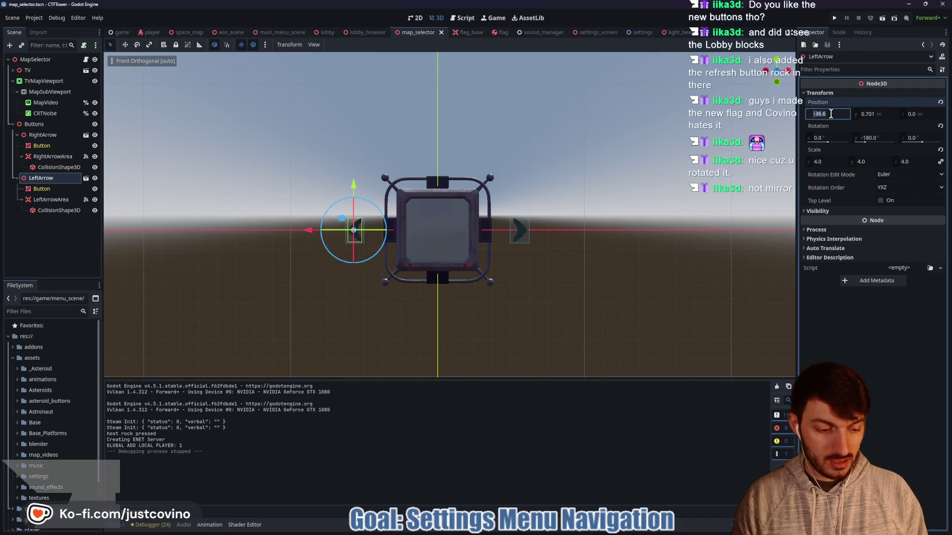
text(-30)
key(Return)
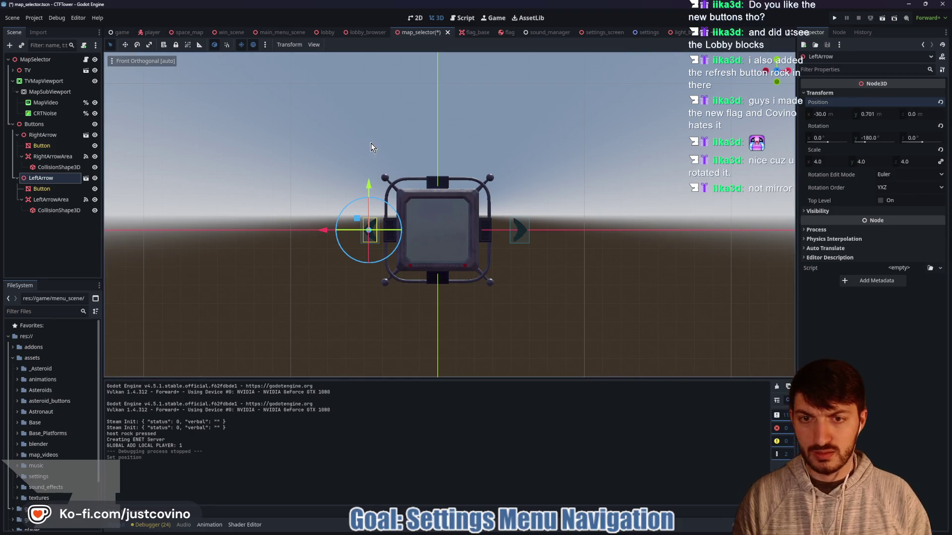
Set the RightArrow node's x position to 30, save the scene and relaunch the game.
click(43, 135)
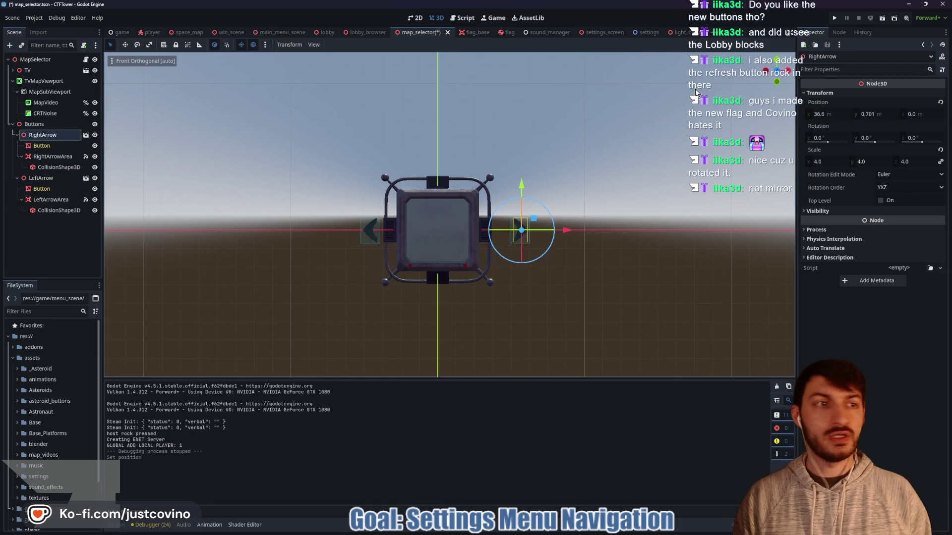
click(827, 114)
text(30)
key(Return)
key(ctrl+s)
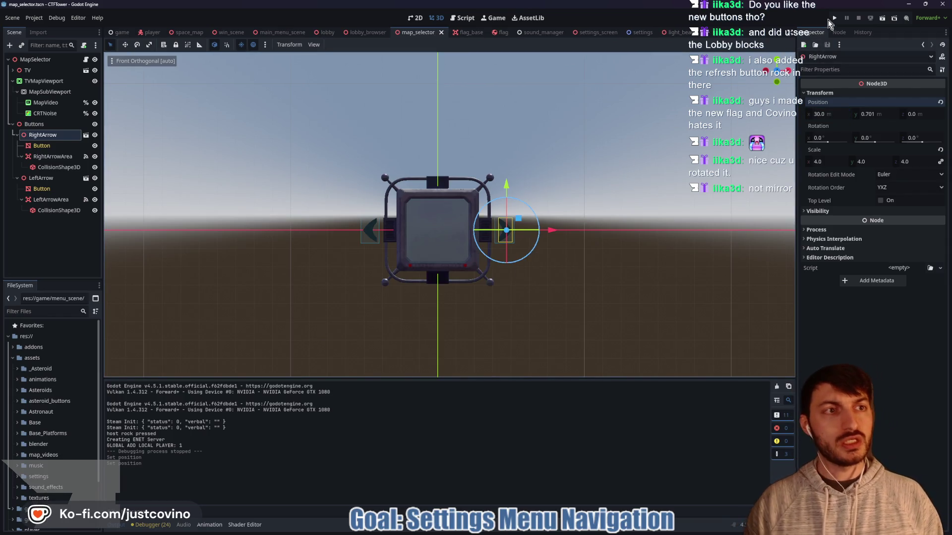
click(835, 18)
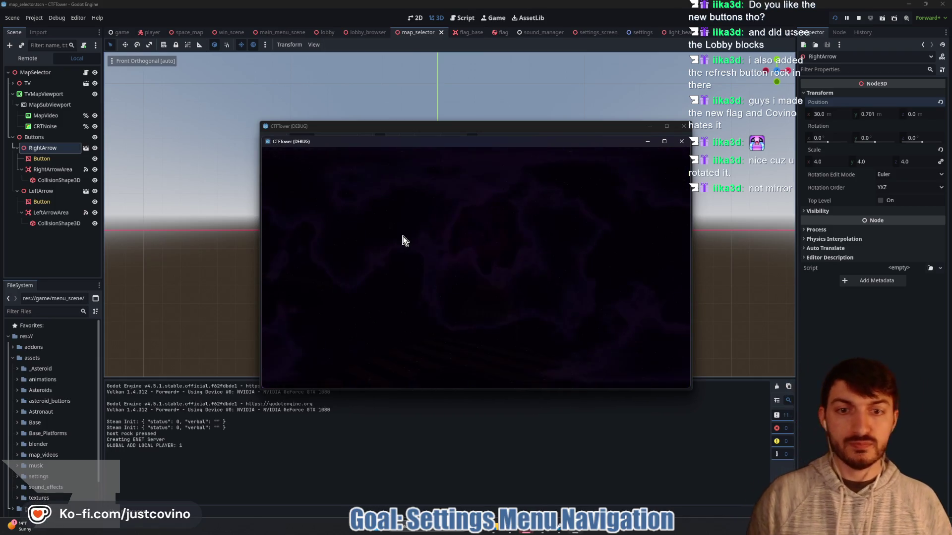
click(561, 221)
click(562, 222)
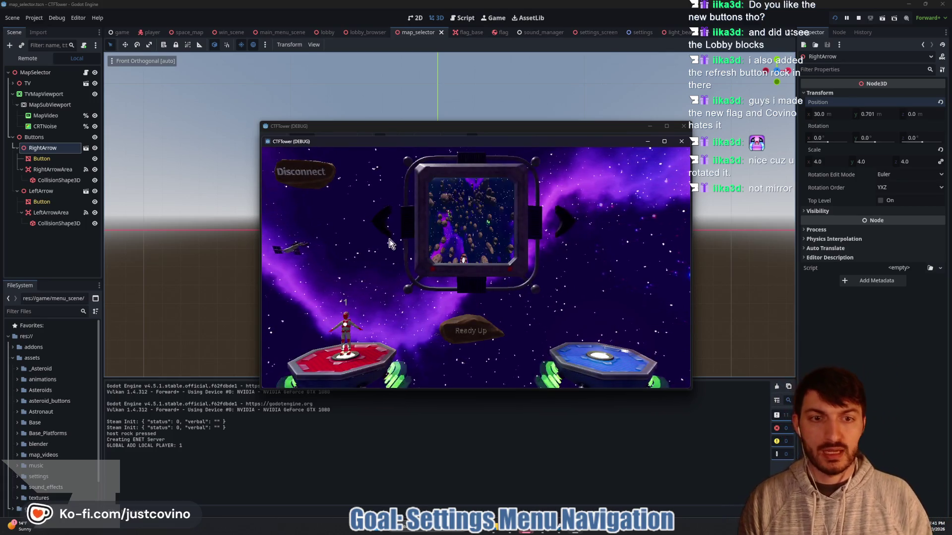
click(860, 19)
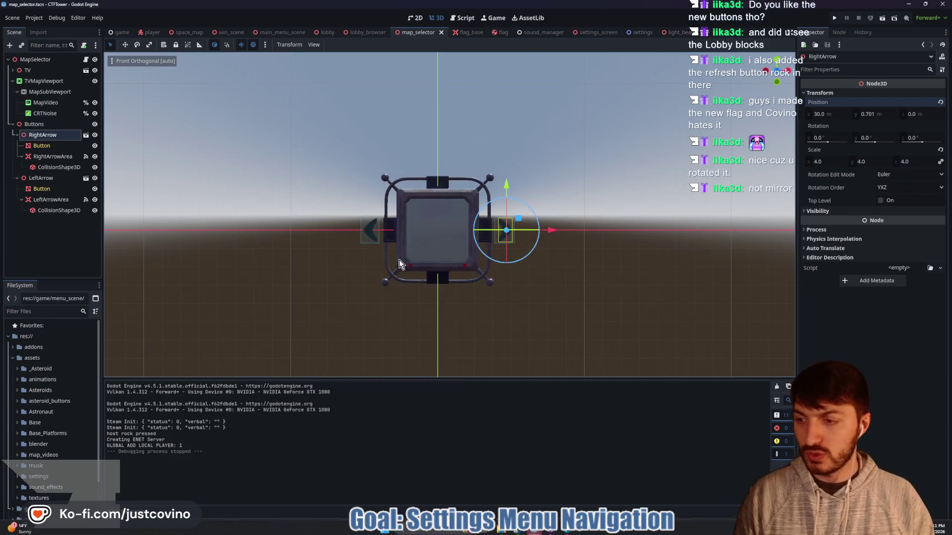
key(ctrl+s)
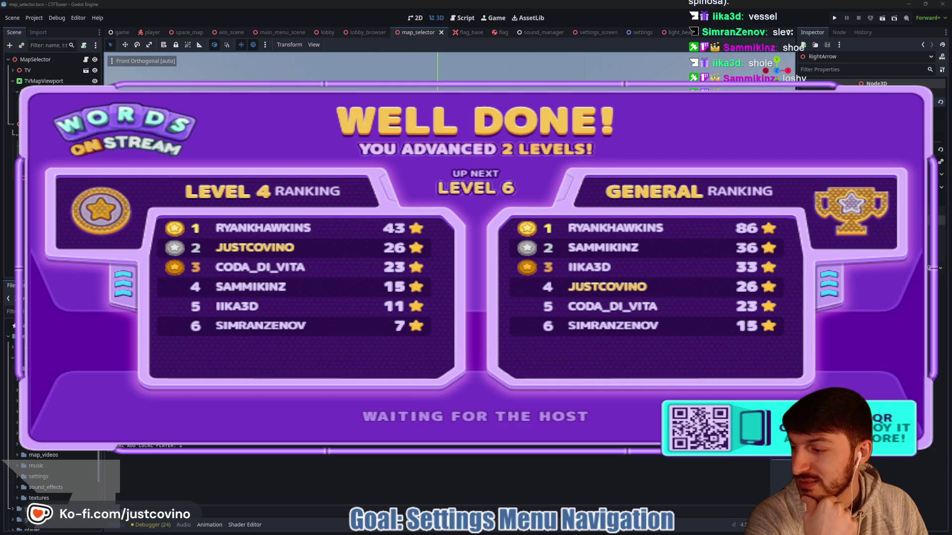
key(F8)
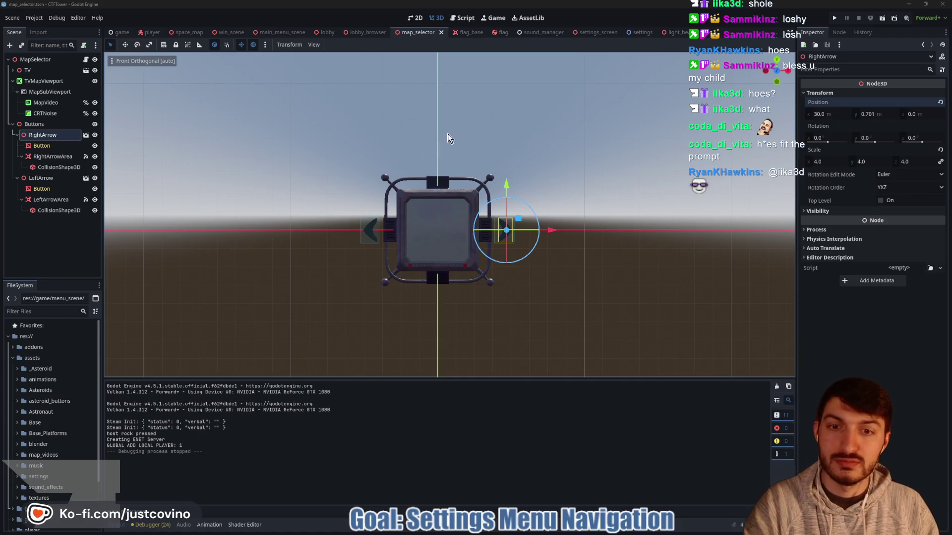
Deselect everything and orbit to a perspective view of the TV and its arrows.
click(623, 173)
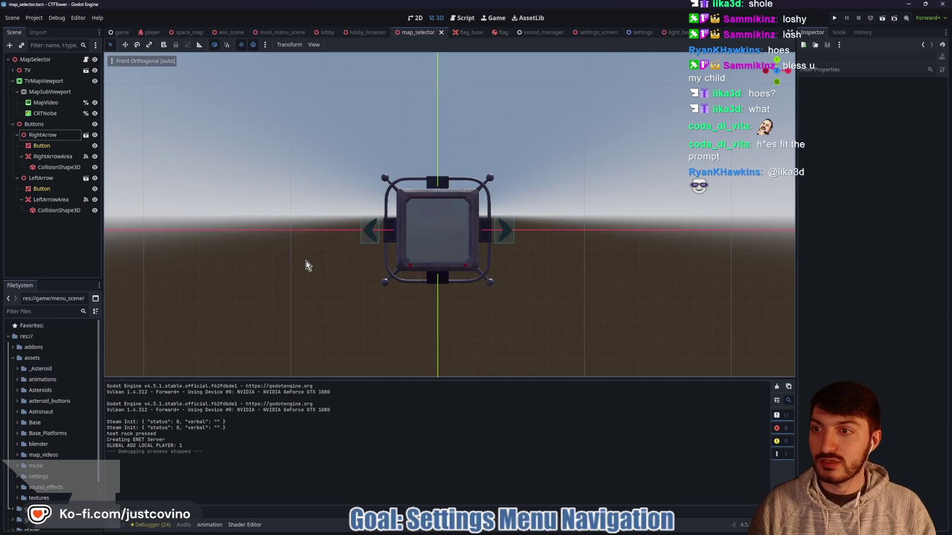
drag(299, 256, 300, 255)
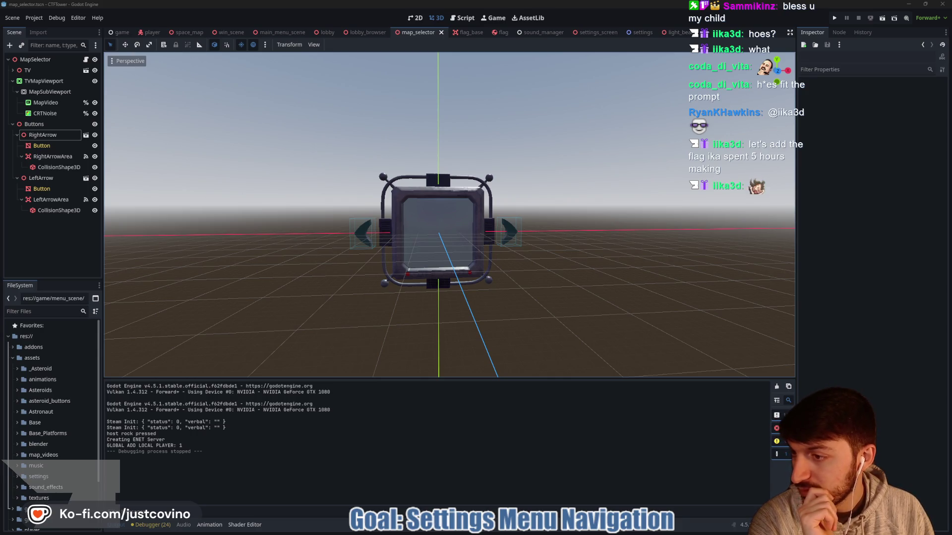
key(alt+Tab)
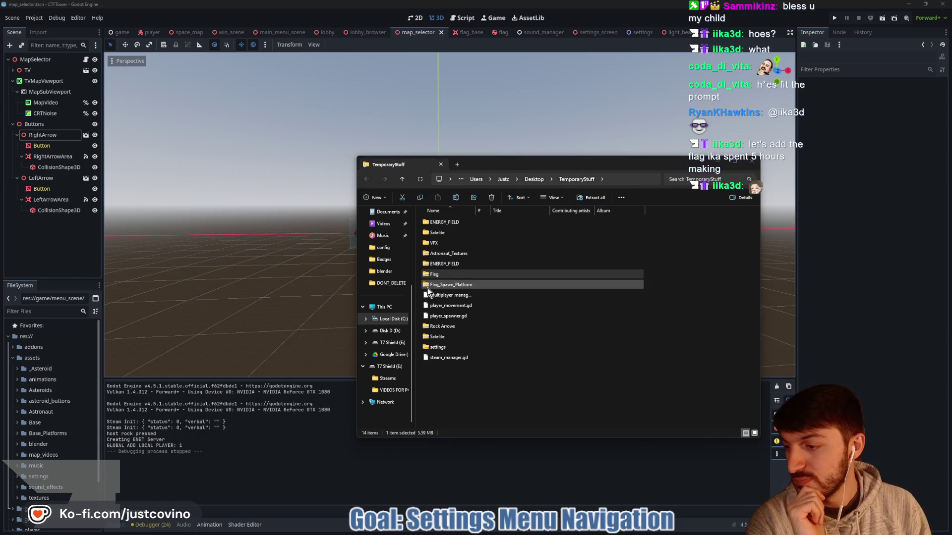
Extract the zipped Flag archive into a Flag folder.
click(452, 278)
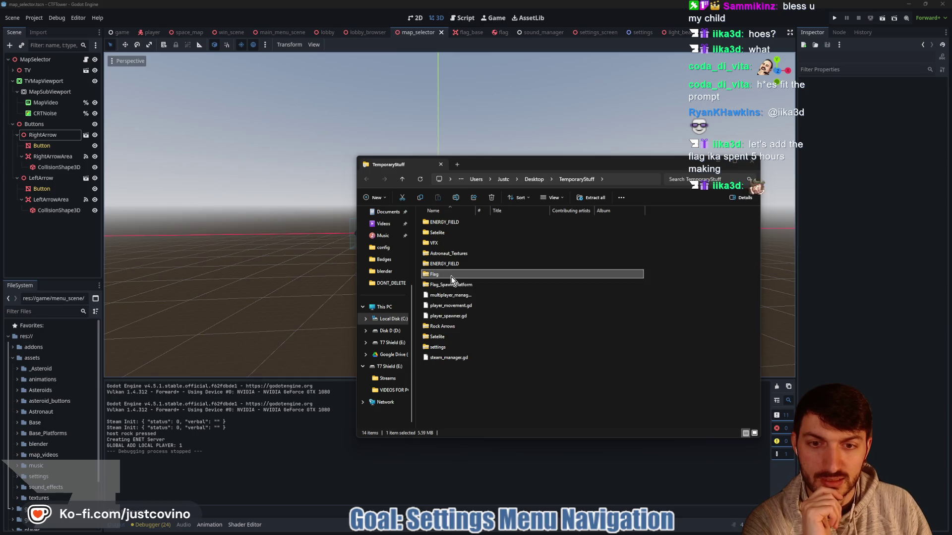
click(592, 198)
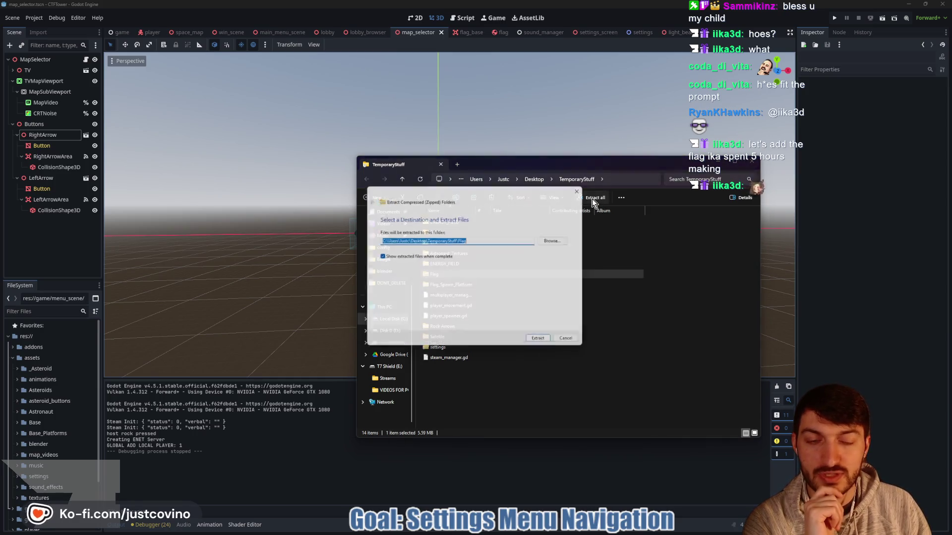
click(546, 342)
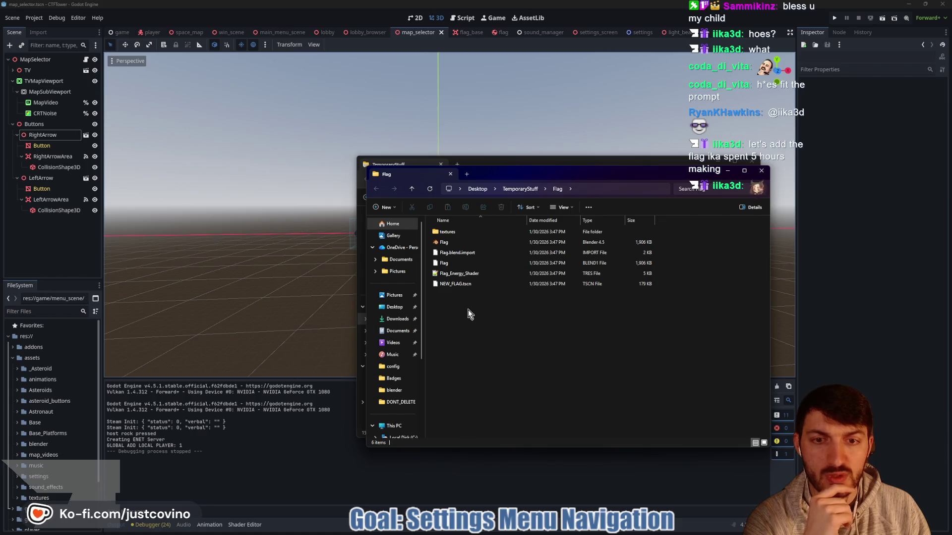
Paste the Flag folder into Desktop > ctf_tower > assets.
click(413, 189)
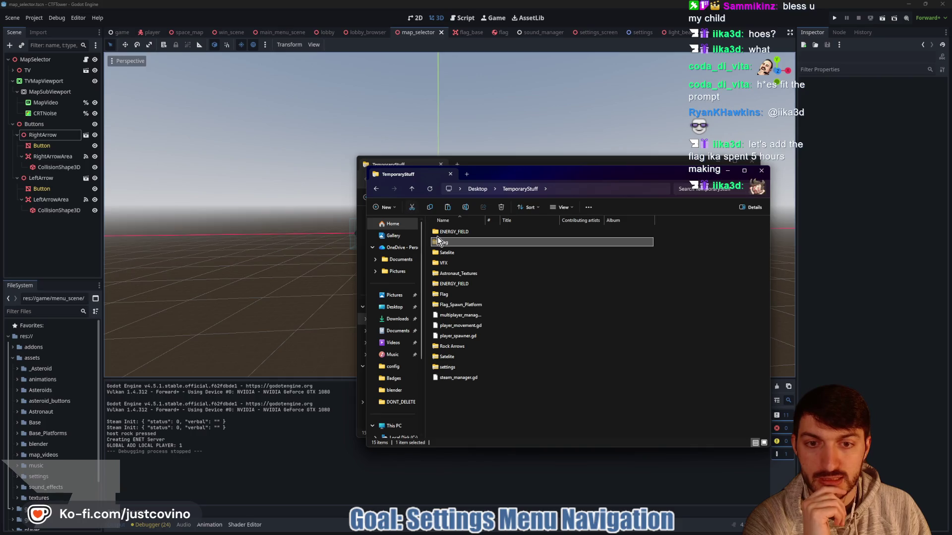
click(412, 162)
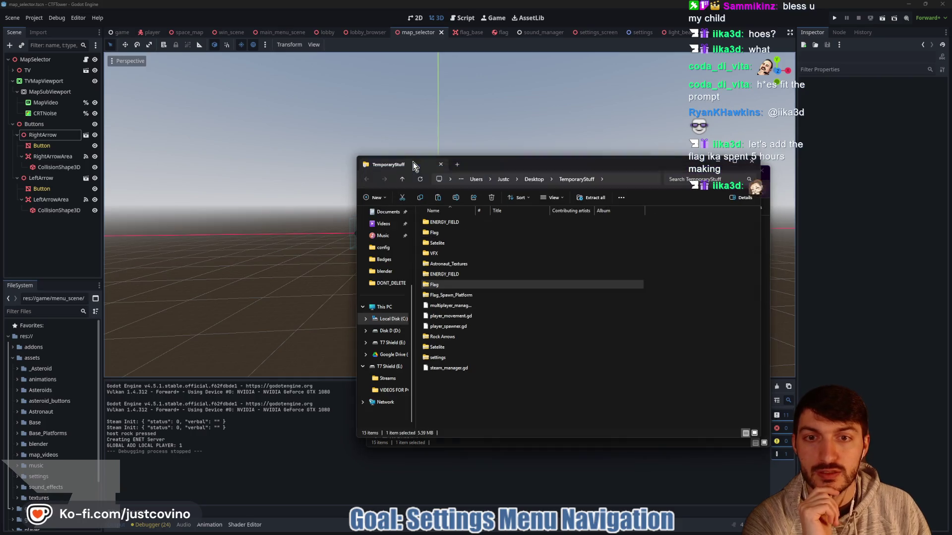
scroll(382, 263, up, 3)
click(385, 259)
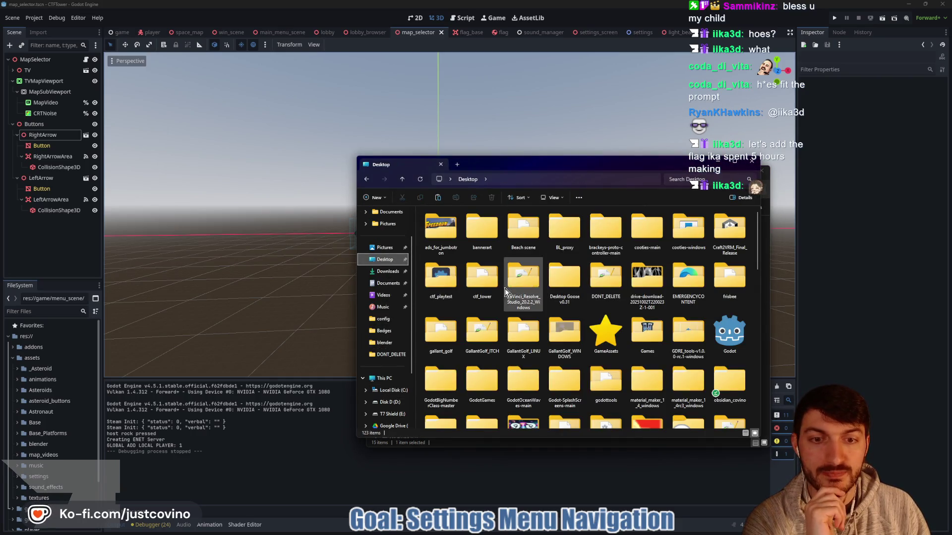
double_click(482, 284)
double_click(443, 252)
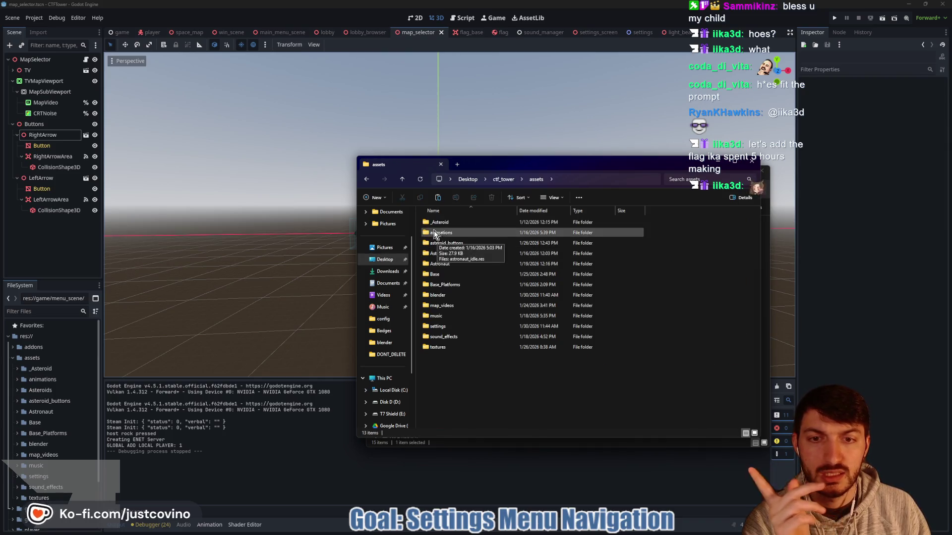
click(437, 199)
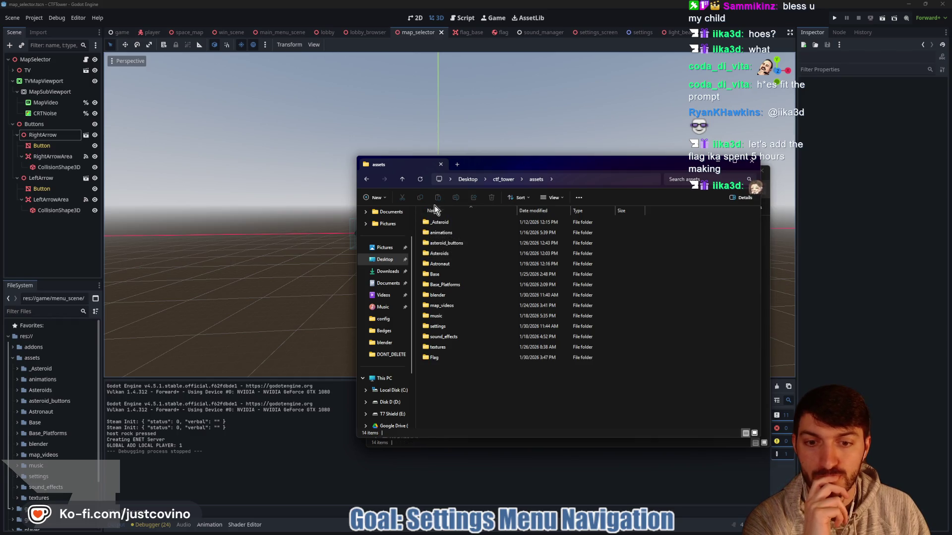
click(848, 316)
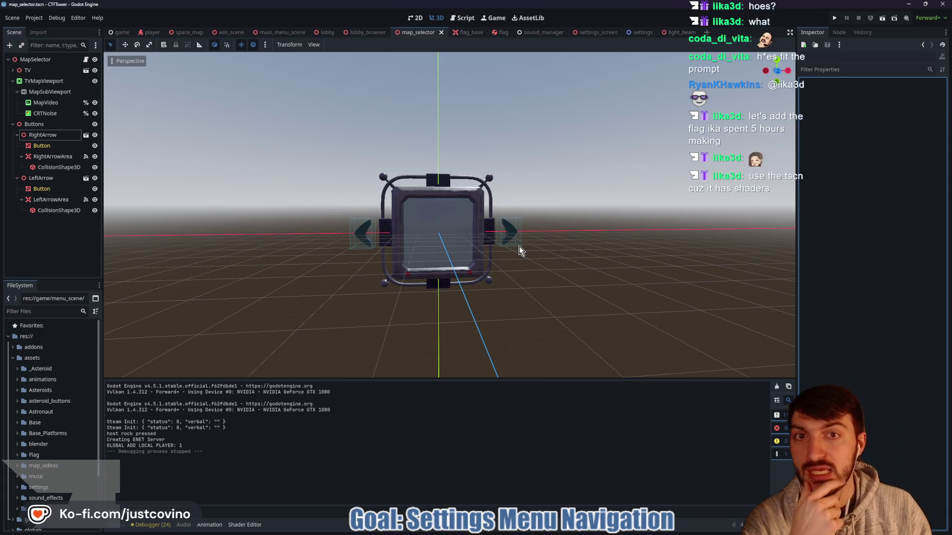
In the flag scene, hide the old Flag2 model and select the Flag root node.
click(463, 34)
click(501, 34)
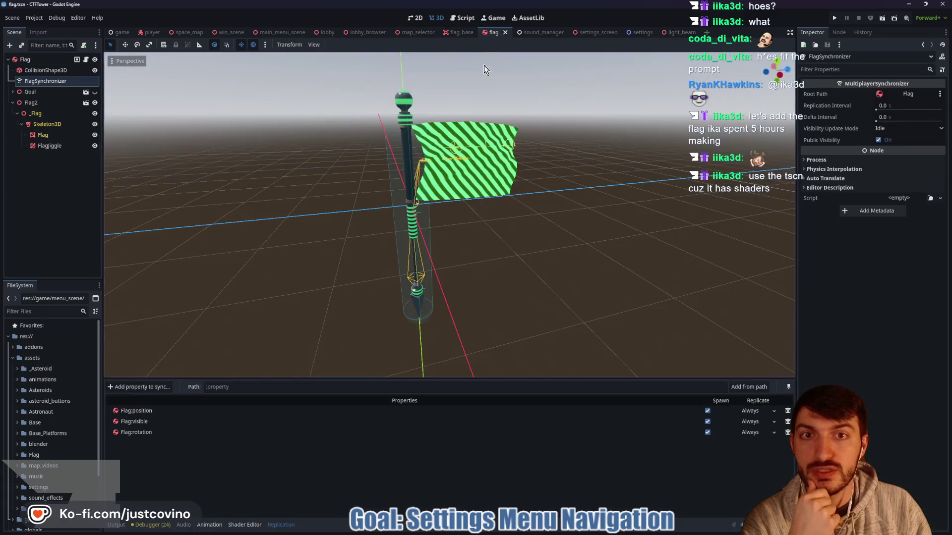
click(94, 103)
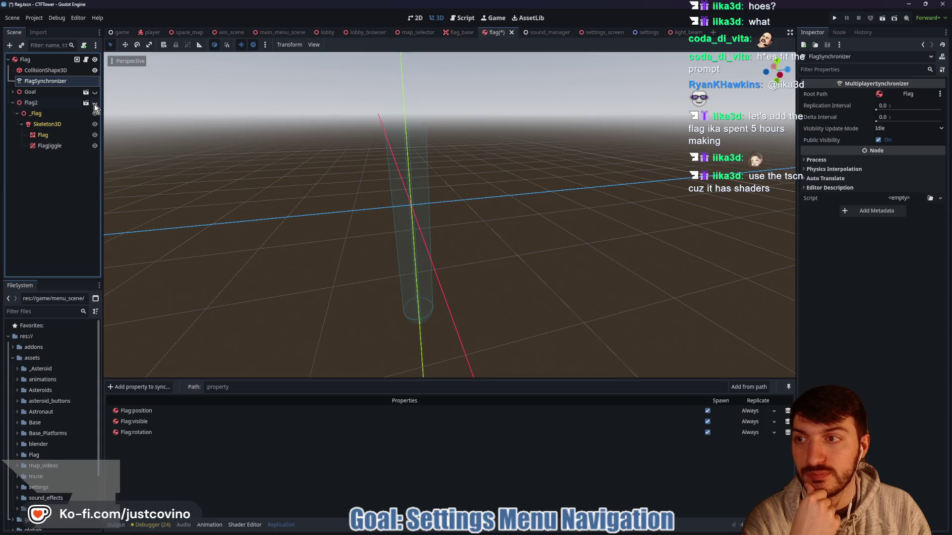
click(93, 93)
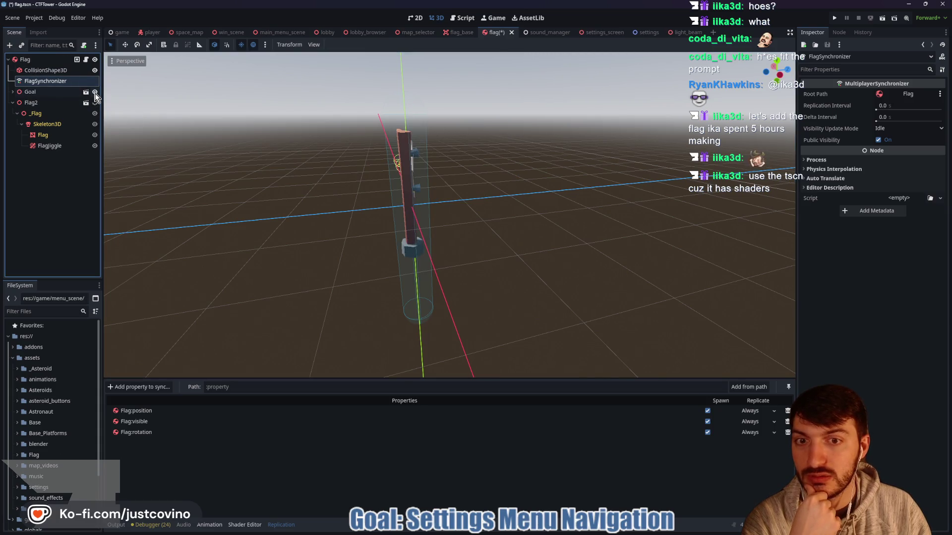
click(93, 93)
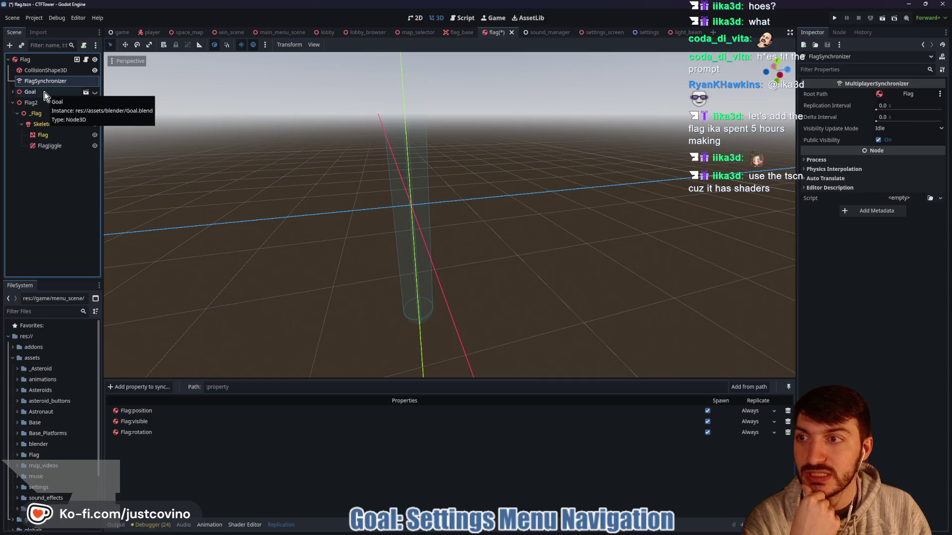
click(40, 60)
click(11, 103)
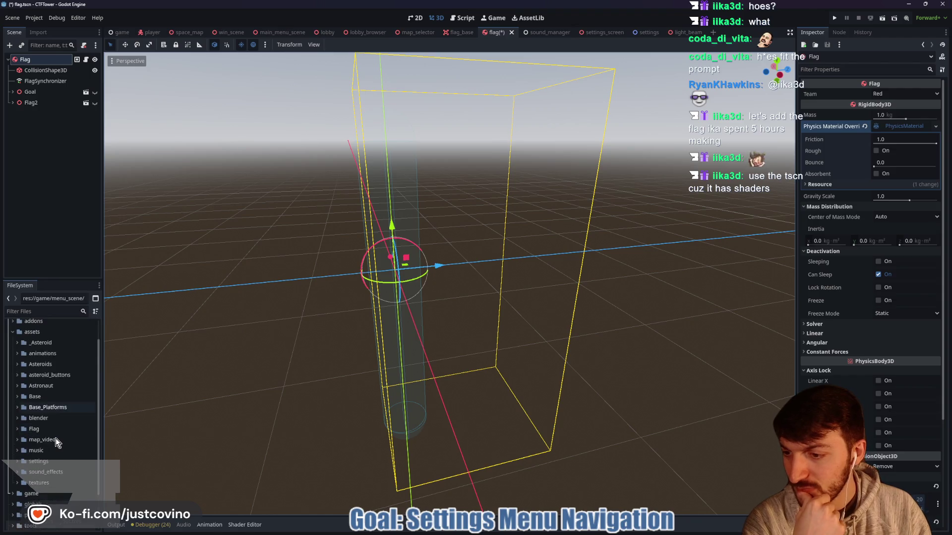
Instance NEW_FLAG.tscn as a child scene of the flag scene.
key(ctrl+shift+o)
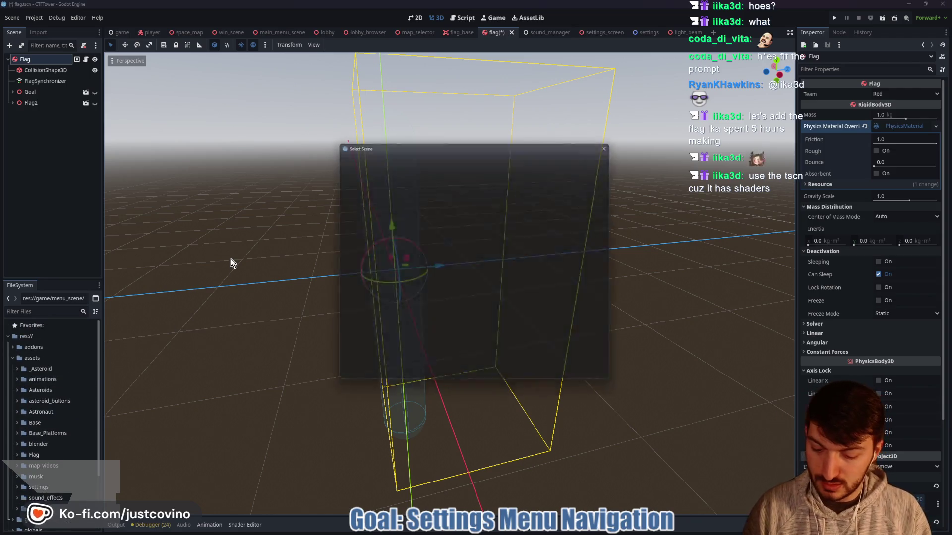
text(flag)
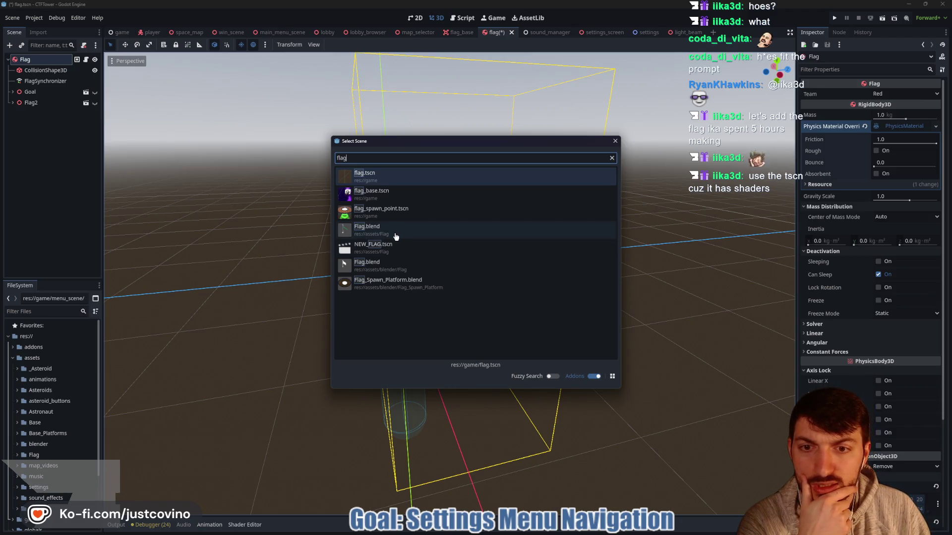
double_click(395, 252)
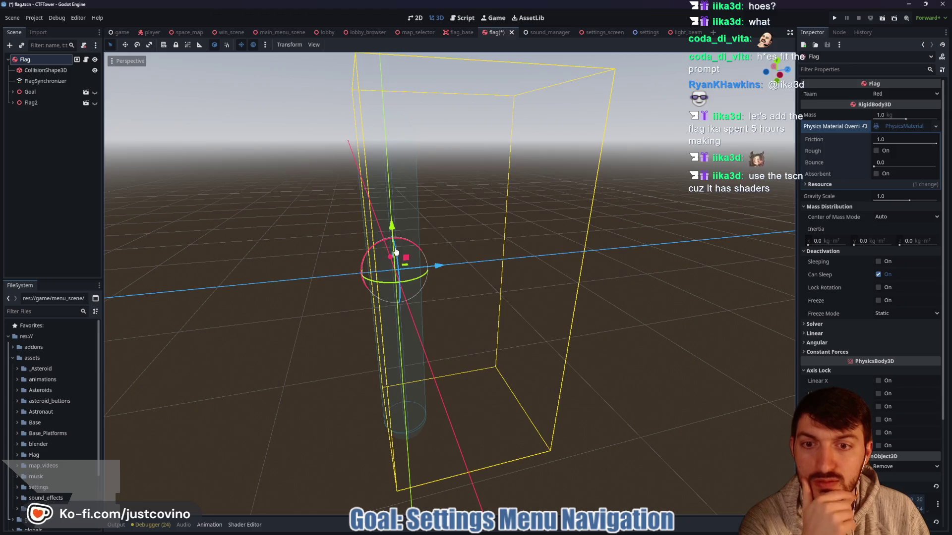
mouse_move(558, 273)
mouse_down()
mouse_move(495, 265)
mouse_move(709, 251)
mouse_move(611, 267)
mouse_move(301, 259)
mouse_move(584, 267)
mouse_move(597, 259)
mouse_move(570, 267)
mouse_up()
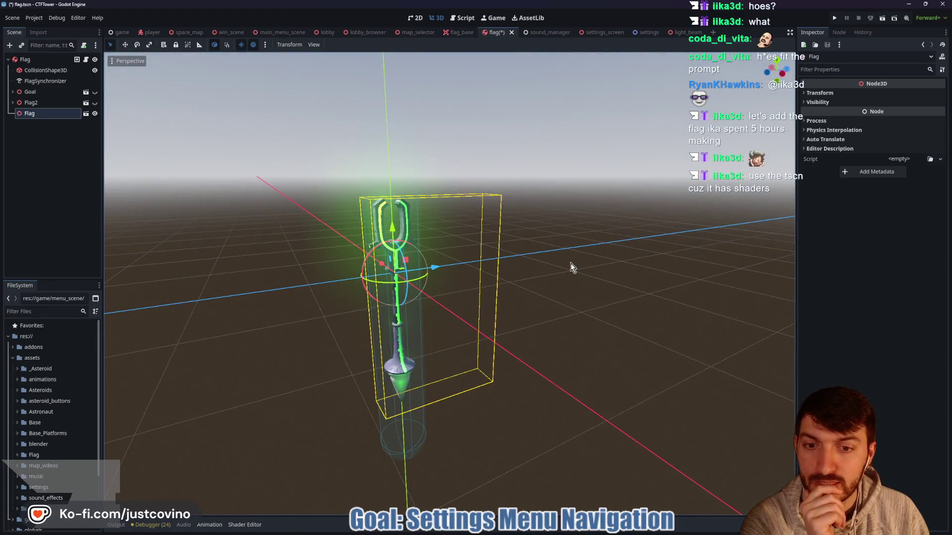
Enable Editable Children on the new Flag instance and select its Flag_2 mesh.
click(43, 104)
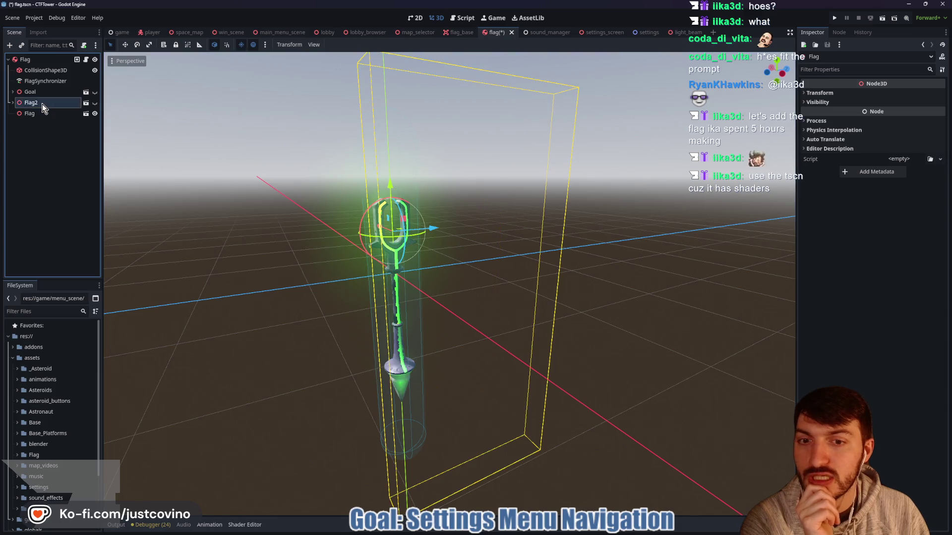
click(95, 103)
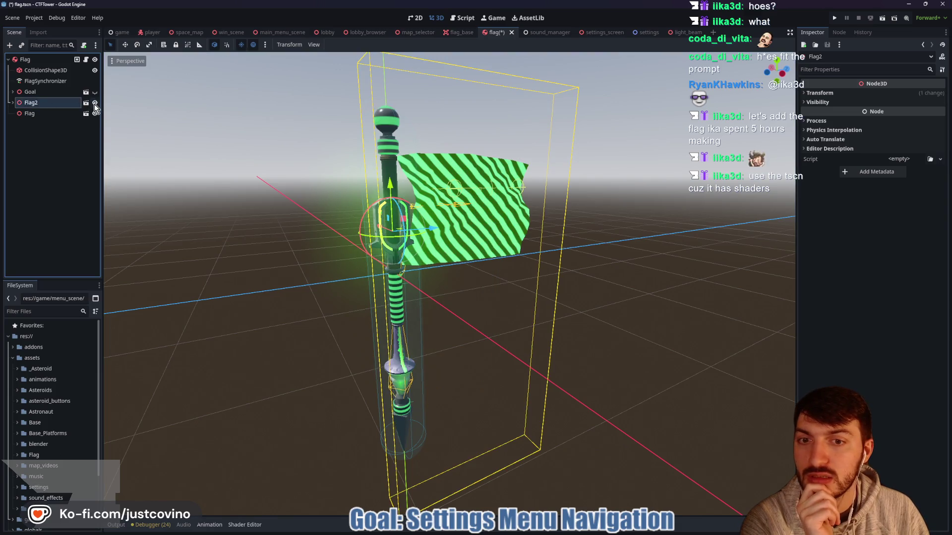
click(72, 114)
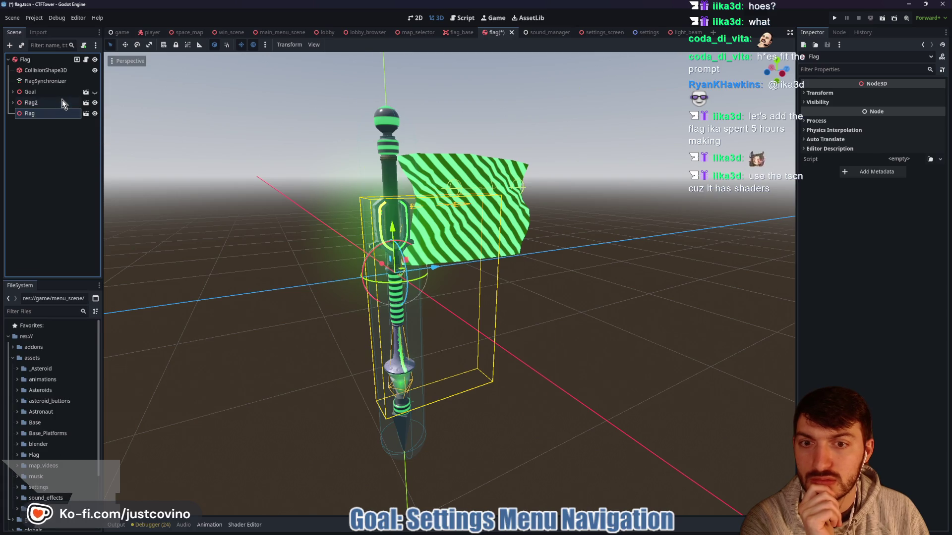
click(61, 101)
click(59, 115)
right_click(56, 114)
click(89, 316)
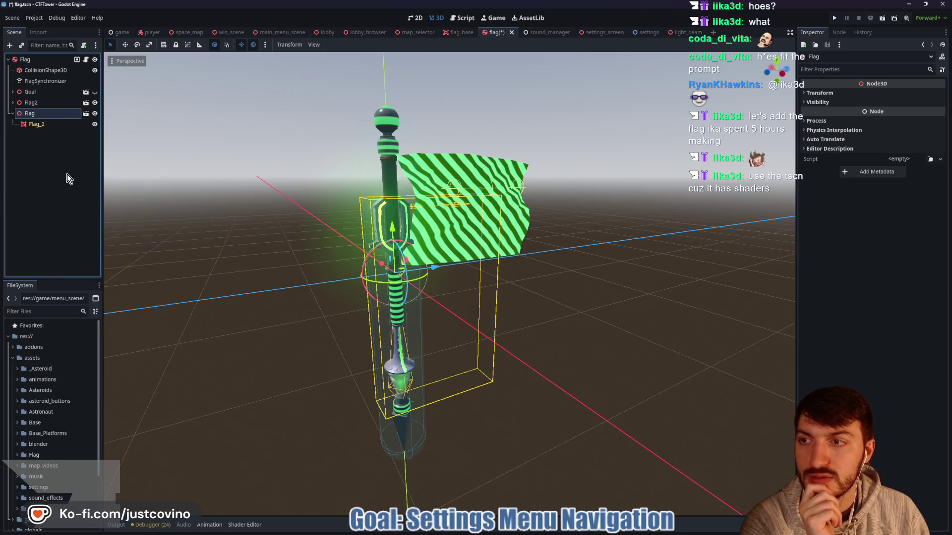
click(38, 125)
drag(394, 228, 391, 179)
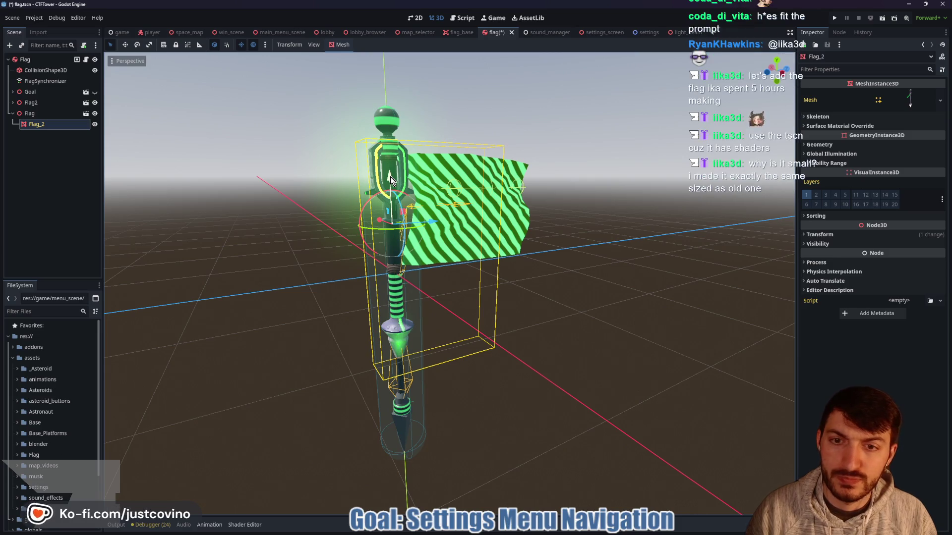
Hide the old Flag2 again and inspect the new Flag_2 mesh's transform.
click(95, 103)
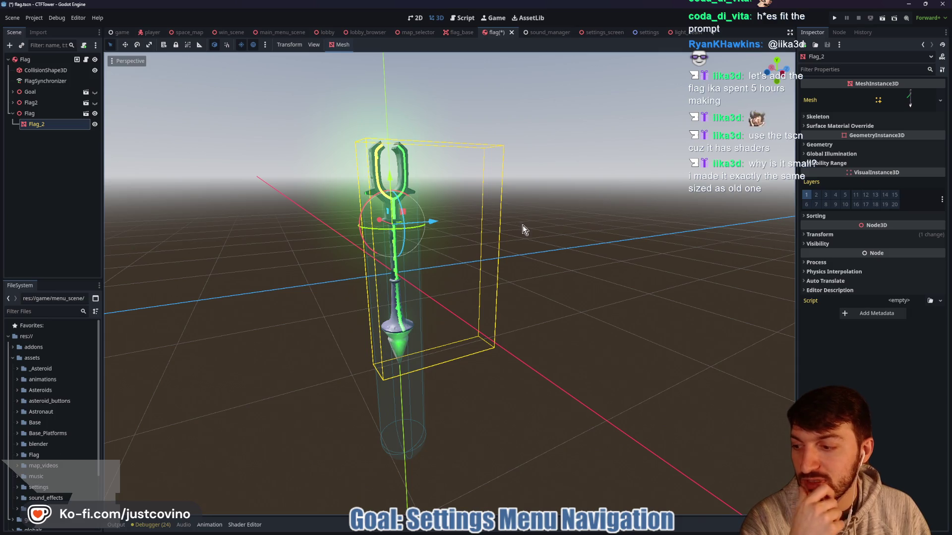
mouse_move(544, 236)
mouse_down()
mouse_move(453, 238)
mouse_move(489, 229)
mouse_up()
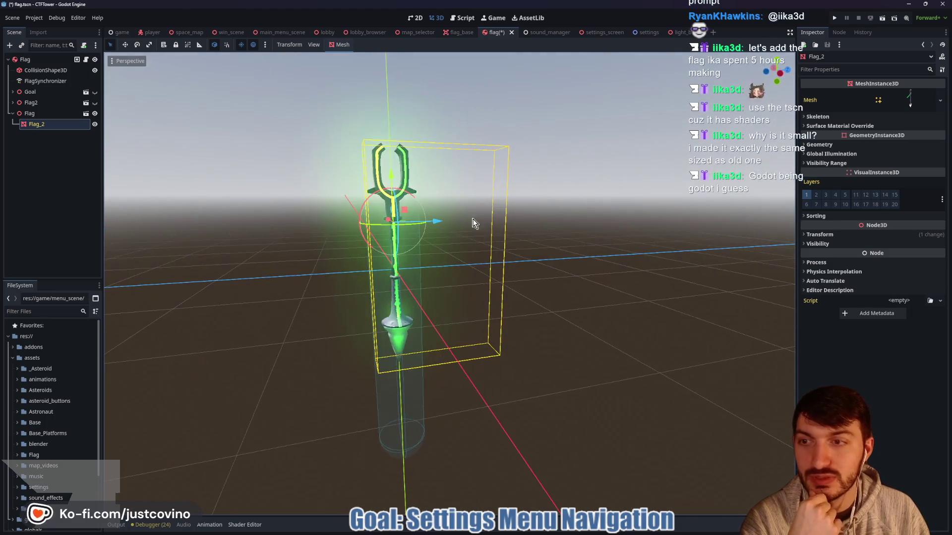
click(12, 103)
click(37, 116)
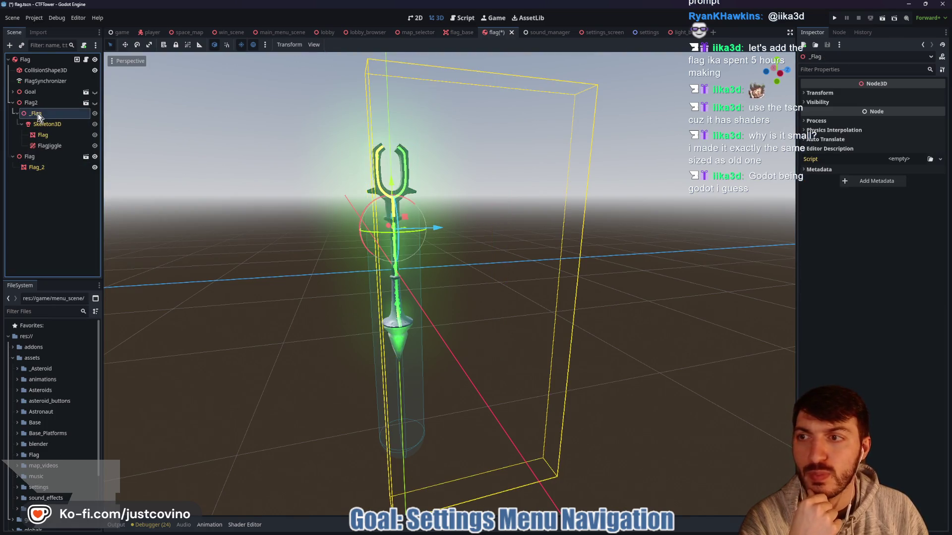
click(47, 138)
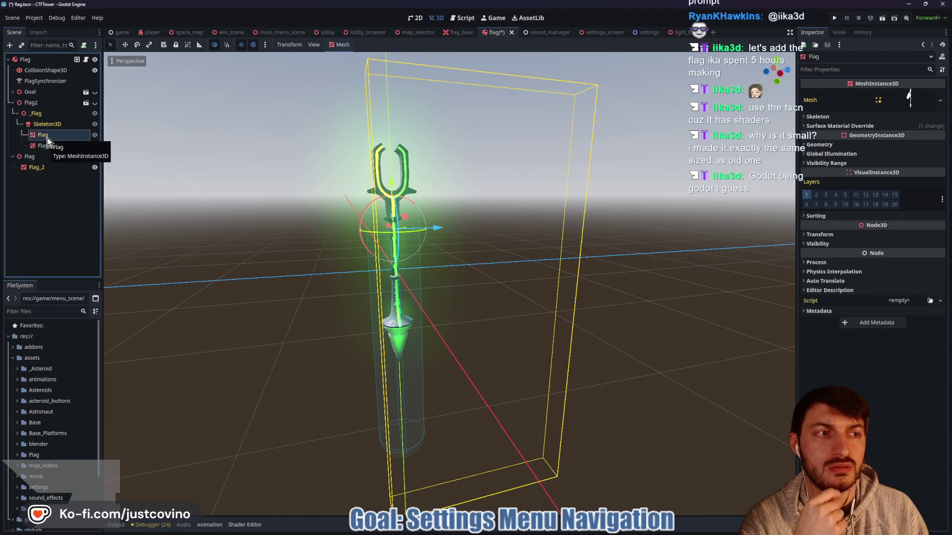
click(37, 167)
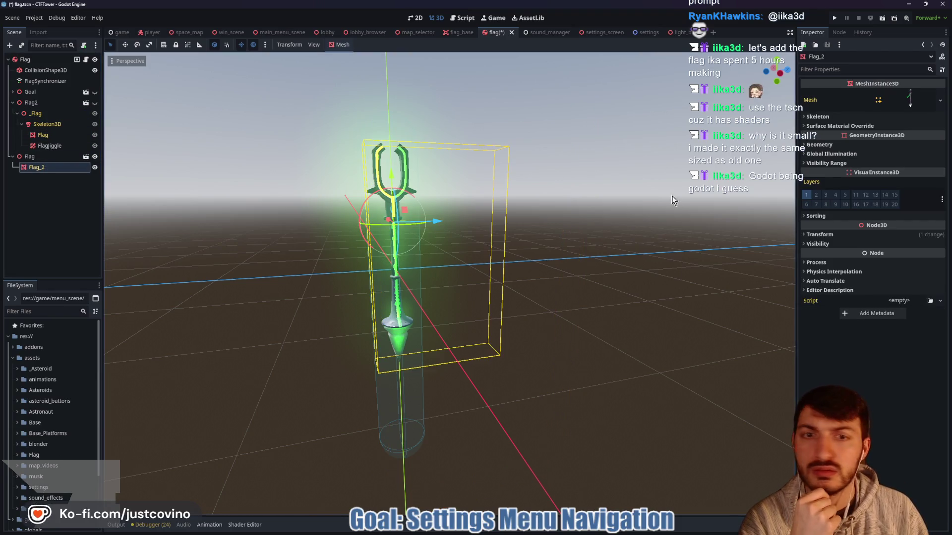
click(823, 233)
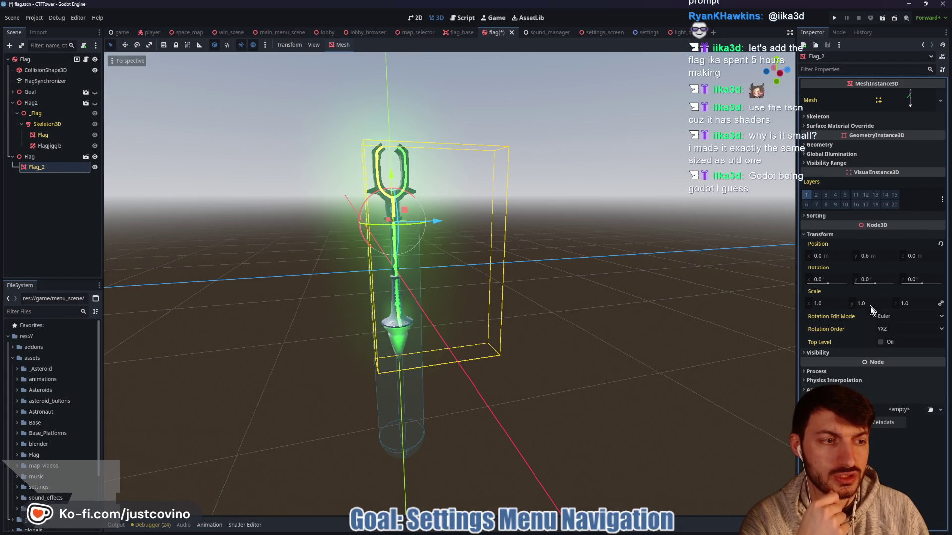
Try scaling the Flag_2 mesh to 3 and save the flag scene.
mouse_move(865, 308)
mouse_down()
mouse_move(937, 307)
mouse_move(853, 308)
mouse_up()
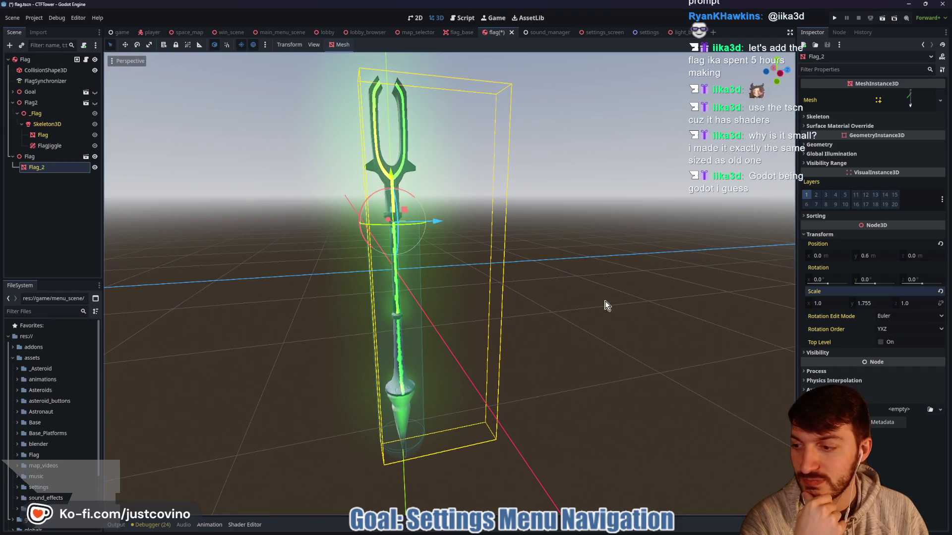
mouse_move(582, 287)
mouse_down()
mouse_move(516, 293)
mouse_move(670, 285)
mouse_move(783, 295)
mouse_up()
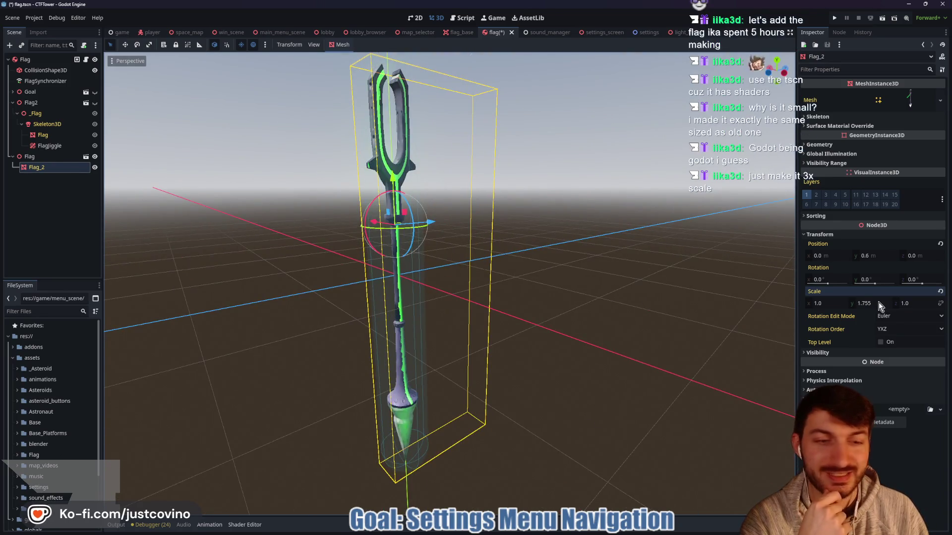
click(875, 303)
text(3)
key(Return)
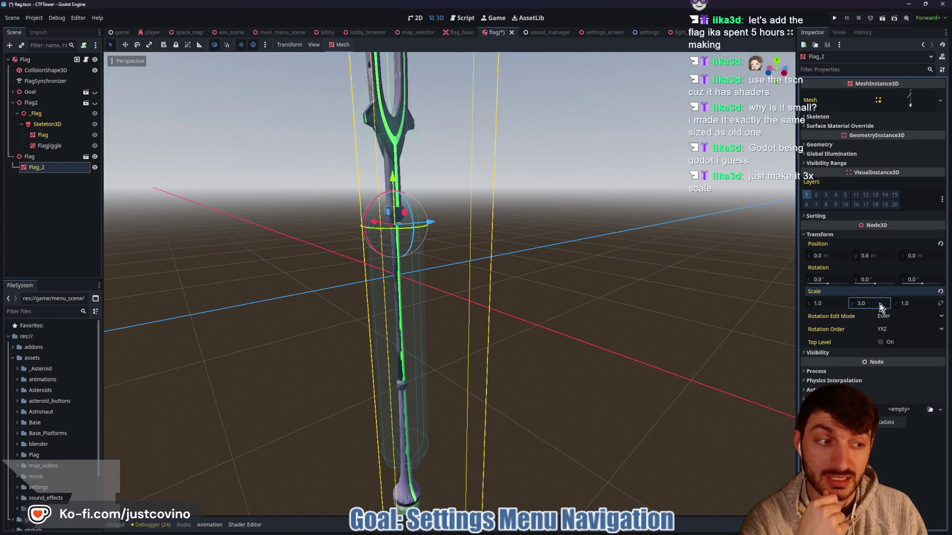
click(940, 292)
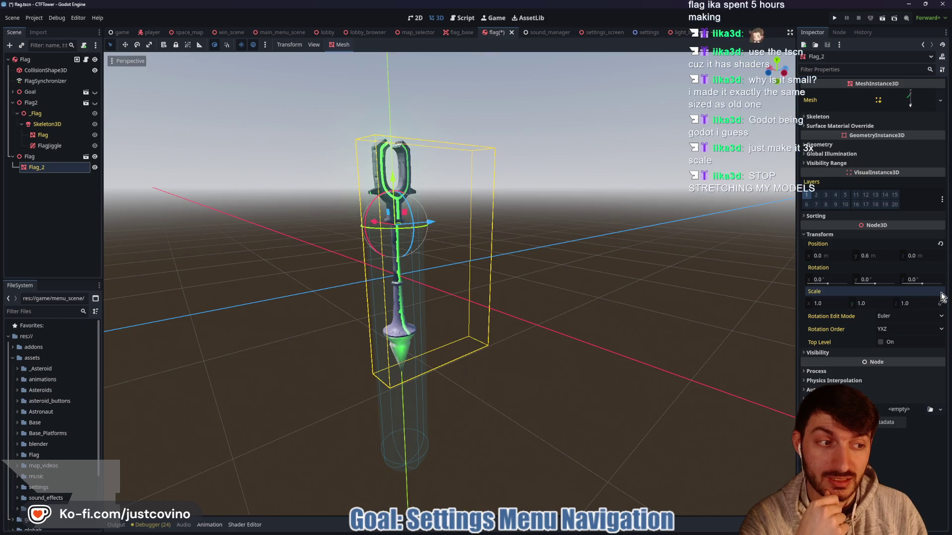
click(841, 302)
text(3)
key(Return)
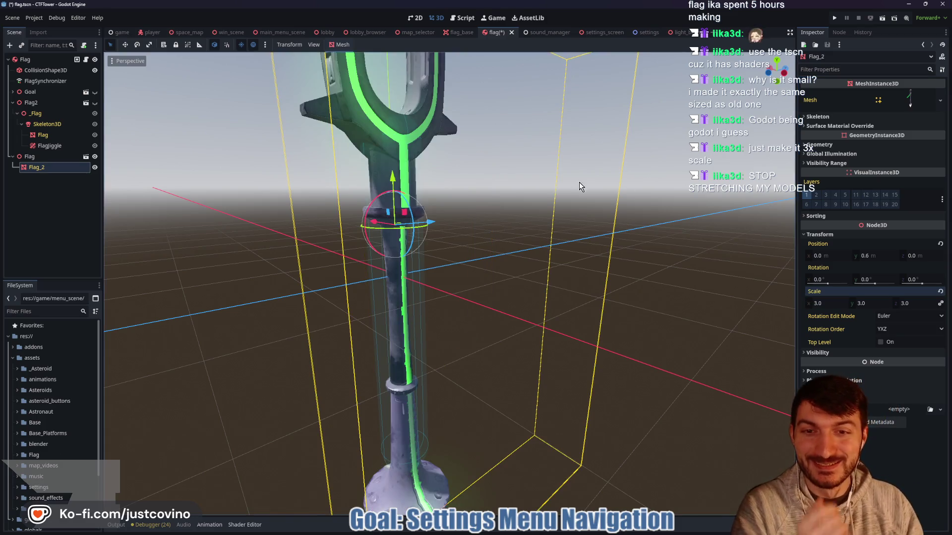
scroll(579, 183, down, 5)
mouse_move(640, 321)
mouse_down()
mouse_move(600, 306)
mouse_move(624, 319)
mouse_up()
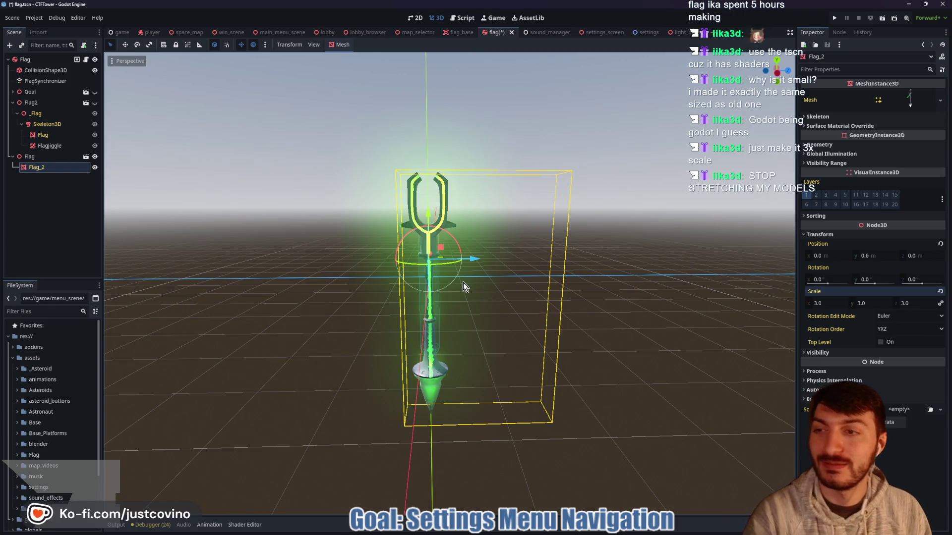
key(ctrl+s)
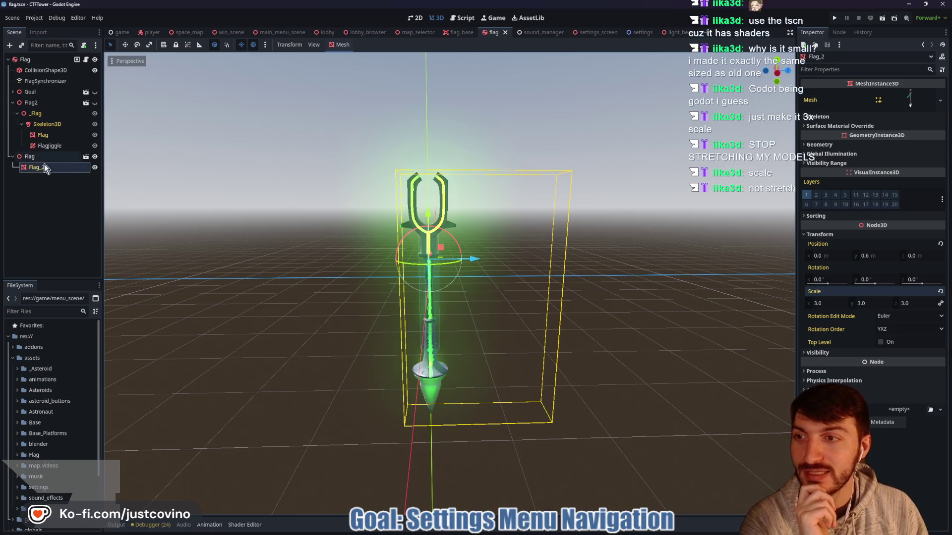
Reset Flag_2's scale to 1 and scale the Flag node uniformly to 2.
click(941, 292)
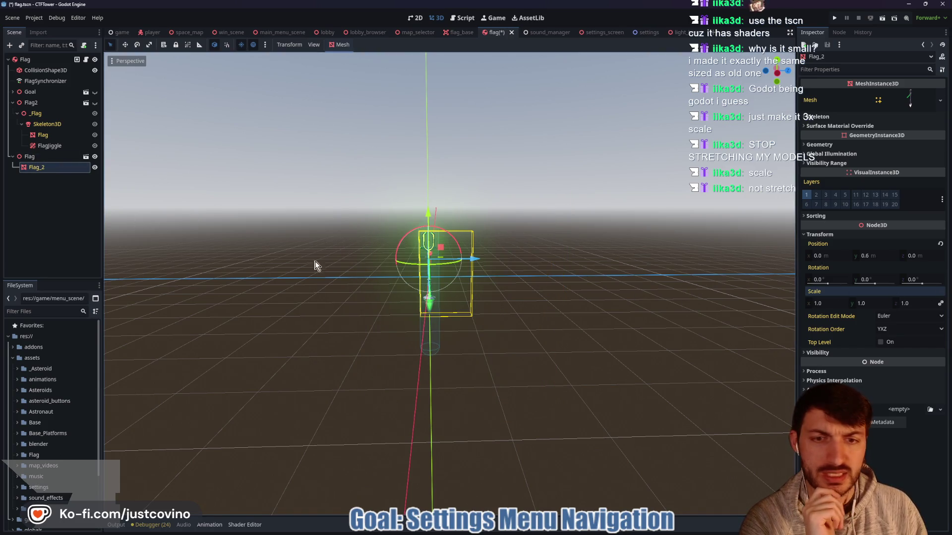
click(30, 156)
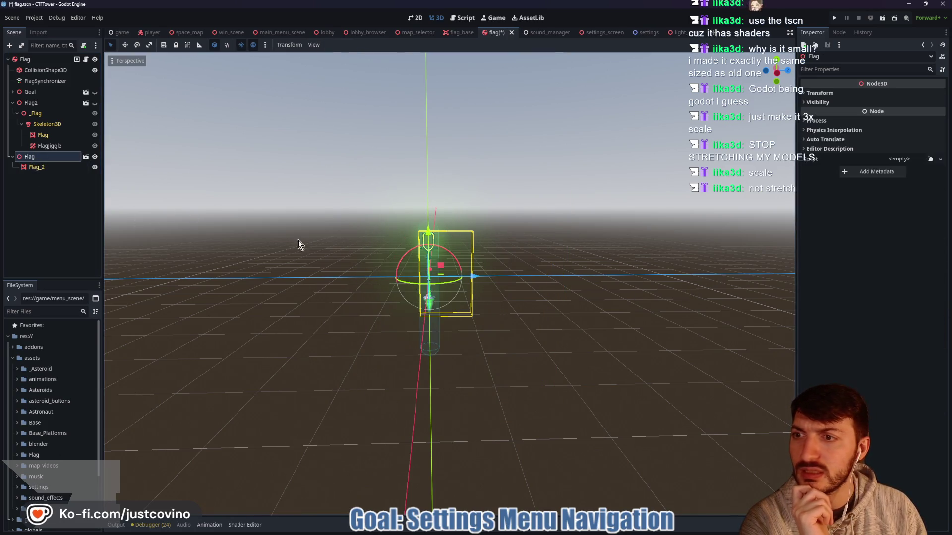
click(820, 93)
text(3)
key(Return)
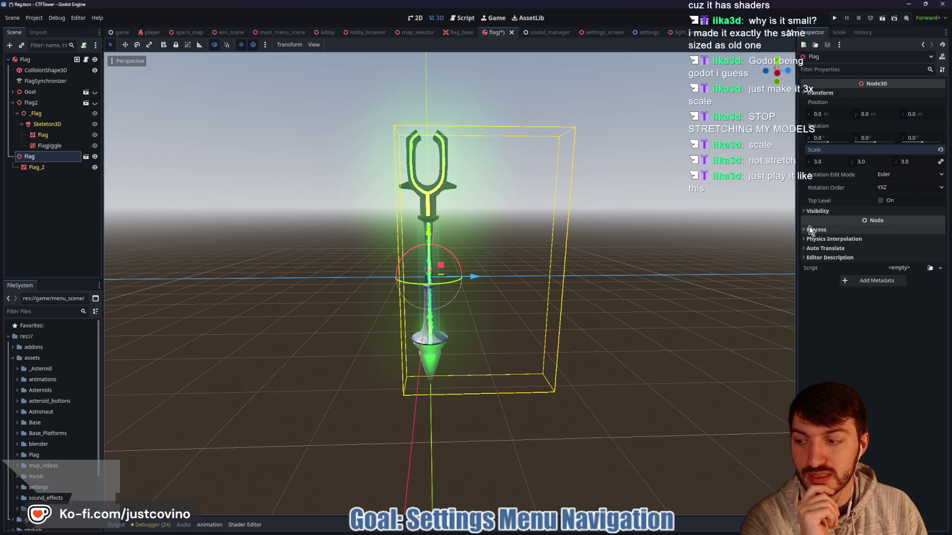
click(834, 165)
text(2)
key(Return)
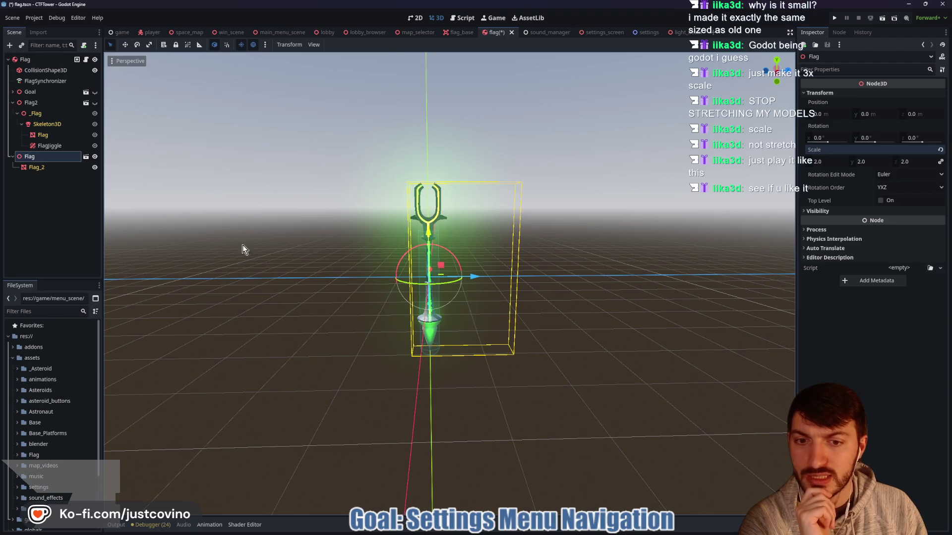
Lower the Flag_2 model to position y 0.44.
click(43, 169)
drag(430, 200, 429, 211)
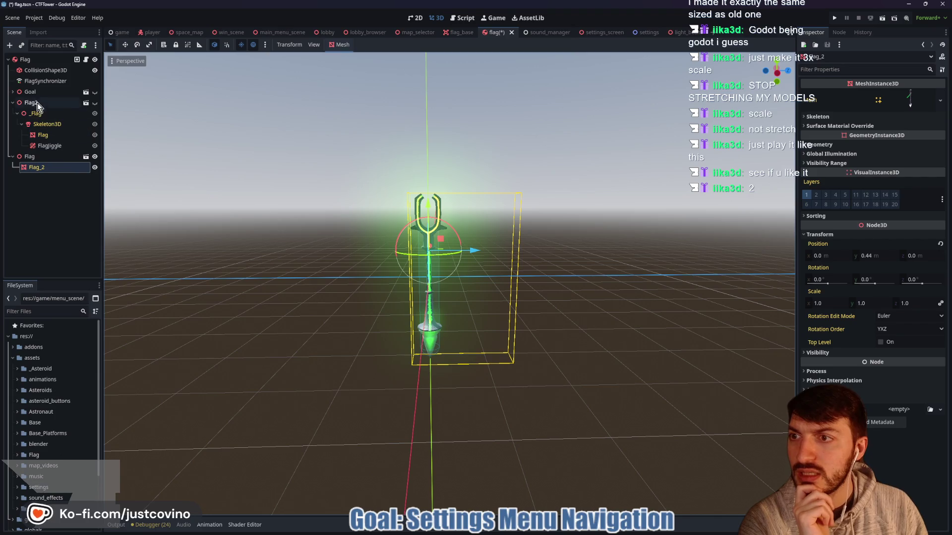
click(45, 70)
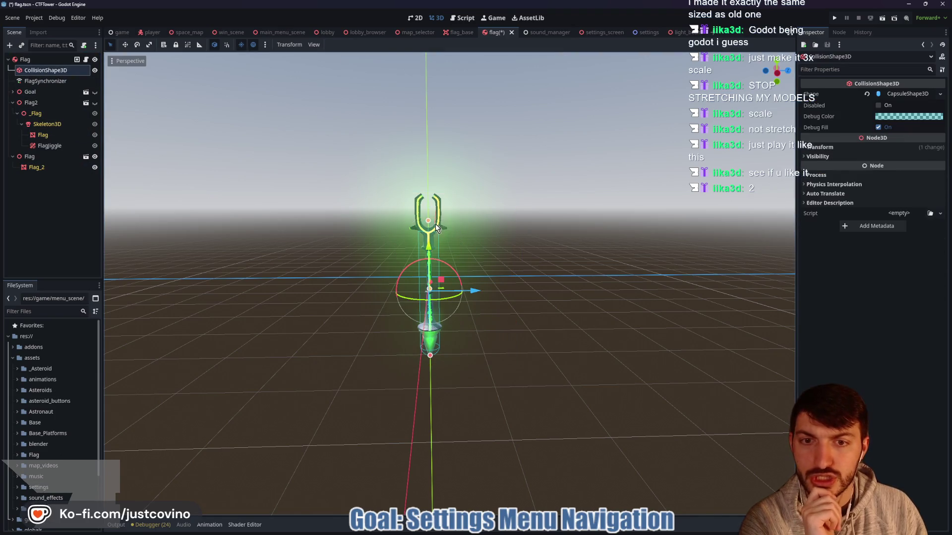
Enlarge the capsule collision shape's height and radius using side and rear orthographic views, then run.
drag(430, 224, 428, 195)
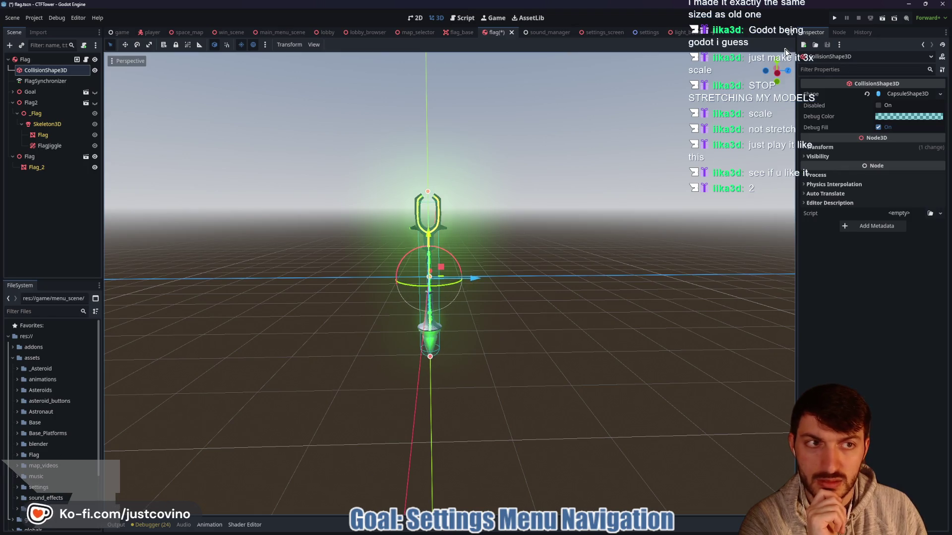
key(alt+KP_3)
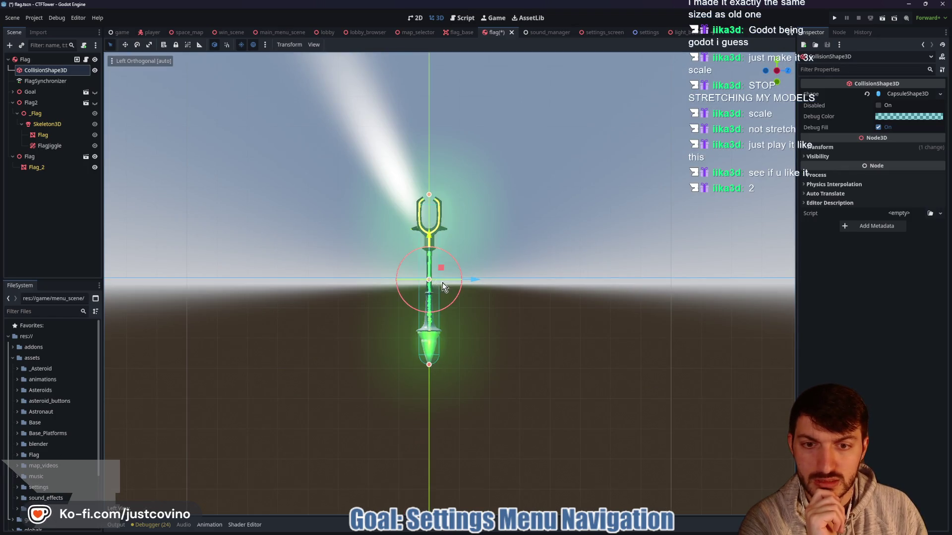
click(768, 71)
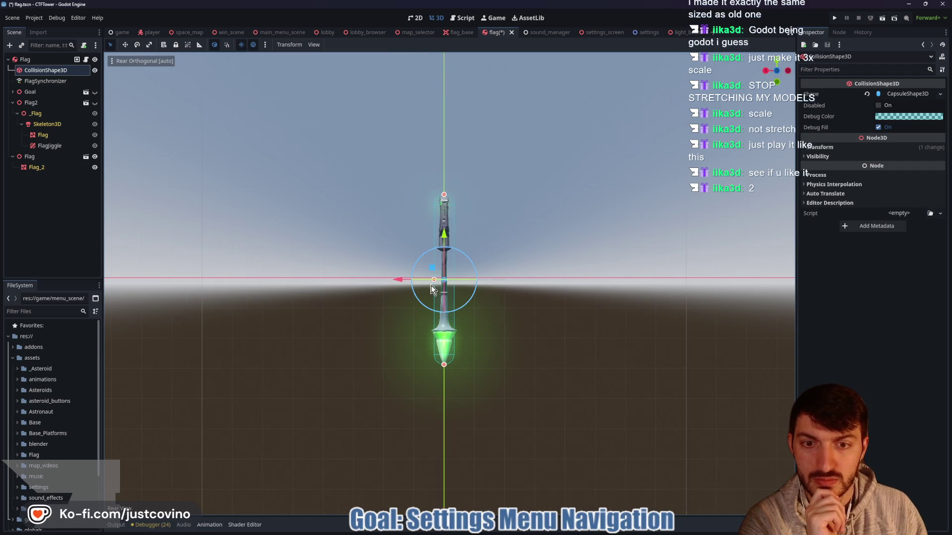
drag(432, 282, 436, 283)
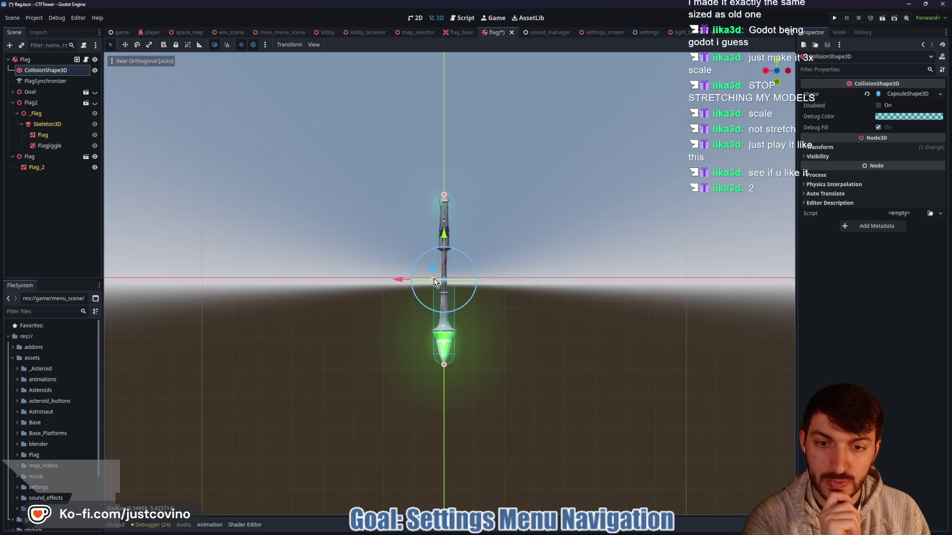
key(F5)
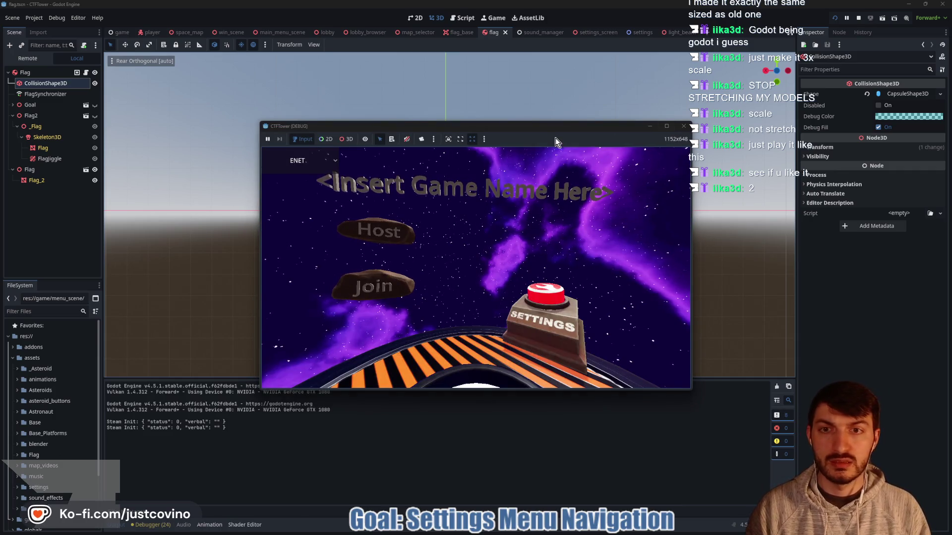
Host in one game window, join the lobby from the other, ready up and start.
drag(563, 132, 370, 135)
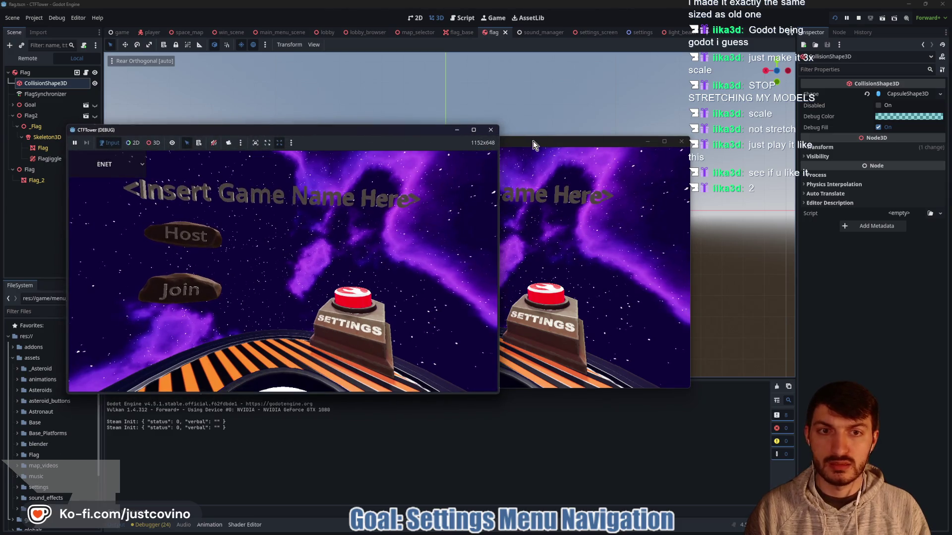
click(187, 253)
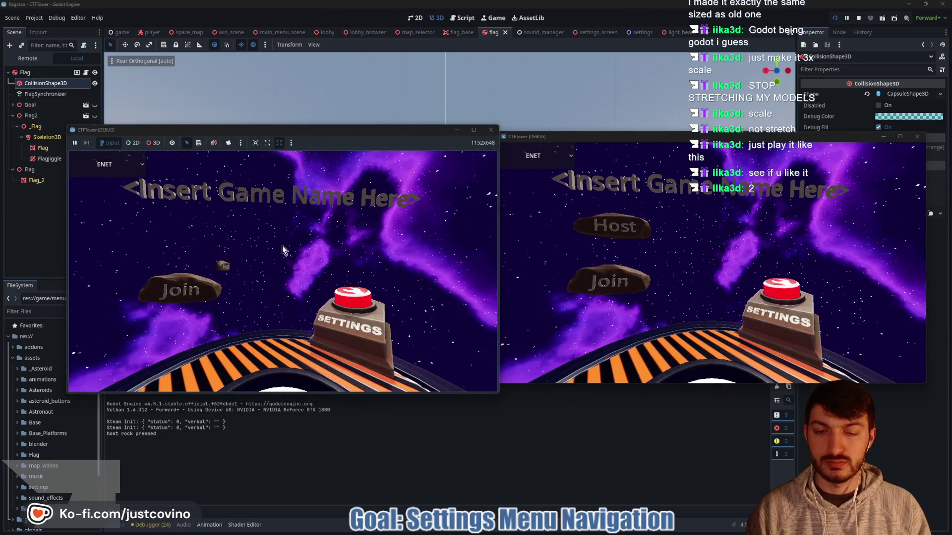
click(606, 286)
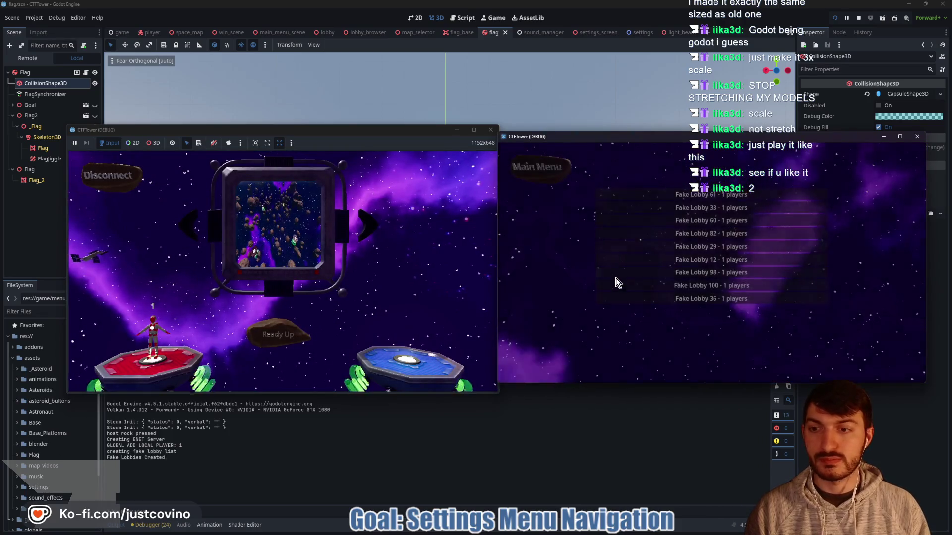
click(681, 198)
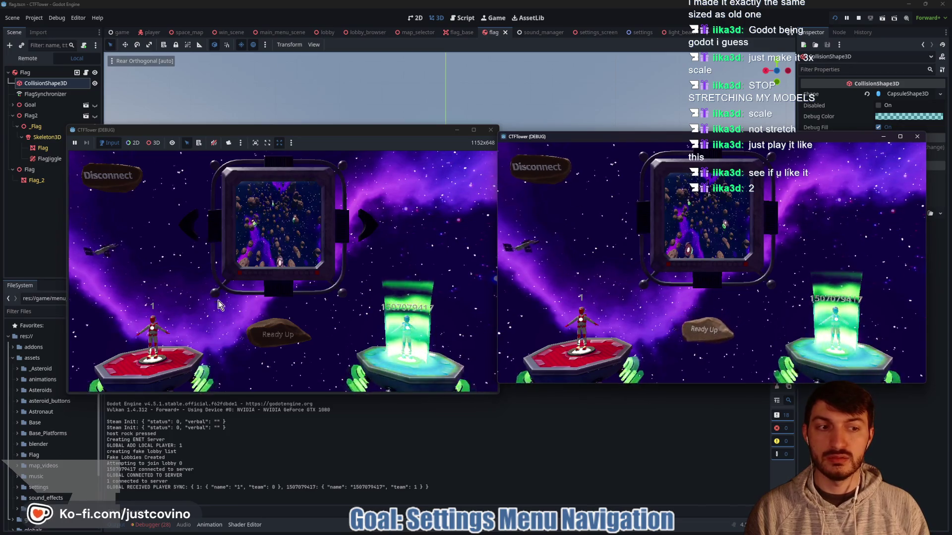
click(277, 335)
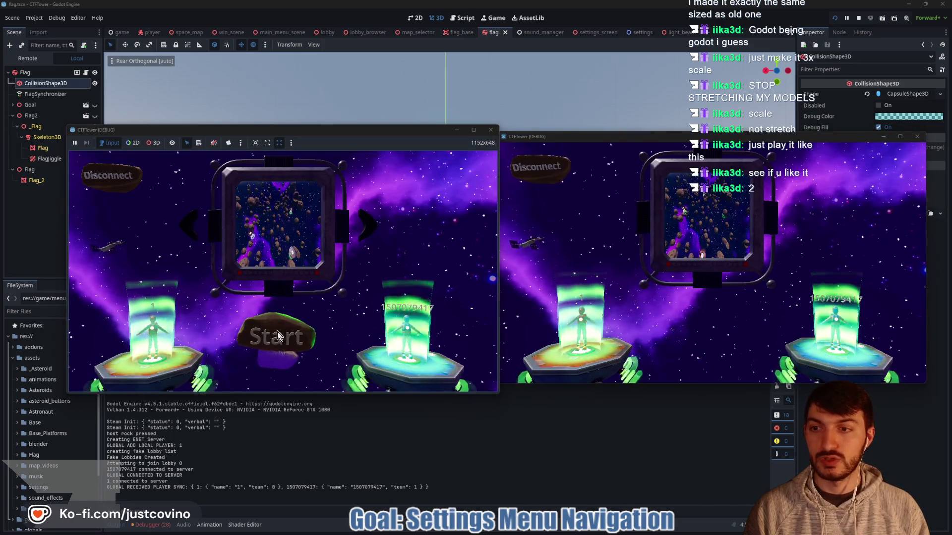
click(276, 333)
click(277, 332)
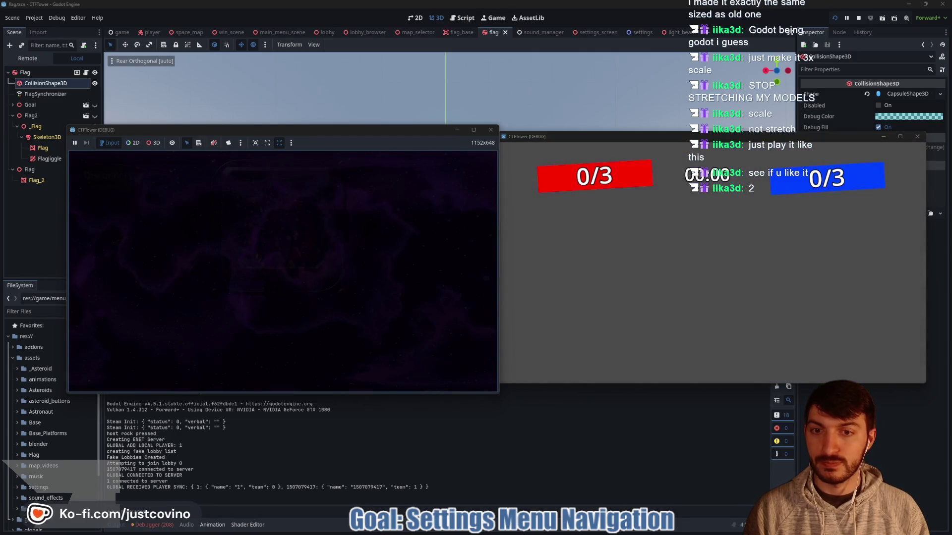
Move the red astronaut off its spawn pad and grapple to a new spot.
key(super)
key(super)
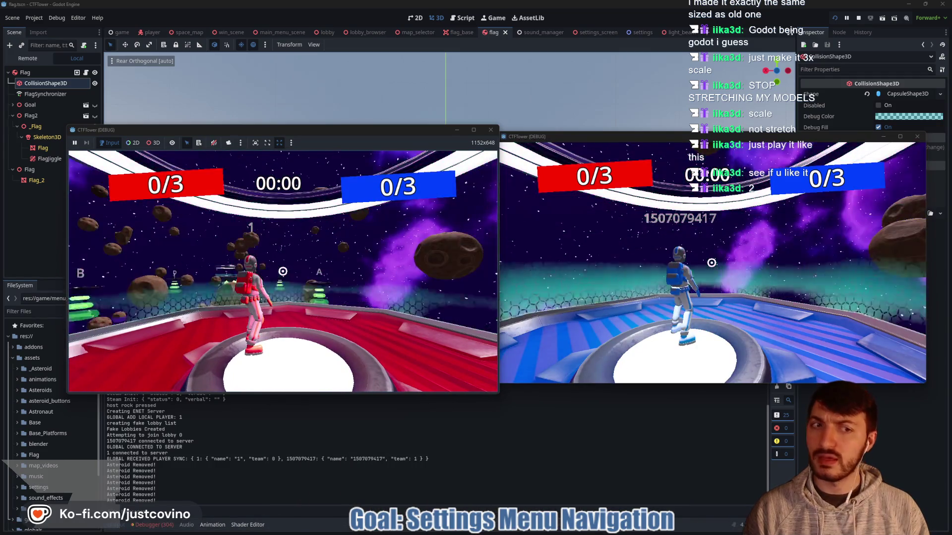
key(w)
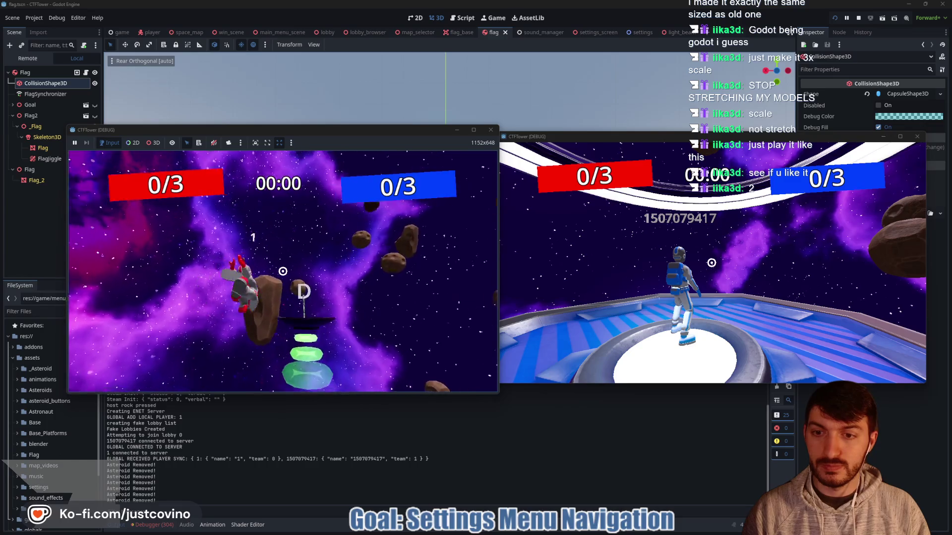
click(282, 271)
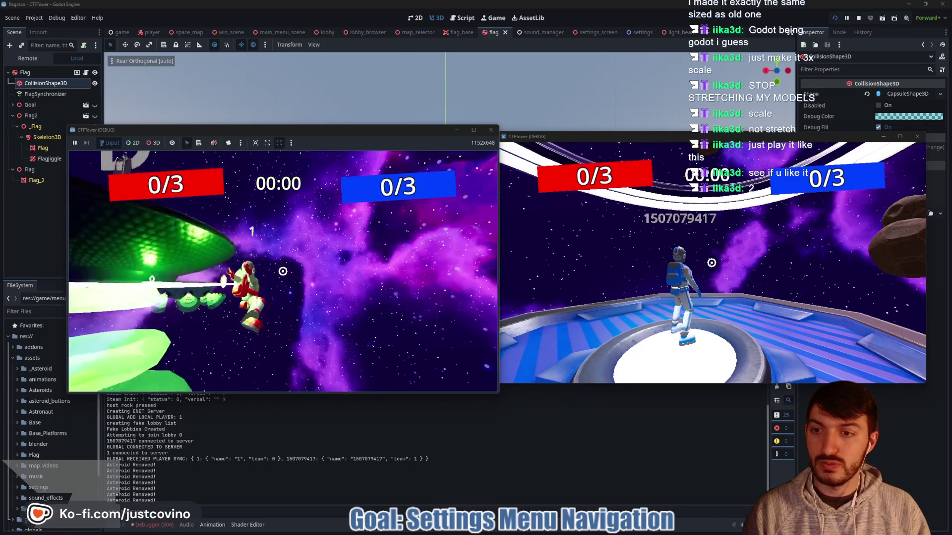
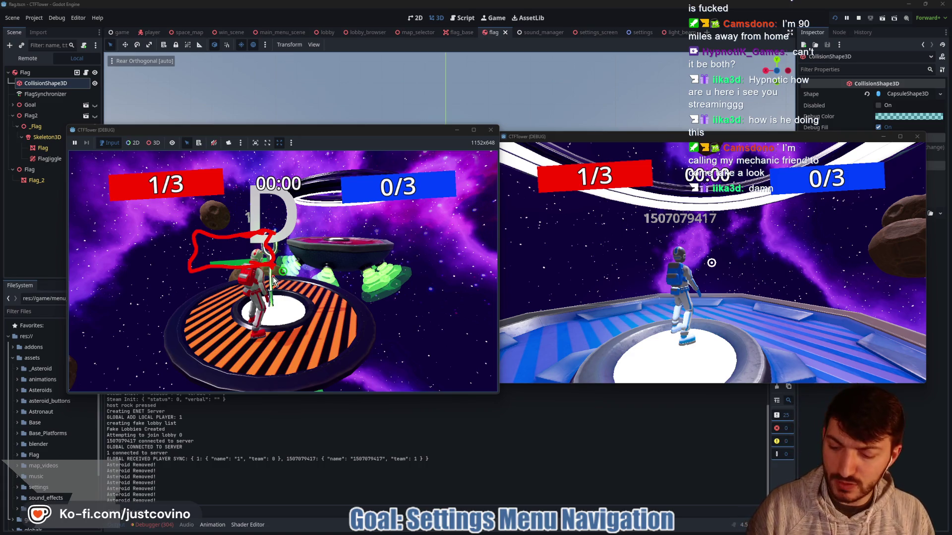
Walk the player up to the flag pole to pick up the flag, then stop the test run with F8.
key(w)
key(d)
key(w)
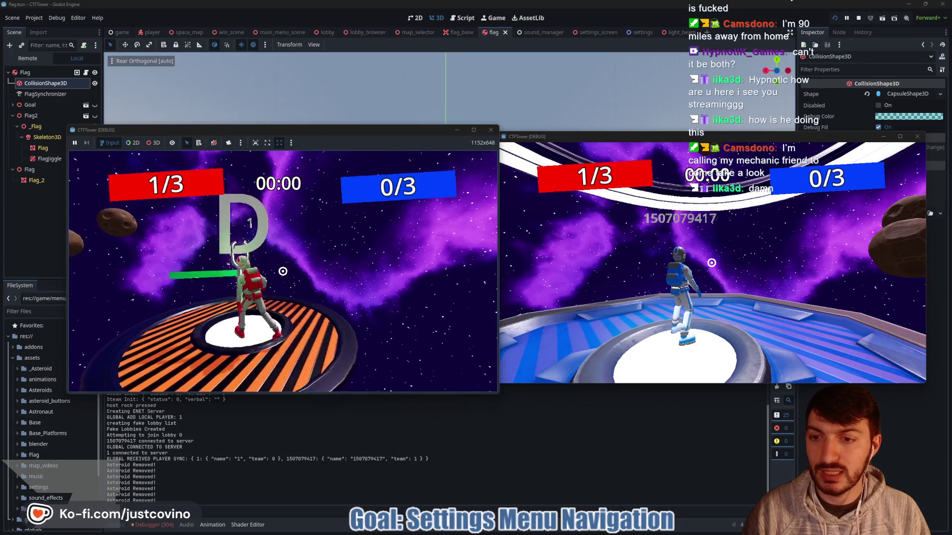
key(w)
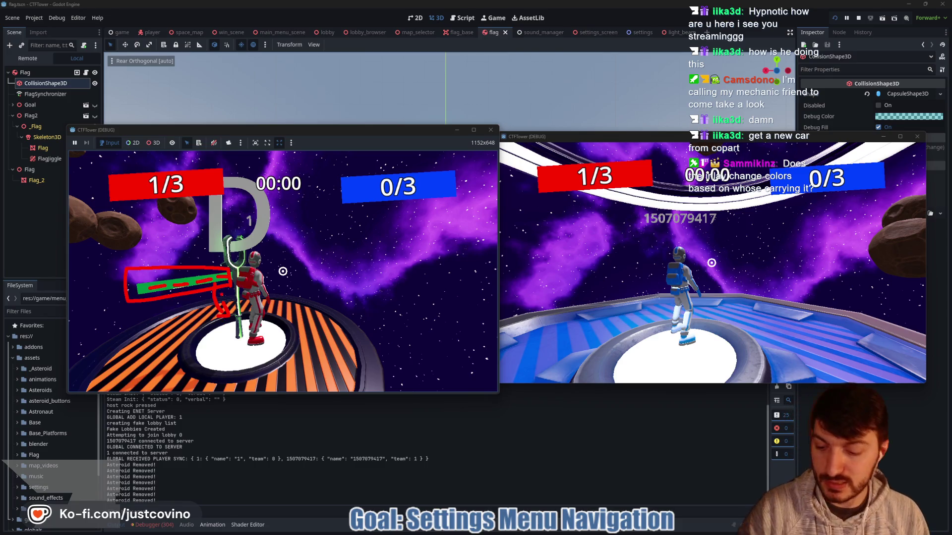
key(F8)
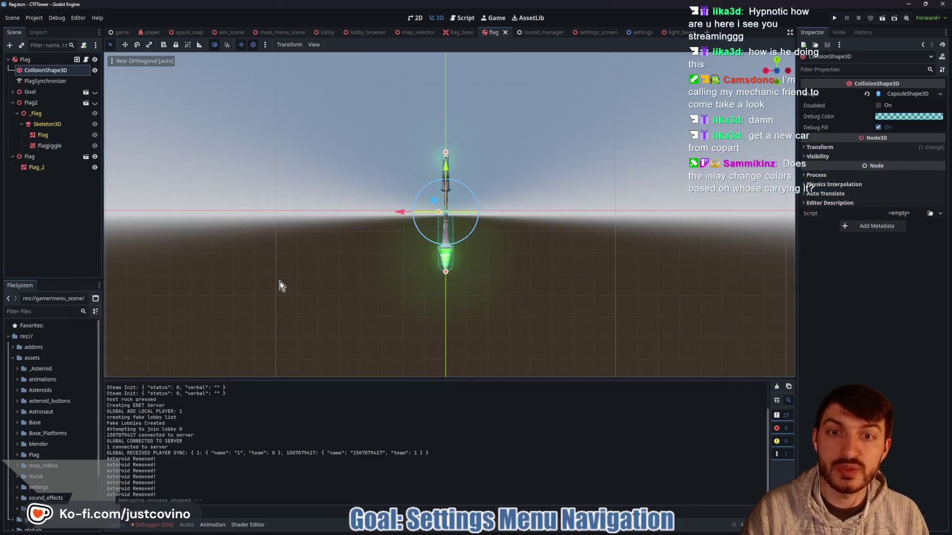
Orbit around the flag and inspect the Flag_2 mesh and the Flag node's transform.
mouse_move(533, 67)
mouse_down()
mouse_move(539, 200)
mouse_move(451, 221)
mouse_up()
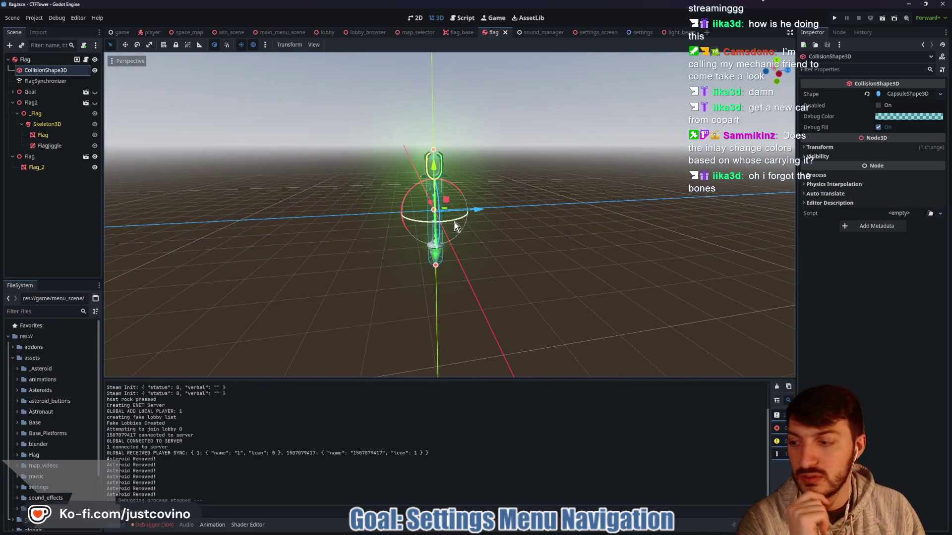
scroll(455, 222, up, 3)
mouse_move(328, 243)
mouse_down()
mouse_move(587, 241)
mouse_move(572, 231)
mouse_up()
scroll(576, 228, up, 2)
scroll(579, 226, down, 2)
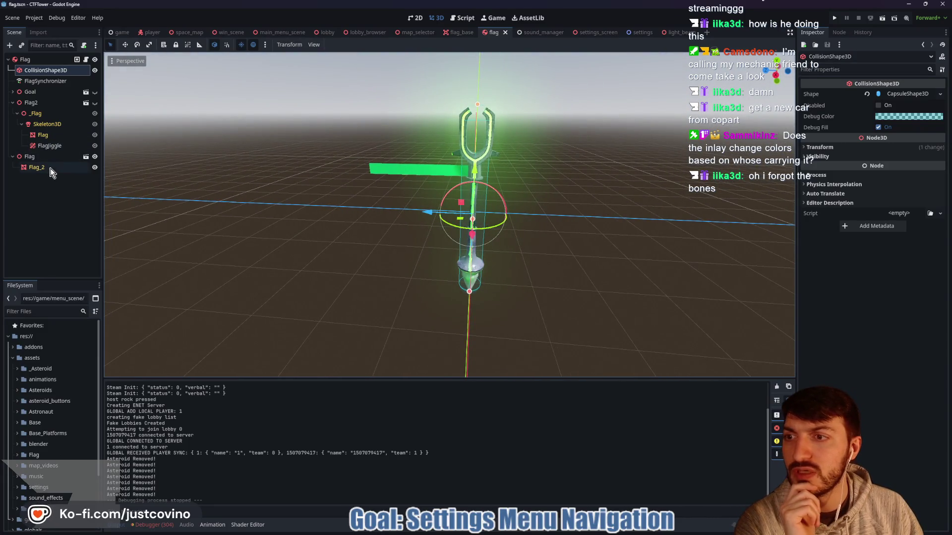
click(12, 103)
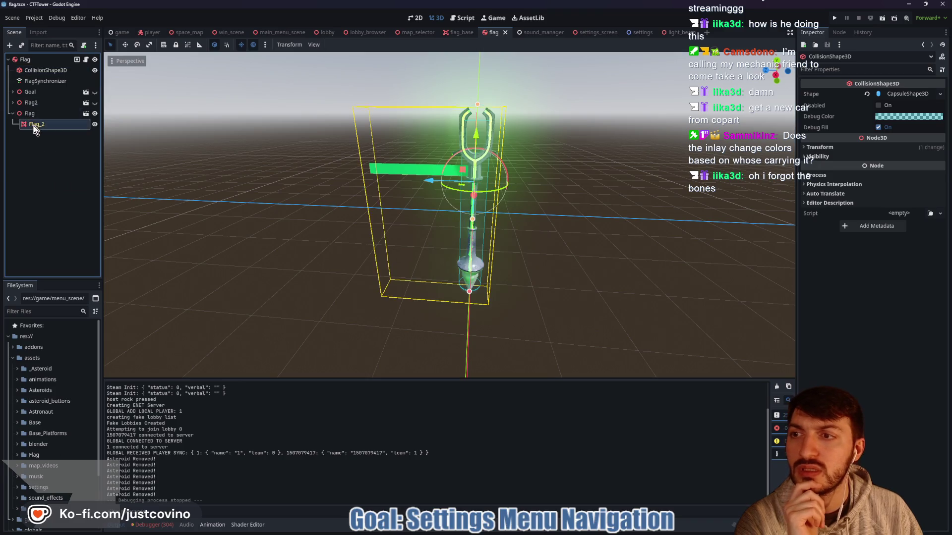
click(34, 125)
click(907, 101)
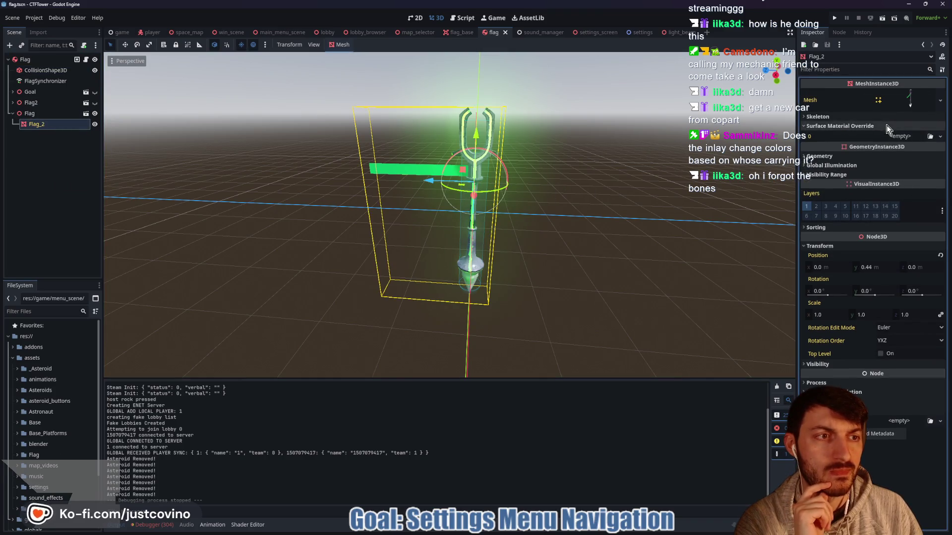
click(906, 100)
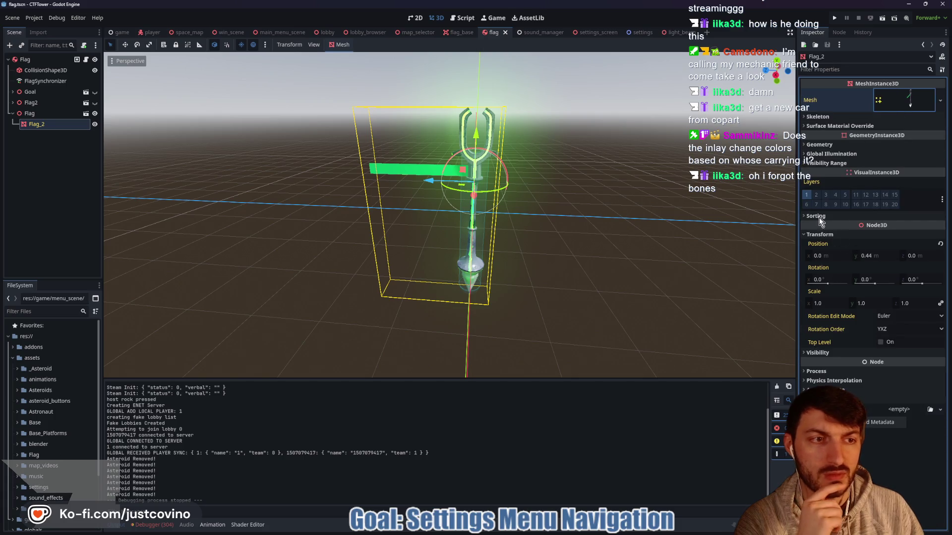
click(51, 114)
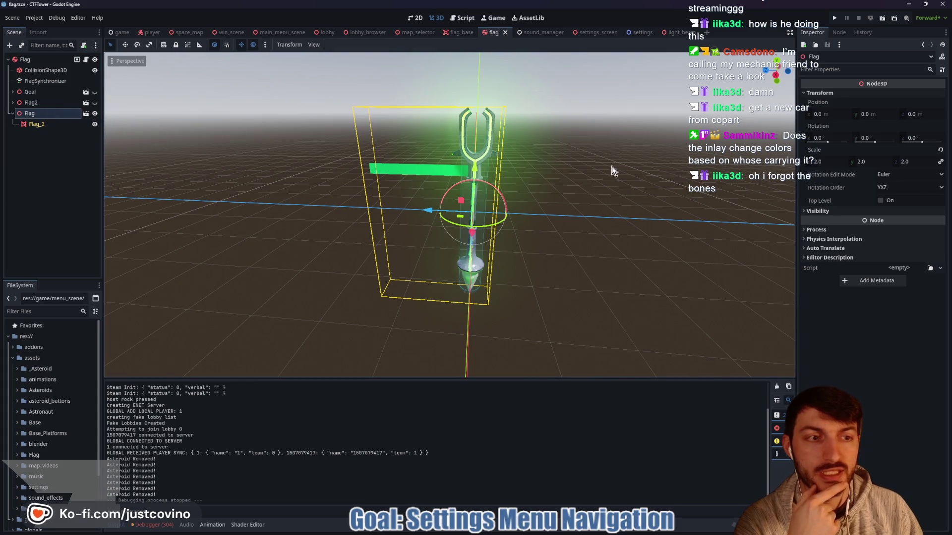
click(36, 124)
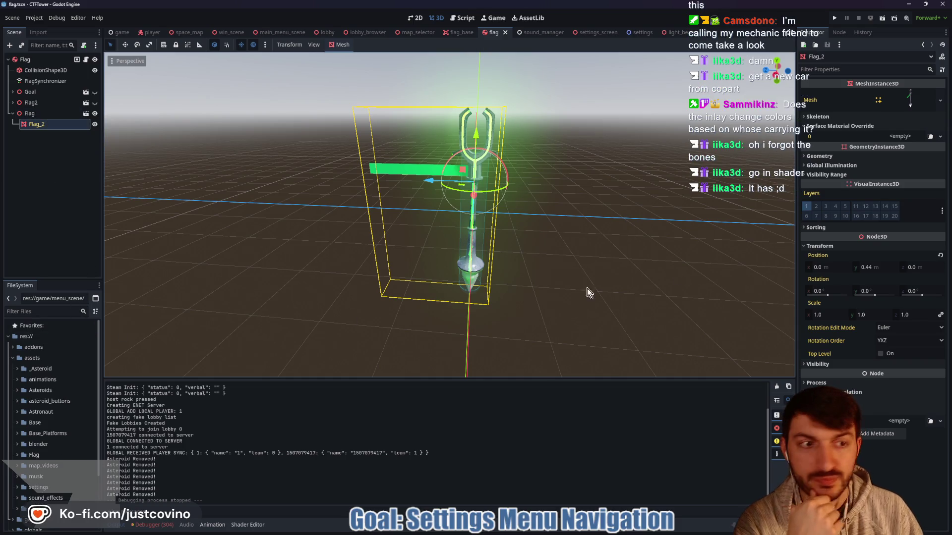
Expand Flag_2's Mesh > Surface 0 material, then expand the Flag assets folder.
click(910, 105)
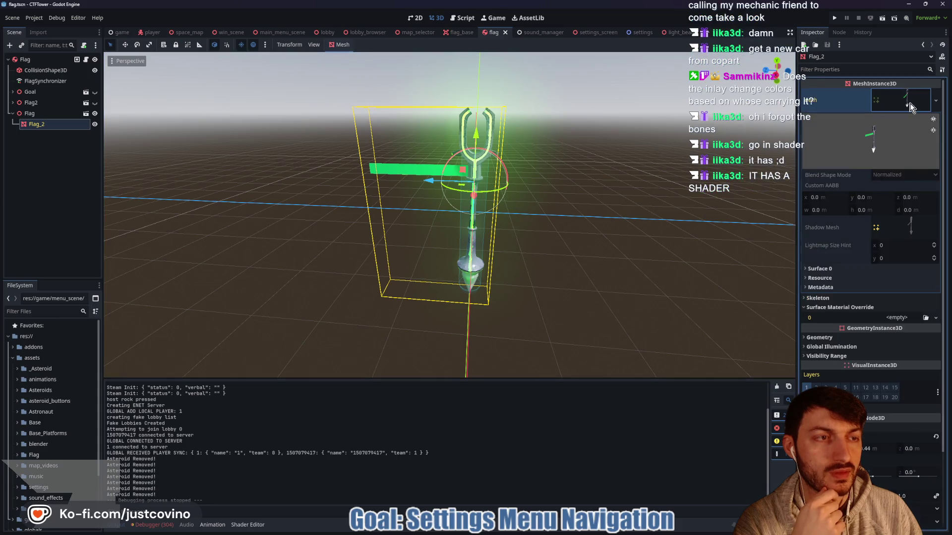
click(820, 269)
click(902, 300)
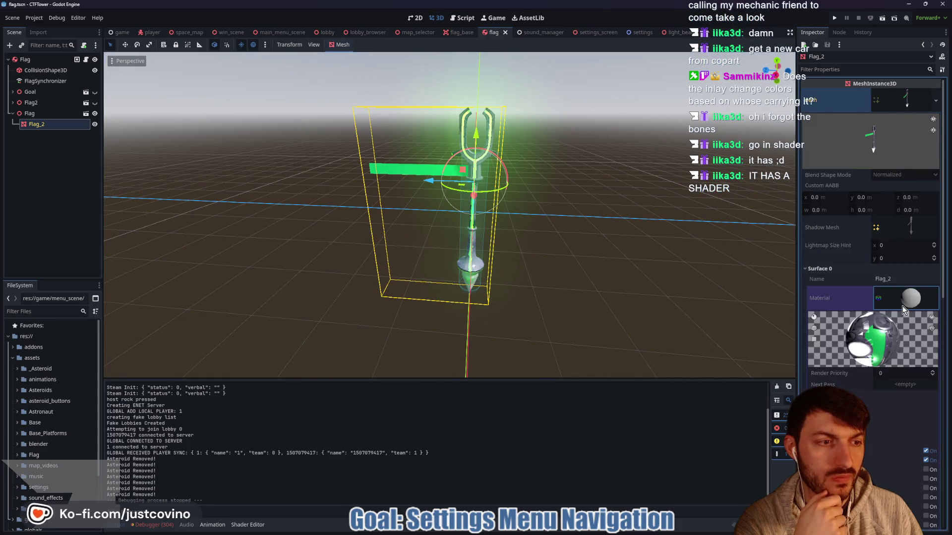
scroll(899, 327, down, 3)
scroll(898, 328, up, 1)
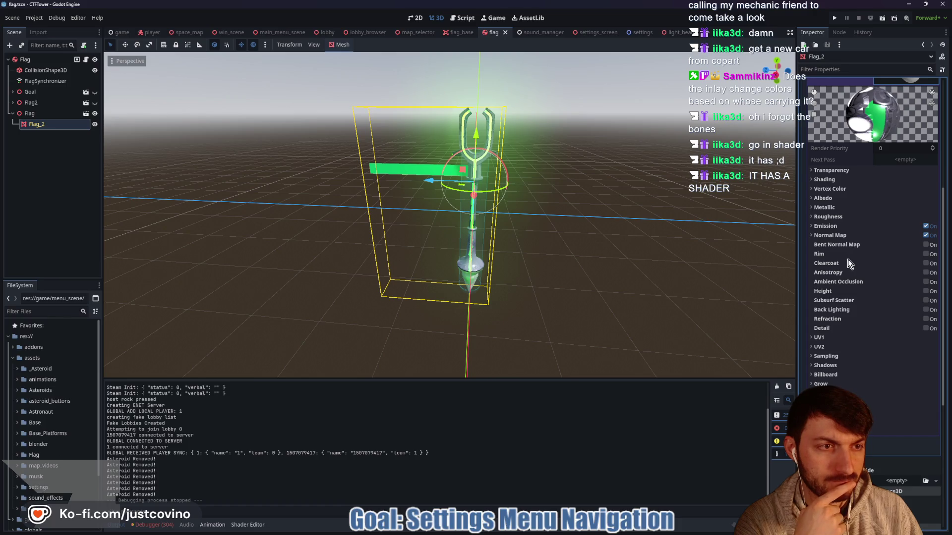
click(901, 186)
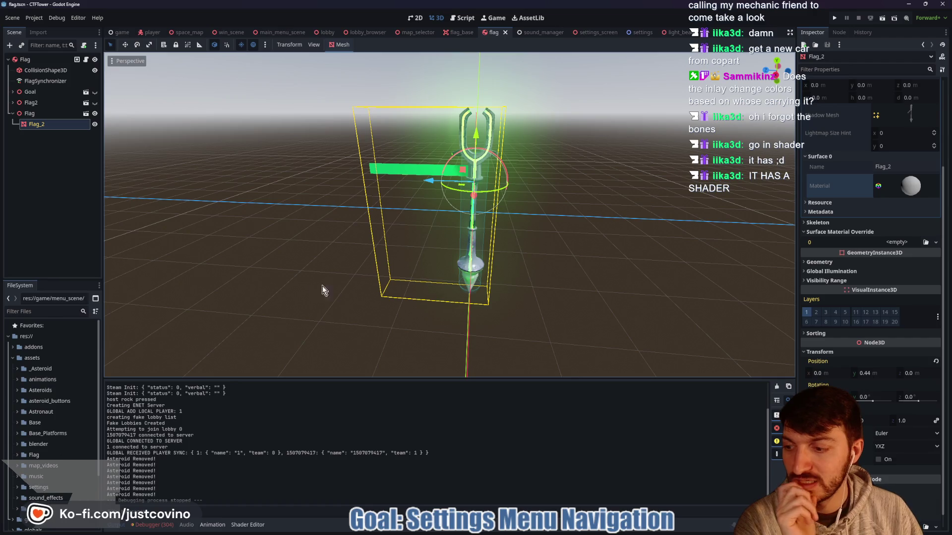
scroll(40, 401, down, 3)
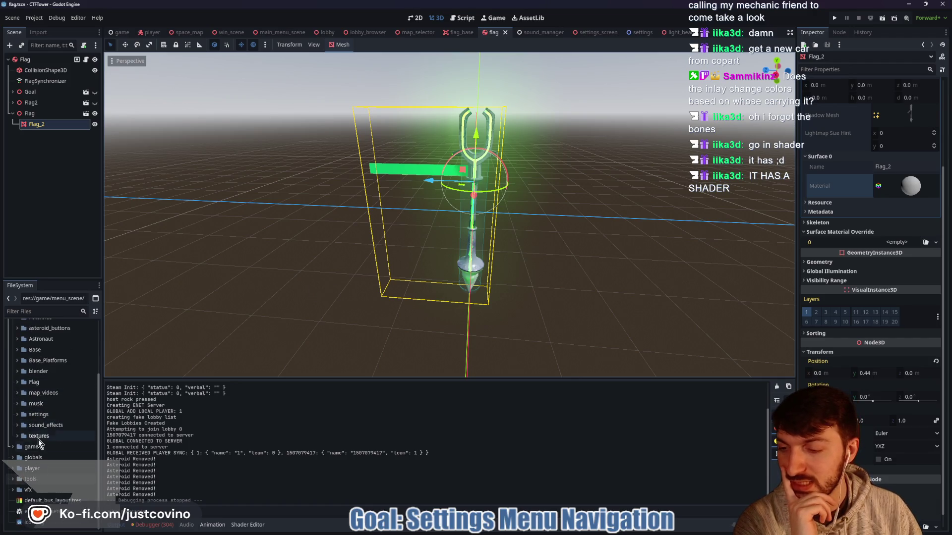
click(17, 382)
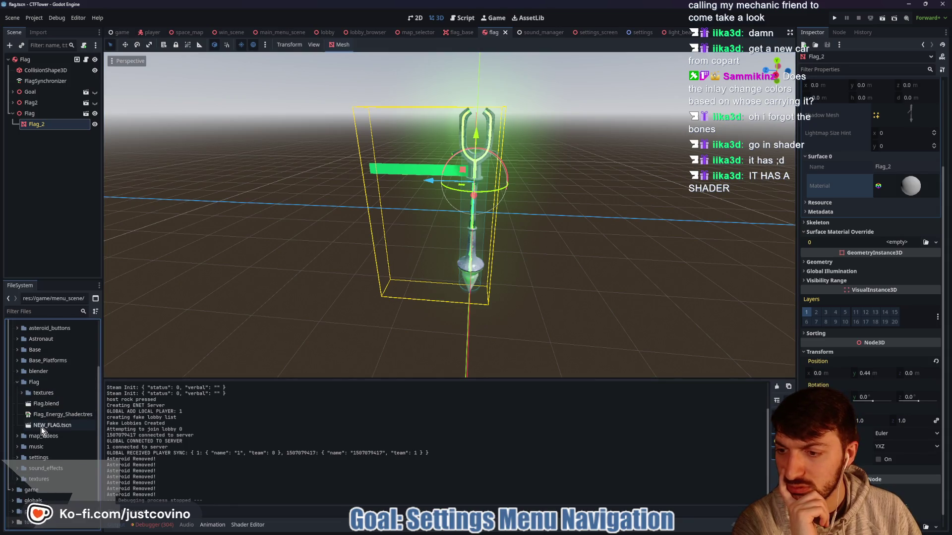
Open NEW_FLAG.tscn and inspect its Flag_2 mesh's material override and shader.
double_click(42, 427)
click(32, 70)
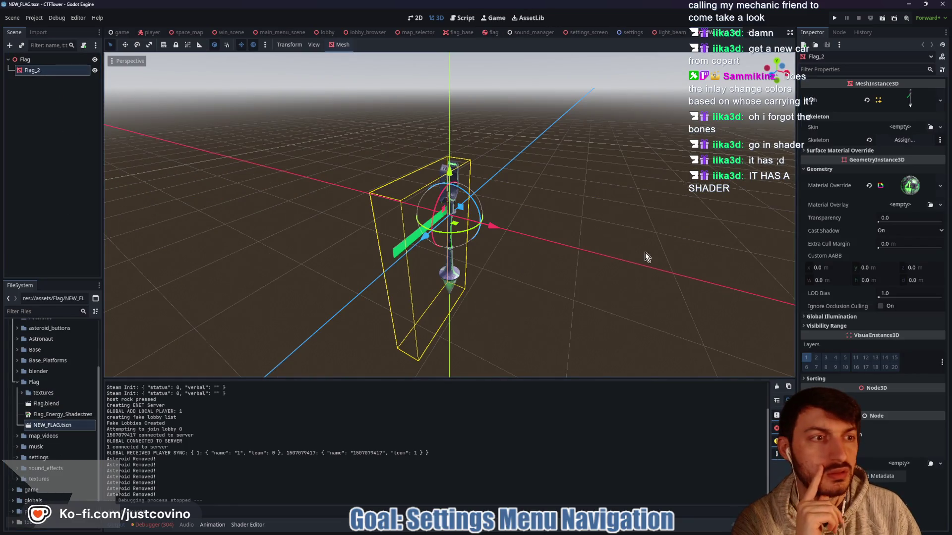
click(920, 186)
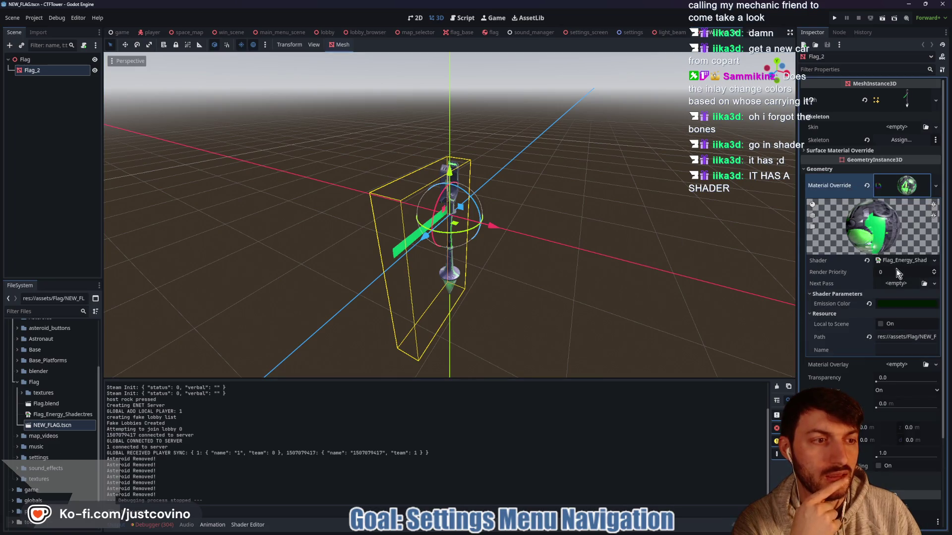
mouse_move(449, 238)
mouse_down()
mouse_move(564, 244)
mouse_move(548, 238)
mouse_move(645, 214)
mouse_move(534, 230)
mouse_up()
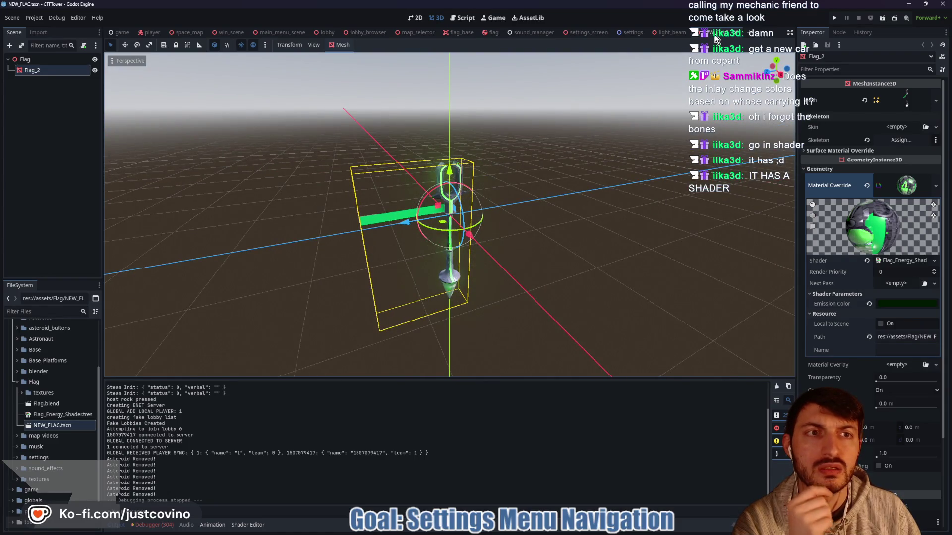
click(671, 32)
click(496, 34)
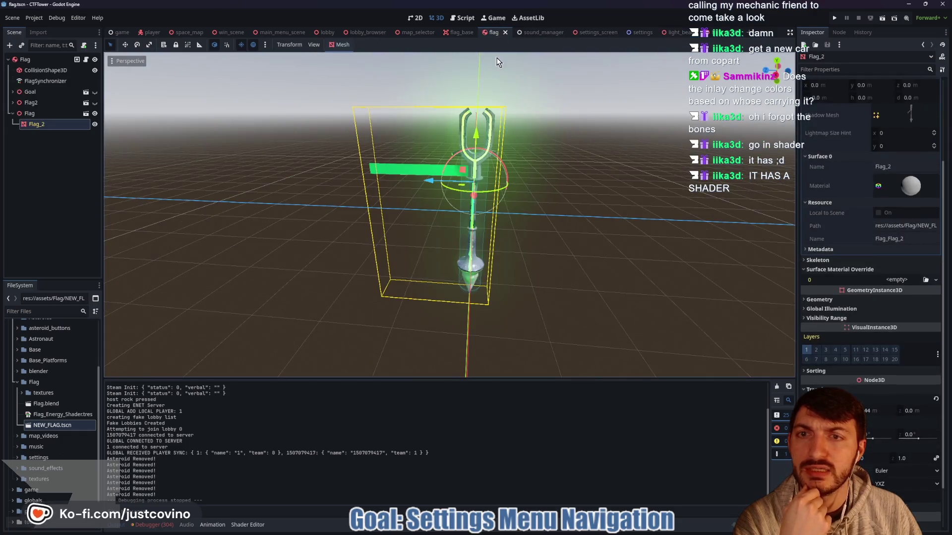
Replace the nested Flag node with an instance of NEW_FLAG.tscn under the root Flag.
click(51, 113)
key(Delete)
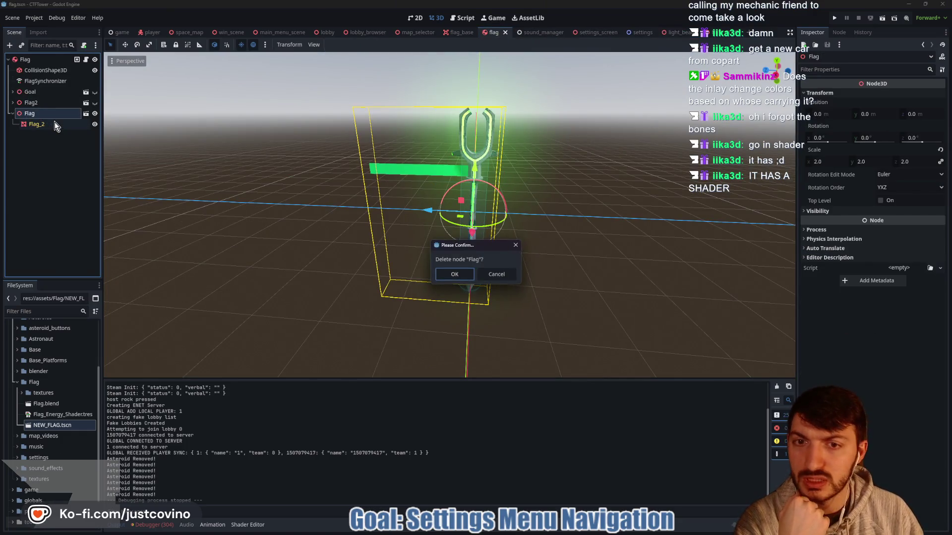
click(461, 274)
click(35, 59)
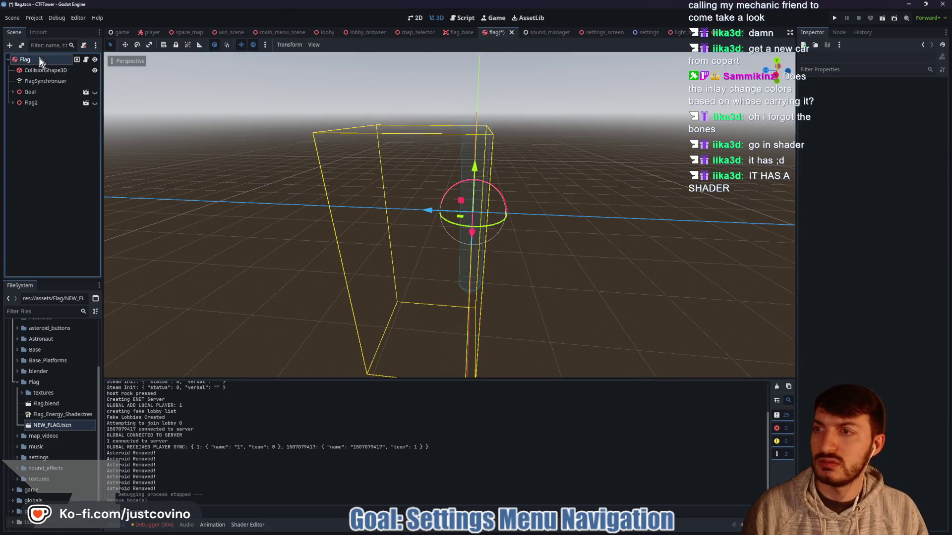
key(ctrl+shift+a)
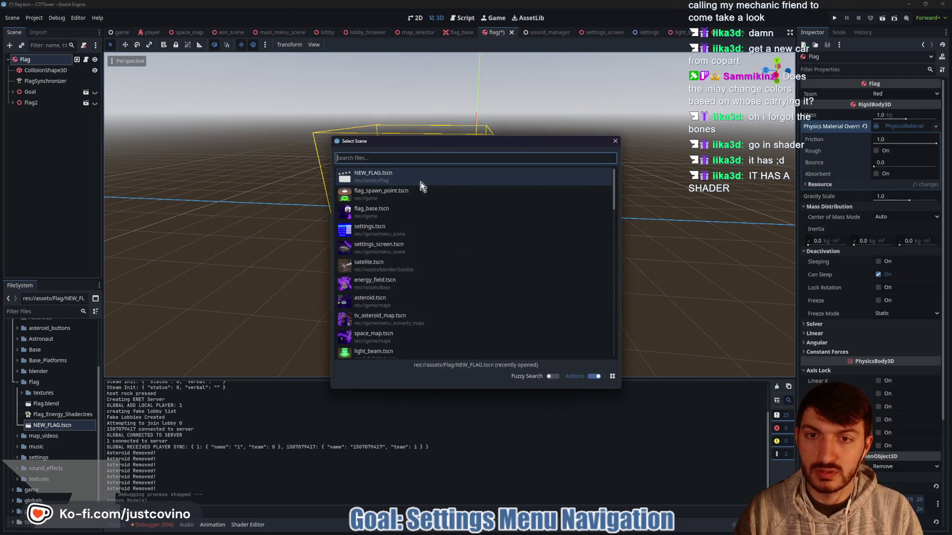
text(new)
click(386, 174)
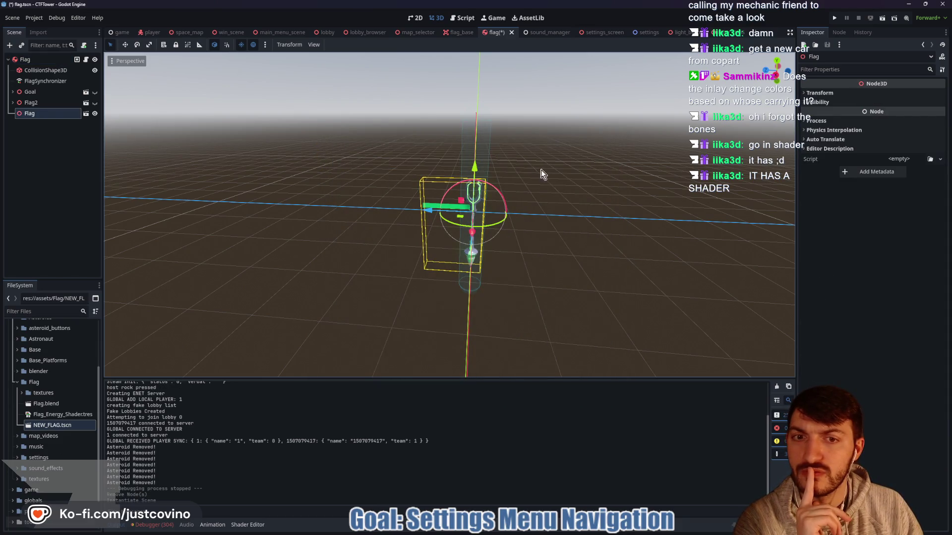
Make the new Flag instance's children editable and check Flag_2's surface material override slots.
right_click(55, 114)
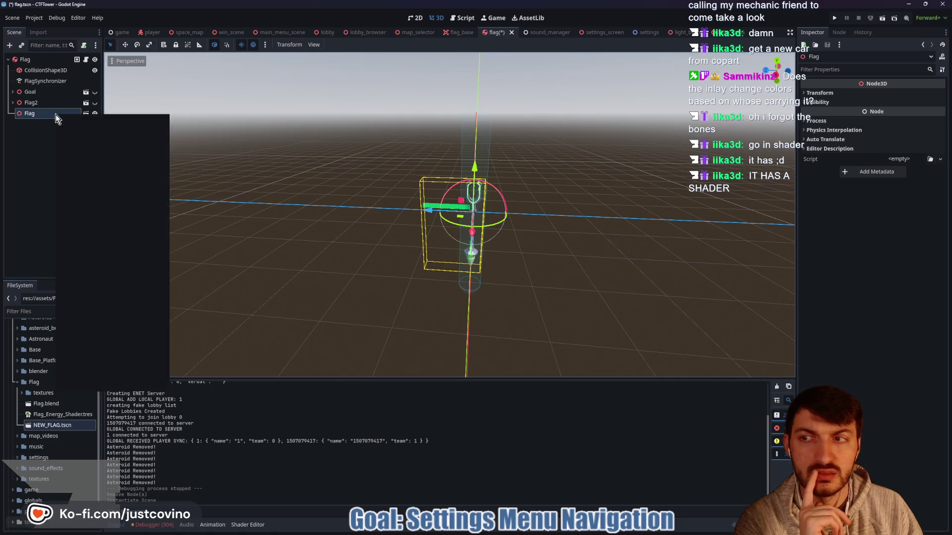
click(109, 271)
click(39, 125)
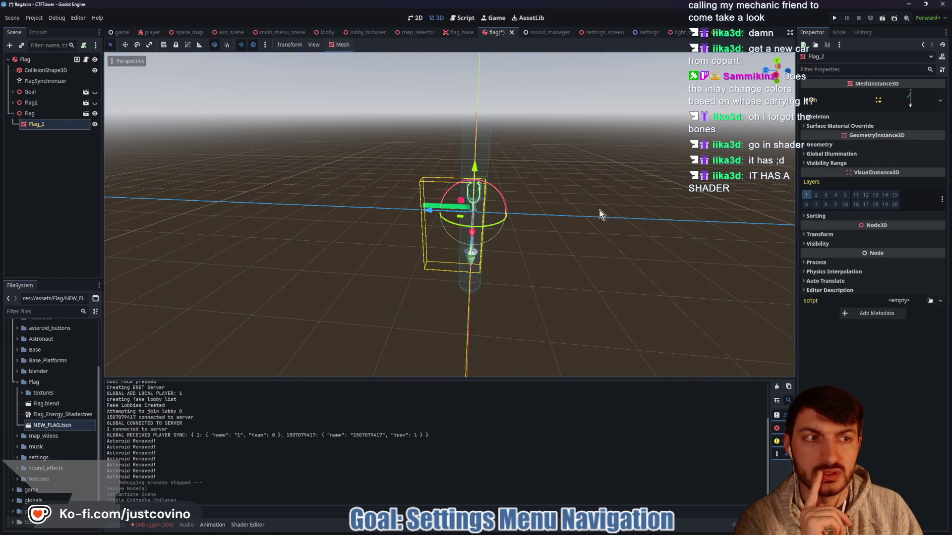
click(868, 127)
click(872, 127)
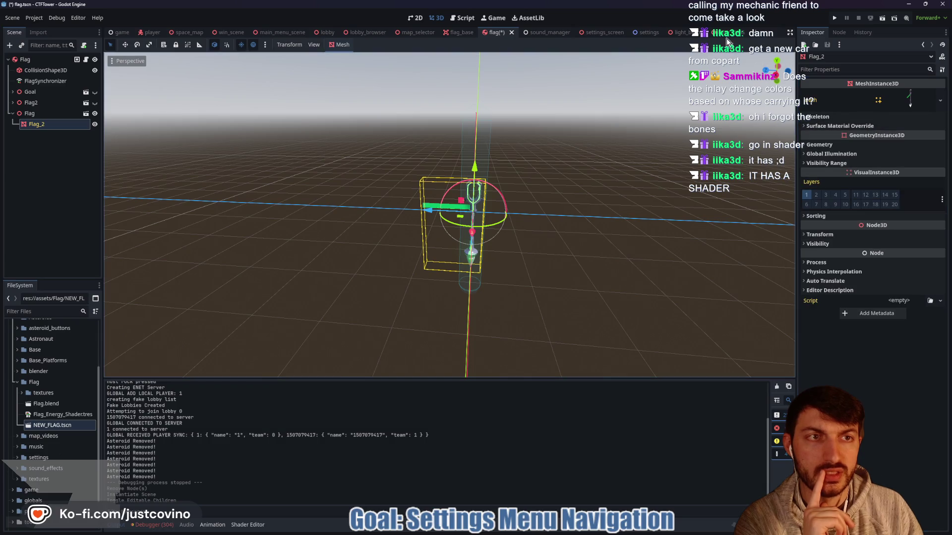
In the flag scene, expand Flag_2's Geometry to show the override material and its shader.
click(728, 33)
click(909, 187)
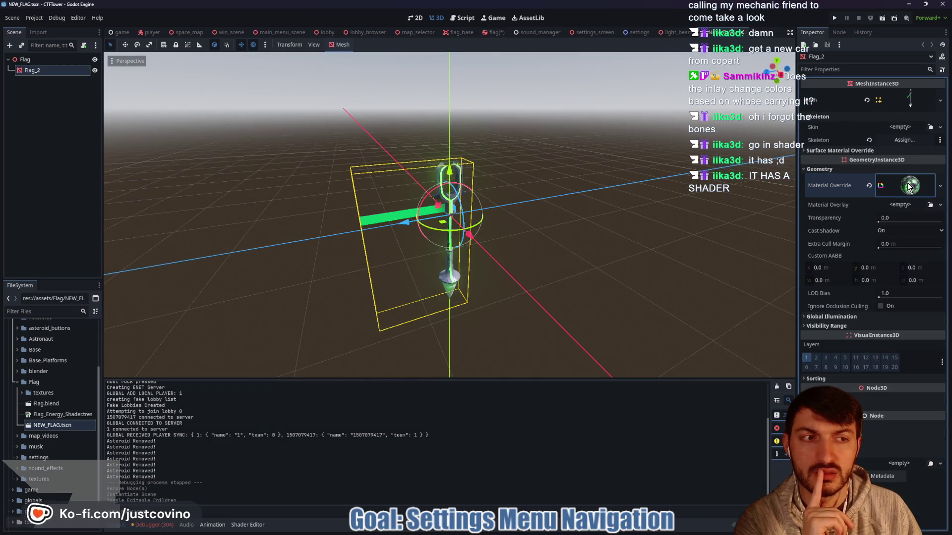
click(679, 36)
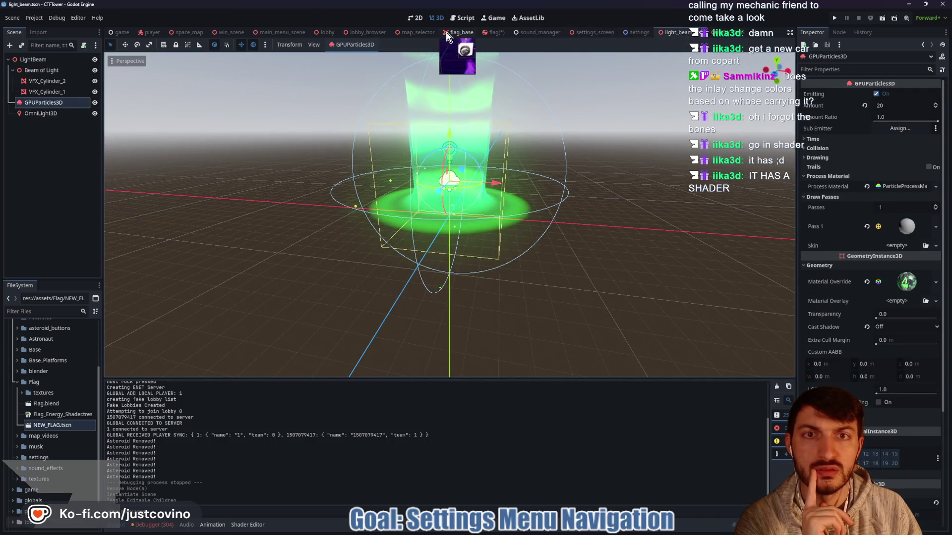
click(495, 32)
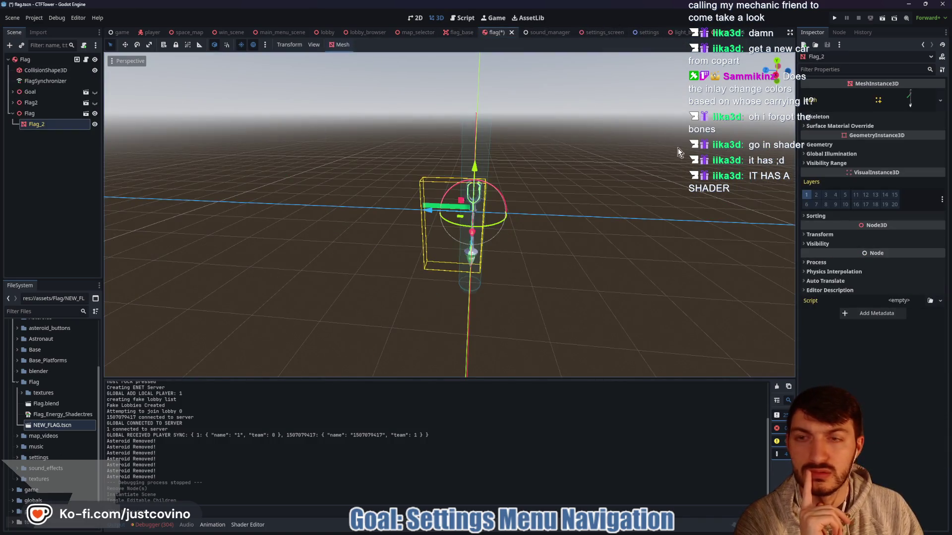
click(823, 145)
click(907, 161)
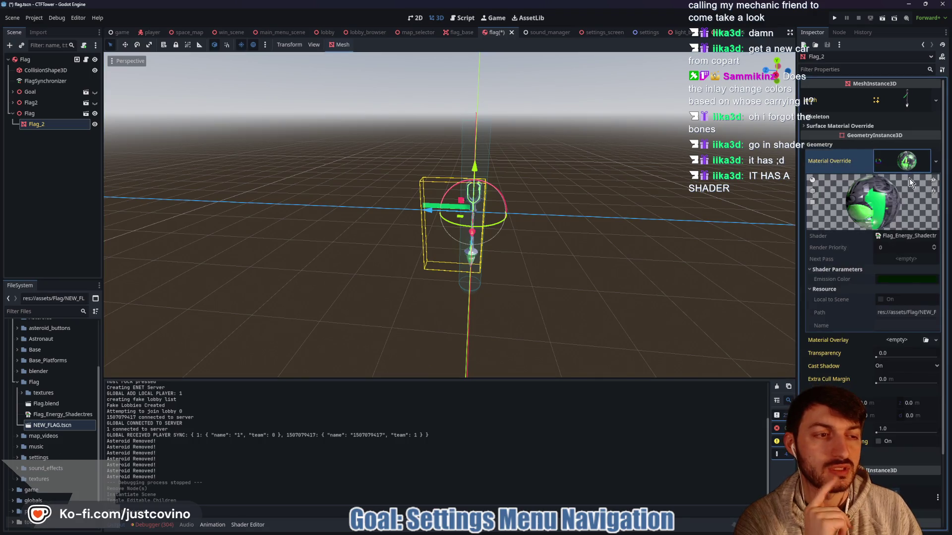
Open Flag_Energy_Shader and review its render, blend and depth modes.
click(899, 236)
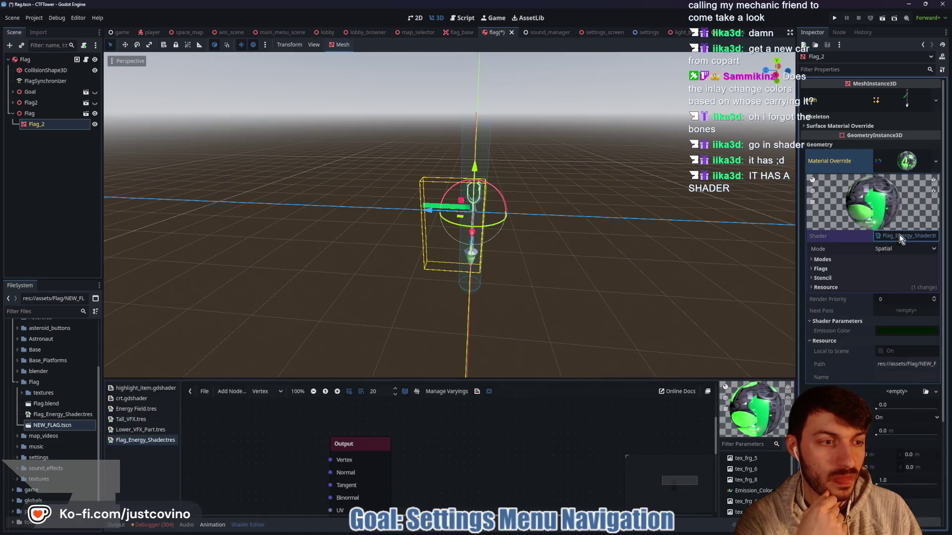
click(843, 260)
click(841, 261)
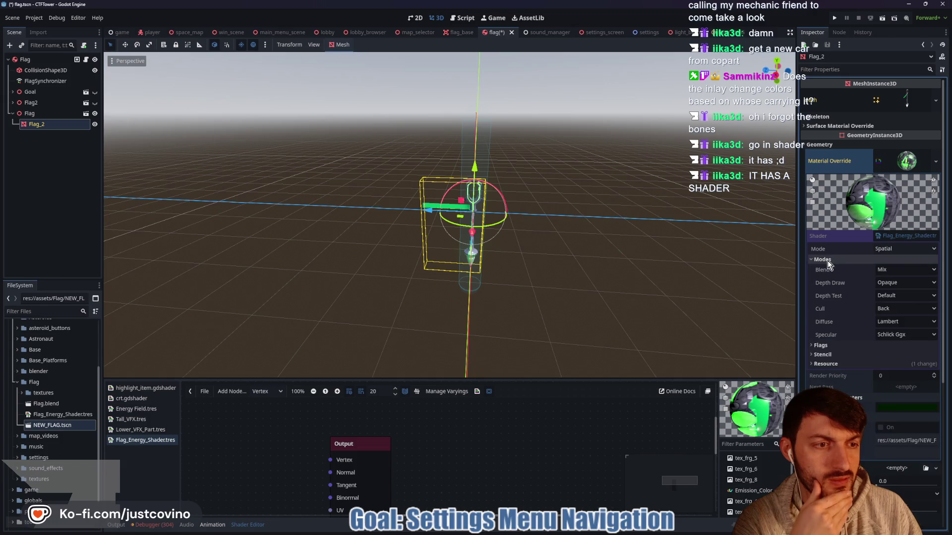
click(828, 261)
scroll(556, 280, up, 5)
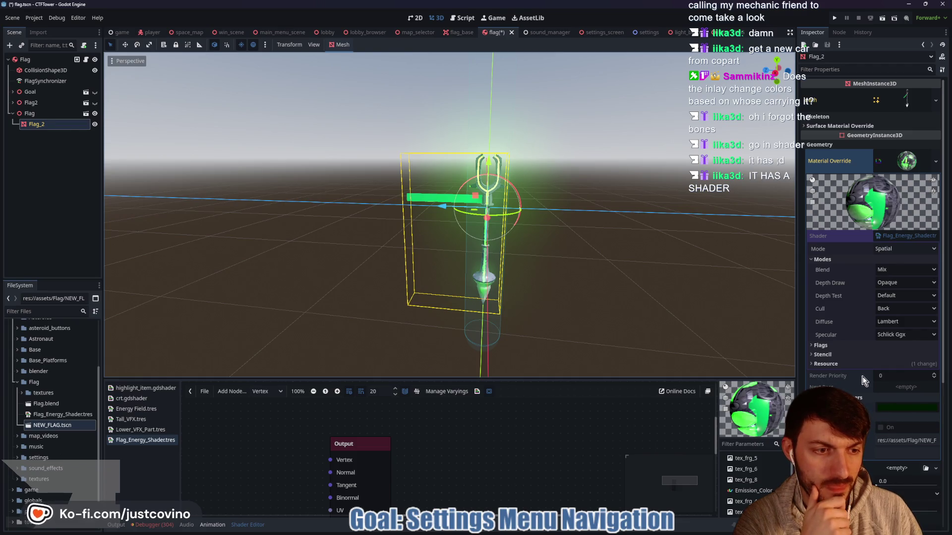
click(892, 236)
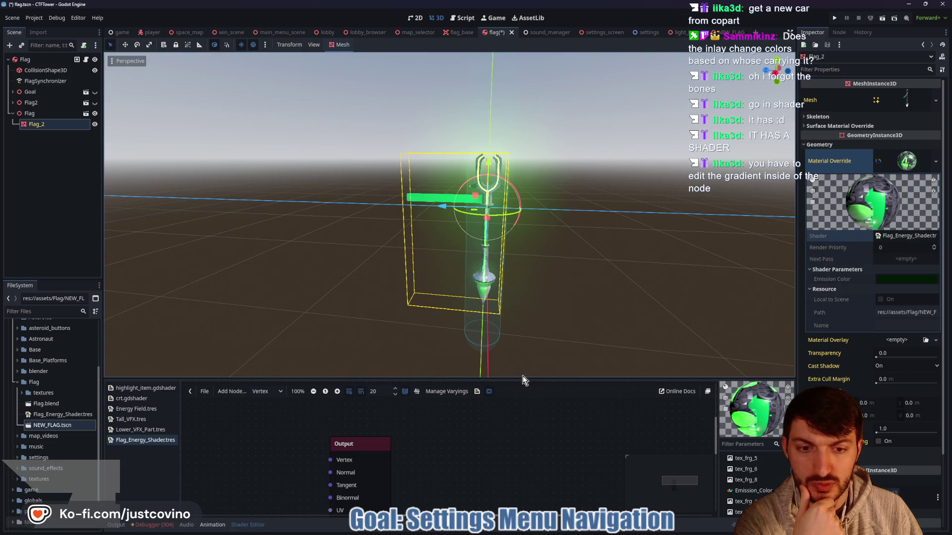
Enlarge the shader graph, switch to the Fragment stage, and inspect the Texture2D node's texture.
drag(526, 379, 524, 224)
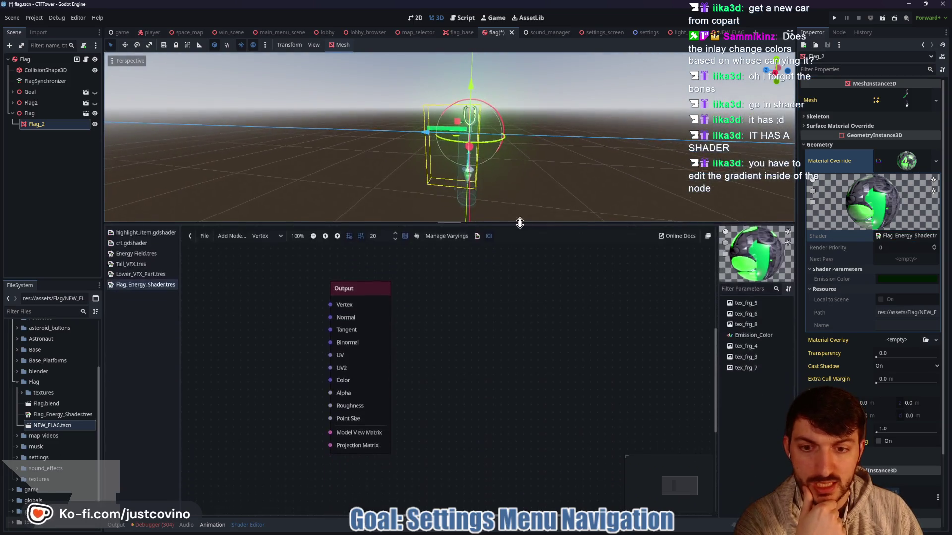
click(267, 236)
click(267, 258)
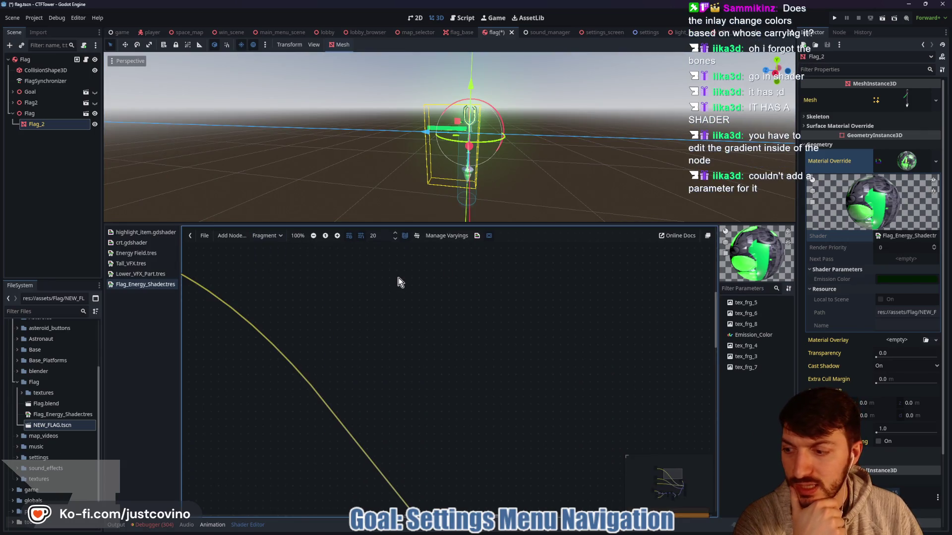
scroll(451, 324, down, 5)
scroll(425, 339, left, 3)
scroll(425, 339, down, 2)
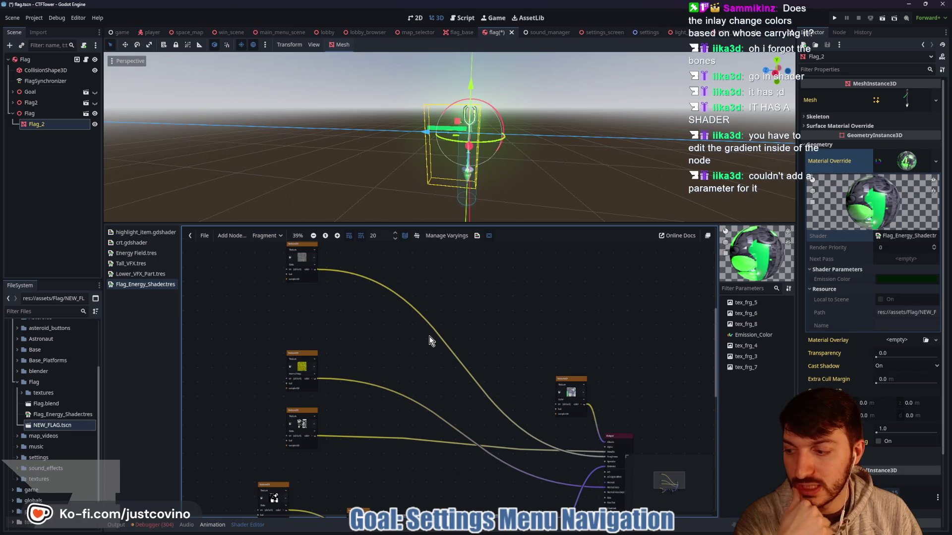
scroll(393, 335, right, 5)
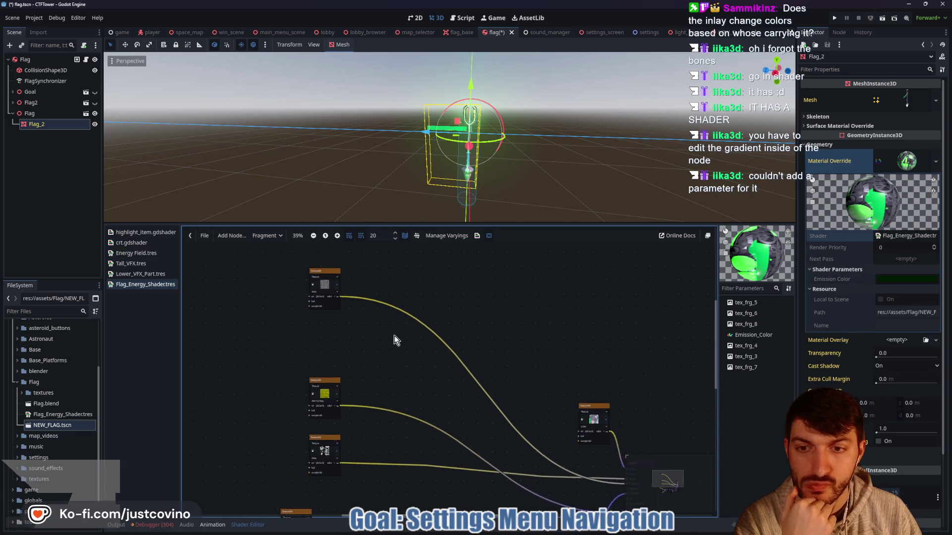
scroll(386, 334, down, 1)
scroll(429, 320, up, 5)
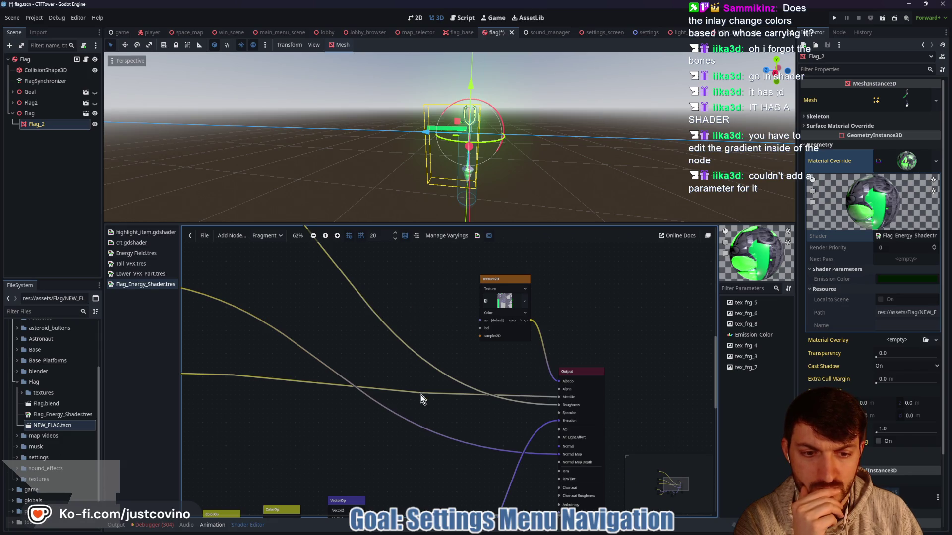
scroll(421, 395, down, 5)
scroll(437, 337, left, 3)
scroll(447, 289, down, 1)
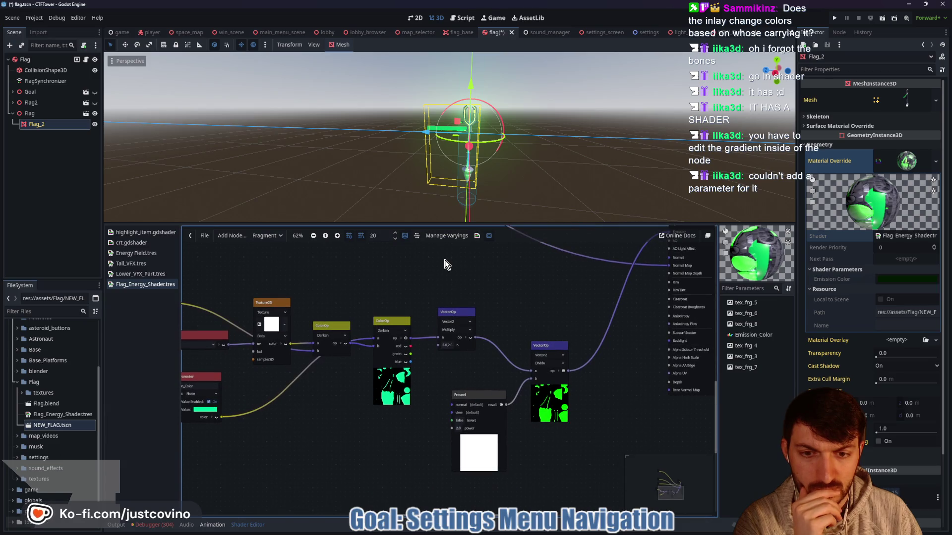
scroll(524, 379, up, 5)
scroll(525, 379, left, 2)
scroll(409, 403, down, 2)
scroll(409, 404, right, 2)
scroll(428, 439, up, 1)
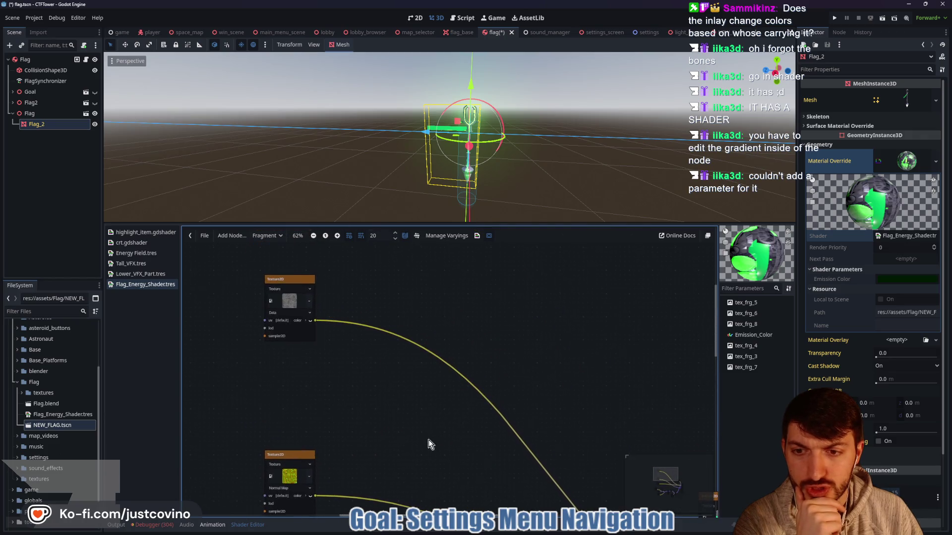
scroll(364, 471, down, 4)
scroll(364, 471, down, 3)
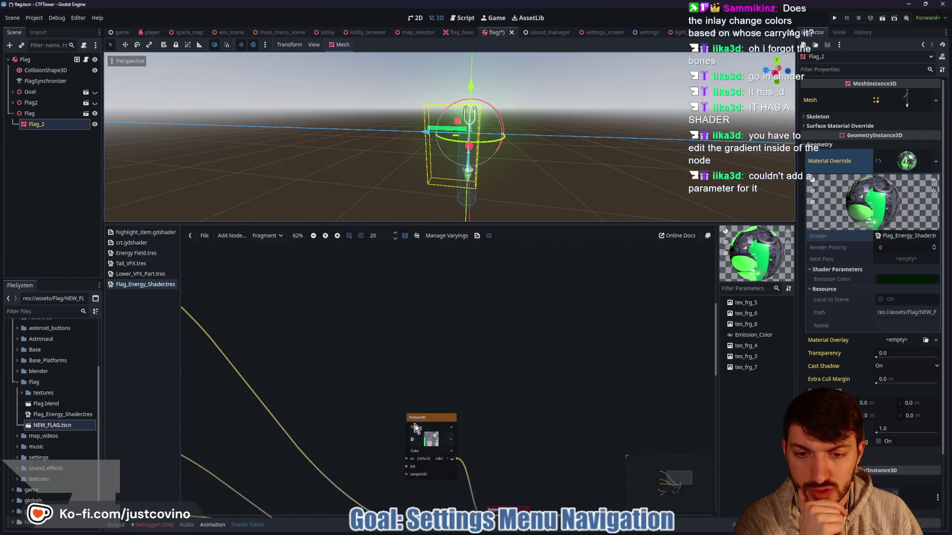
scroll(334, 352, down, 3)
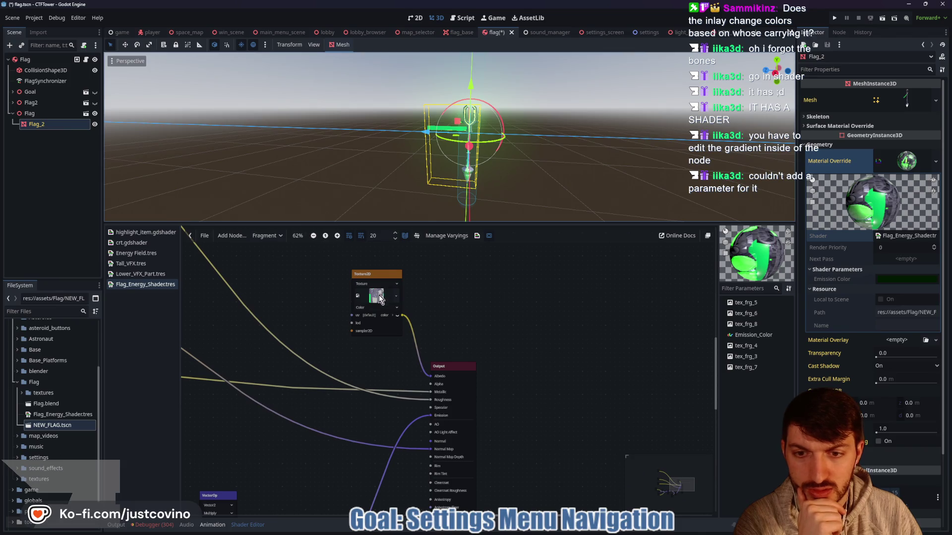
scroll(309, 379, down, 2)
scroll(309, 379, left, 1)
click(391, 277)
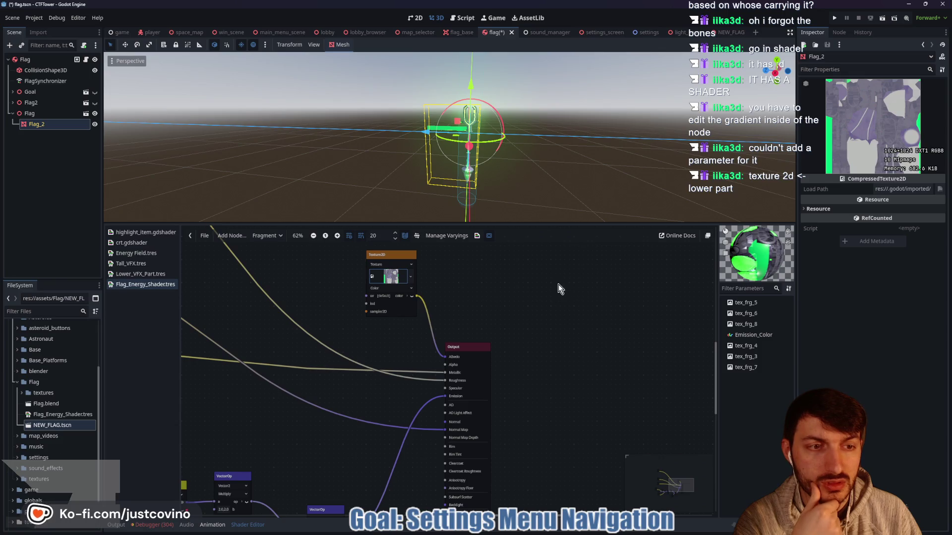
Pan the graph to bring the Output, Input, ColorParameter and Fresnel nodes into view, selecting Fresnel.
scroll(389, 348, left, 5)
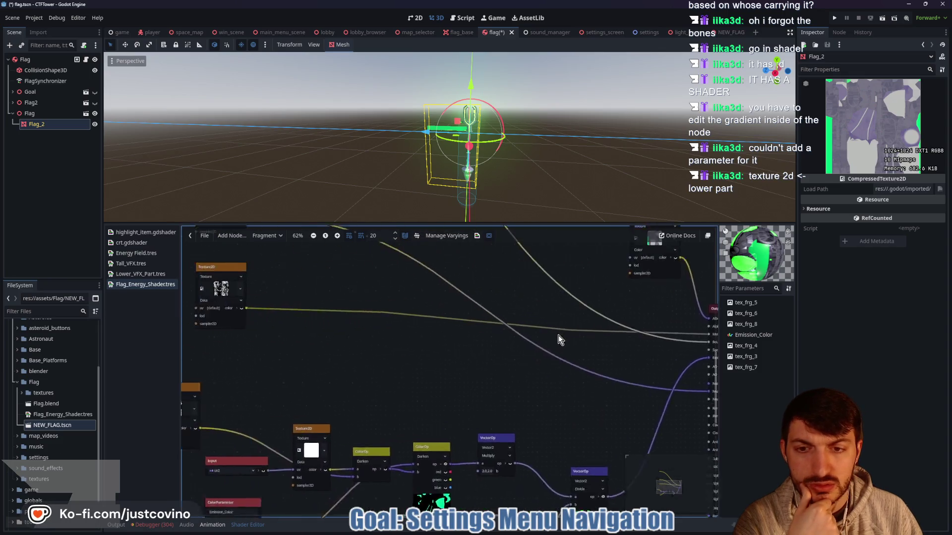
scroll(385, 325, left, 4)
scroll(467, 380, down, 3)
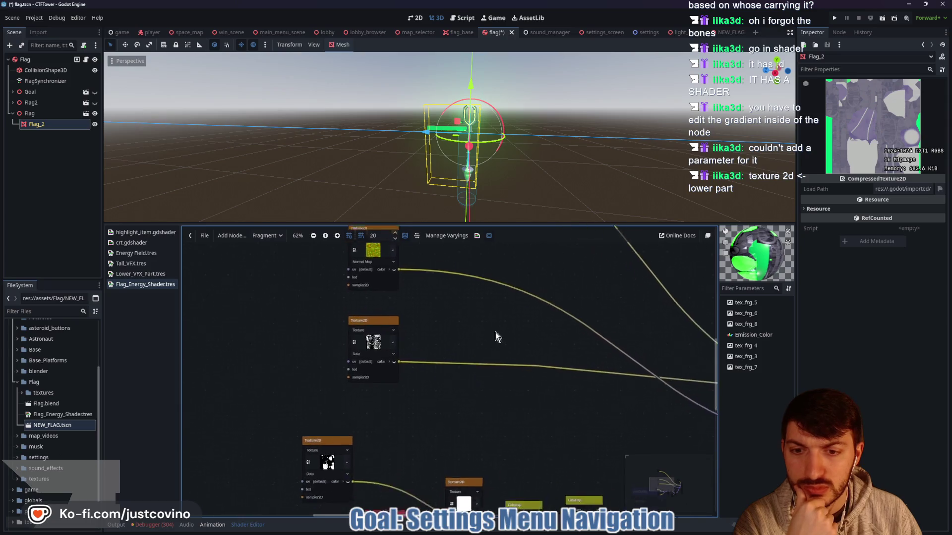
scroll(531, 333, down, 3)
scroll(531, 333, right, 2)
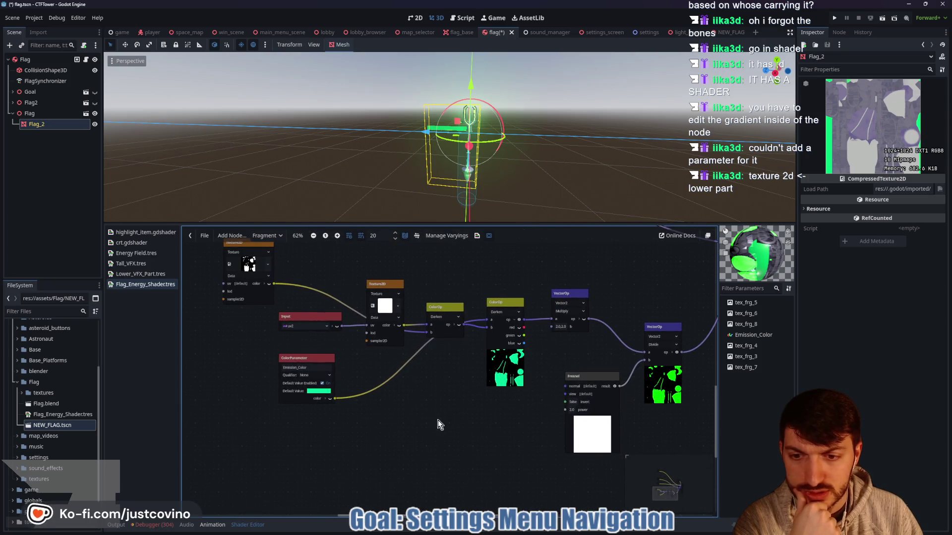
scroll(431, 404, right, 4)
scroll(431, 404, down, 2)
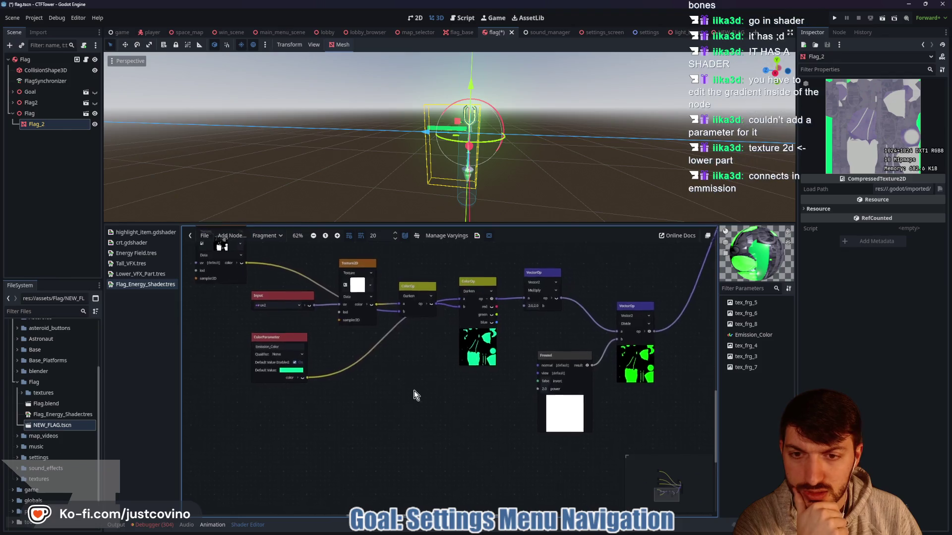
scroll(347, 391, right, 5)
scroll(347, 392, down, 1)
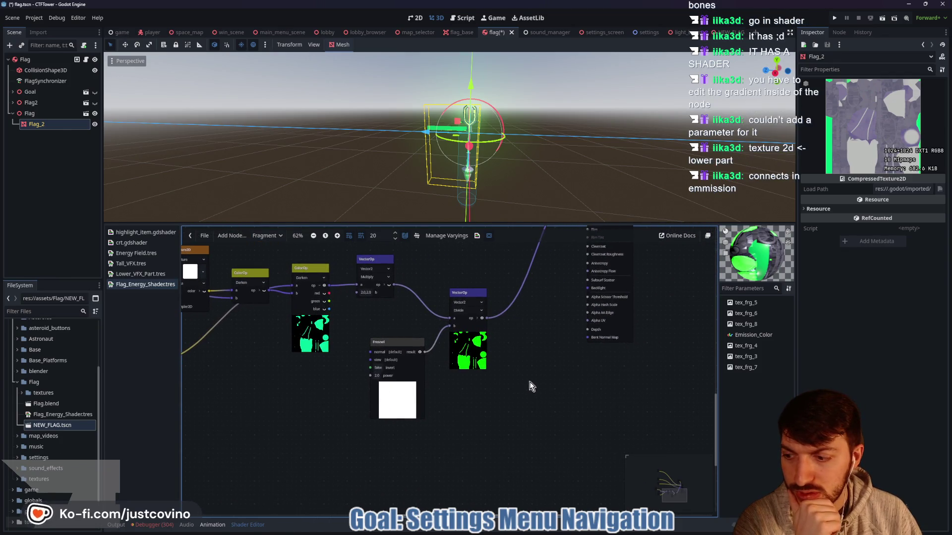
drag(541, 333, 555, 446)
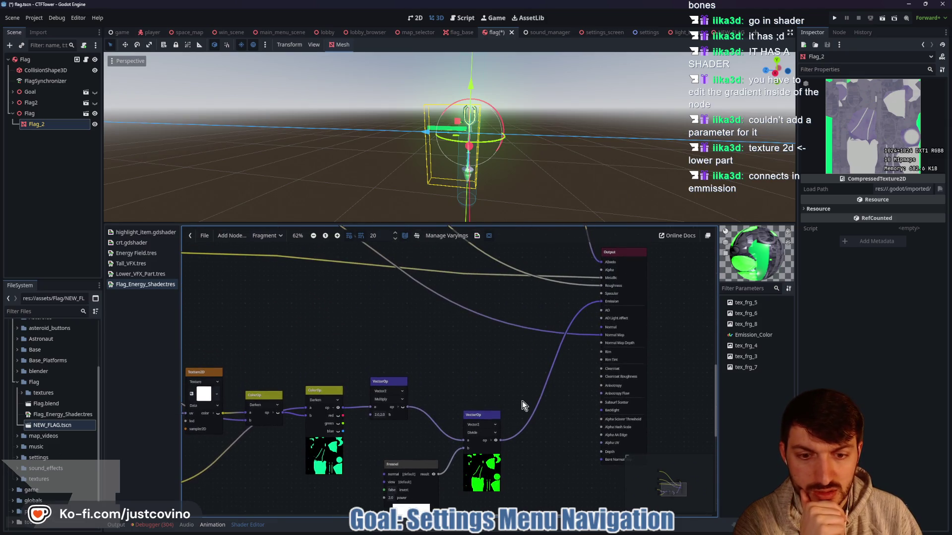
scroll(522, 395, down, 5)
scroll(516, 347, left, 2)
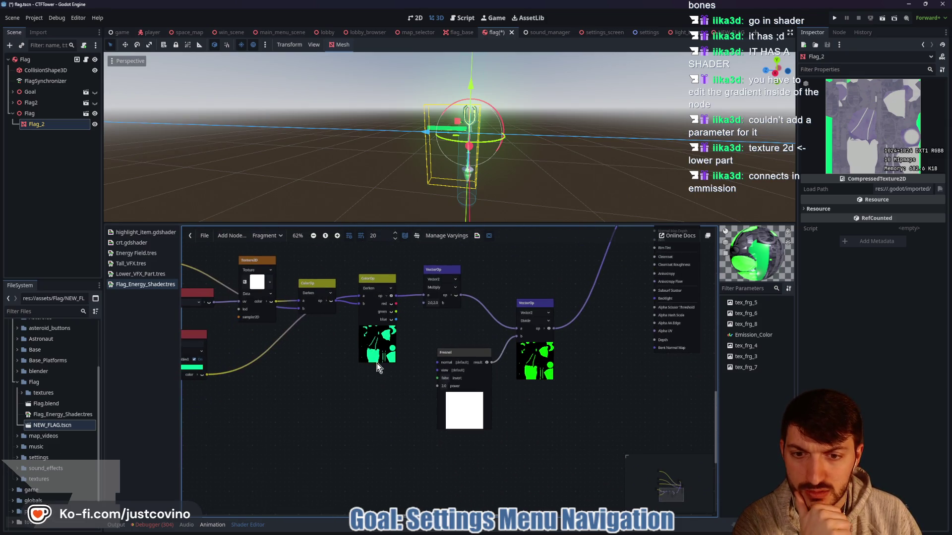
scroll(347, 362, left, 5)
mouse_move(417, 370)
mouse_down()
mouse_move(463, 367)
mouse_move(490, 380)
mouse_up()
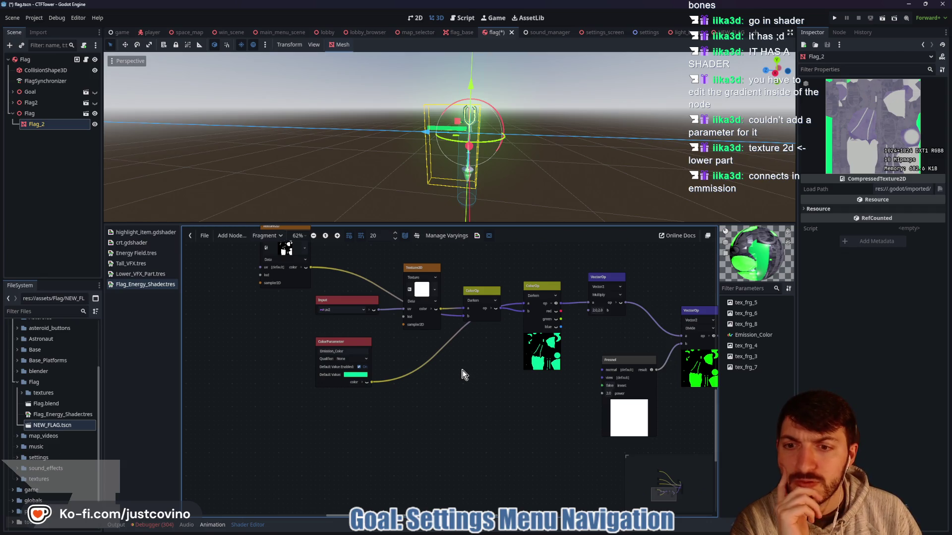
drag(463, 370, 457, 402)
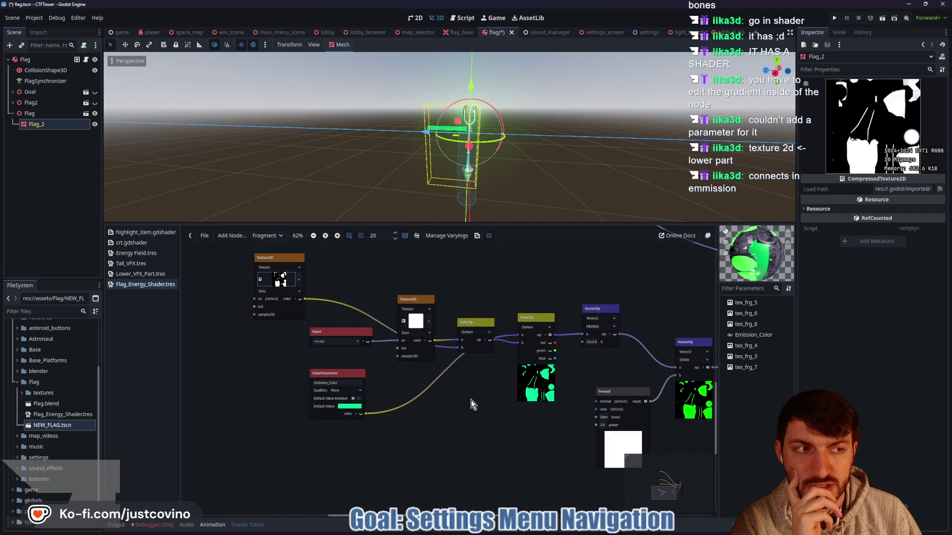
scroll(468, 401, down, 1)
scroll(408, 364, down, 3)
scroll(408, 364, right, 3)
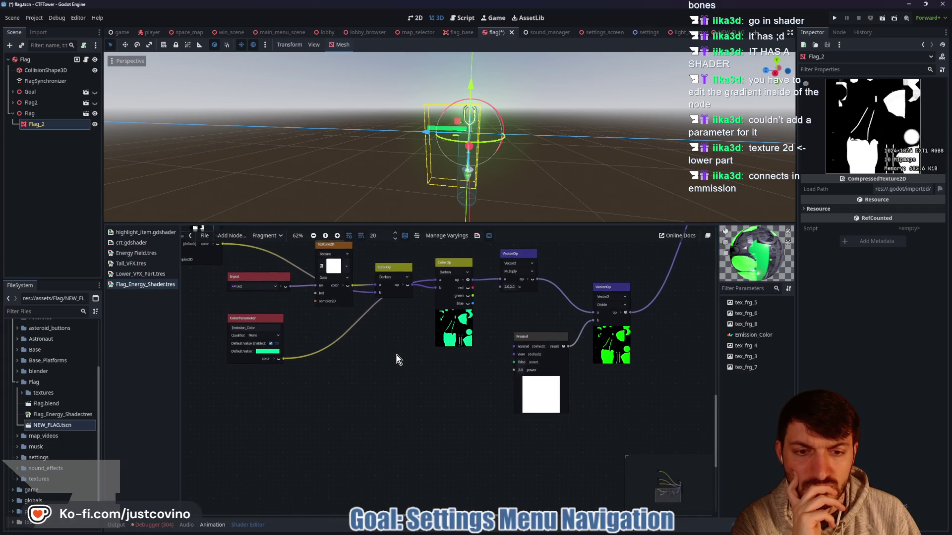
scroll(537, 393, right, 5)
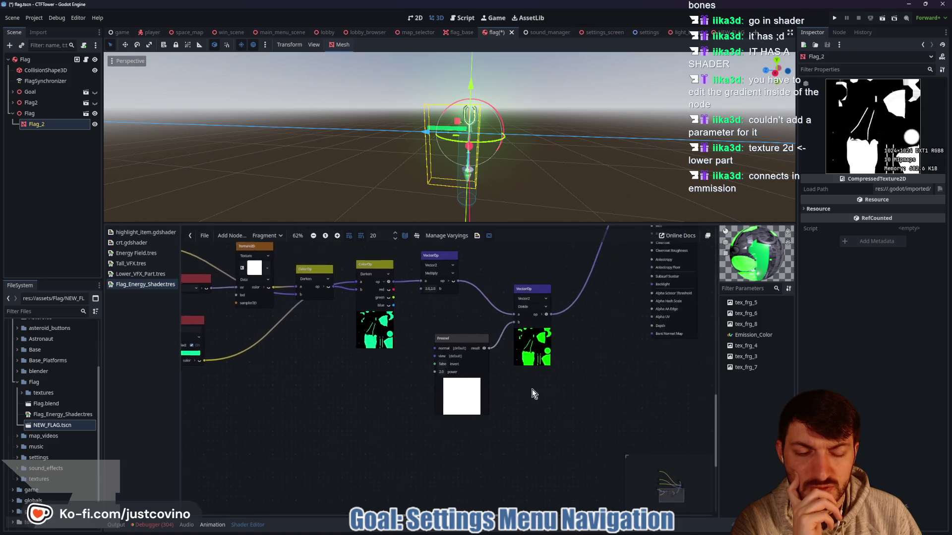
scroll(510, 374, down, 1)
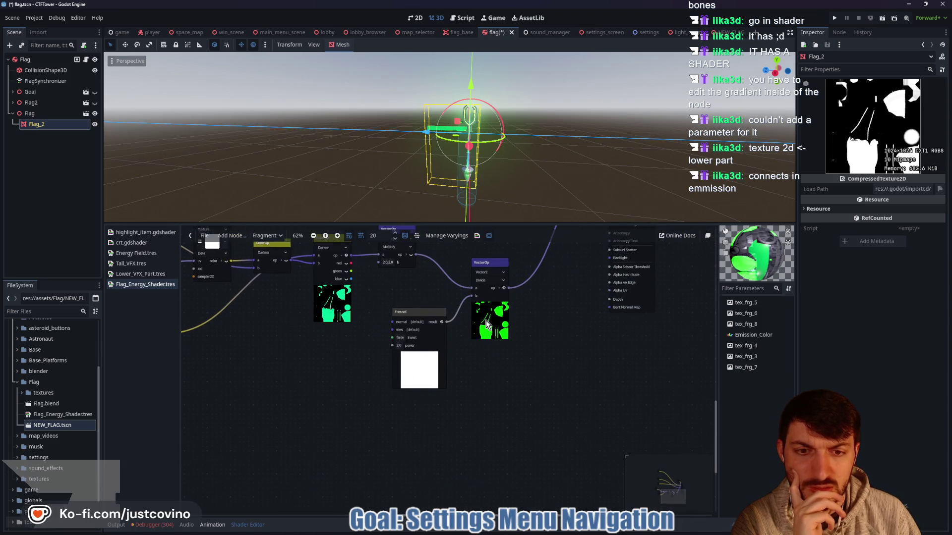
mouse_move(588, 299)
mouse_down()
mouse_move(580, 335)
mouse_move(608, 365)
mouse_move(496, 438)
mouse_move(499, 467)
mouse_up()
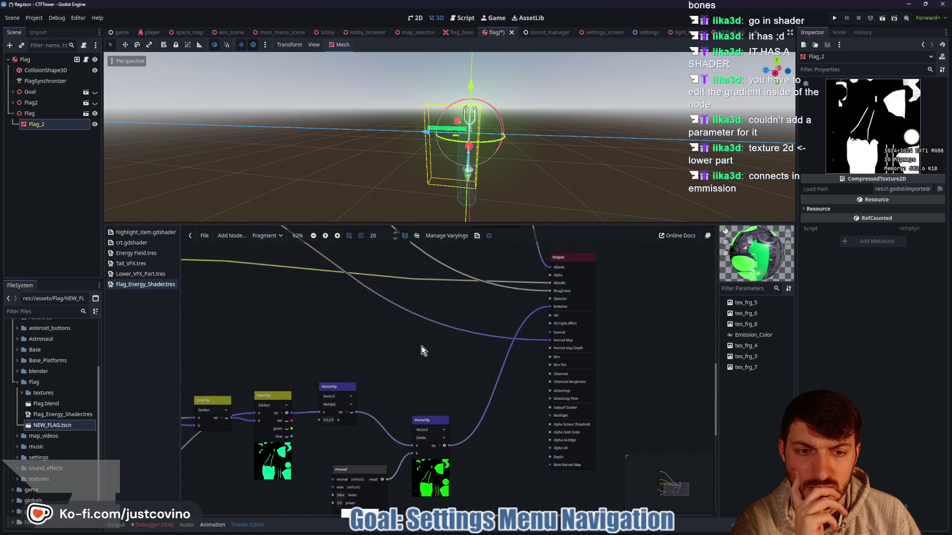
drag(420, 380, 497, 304)
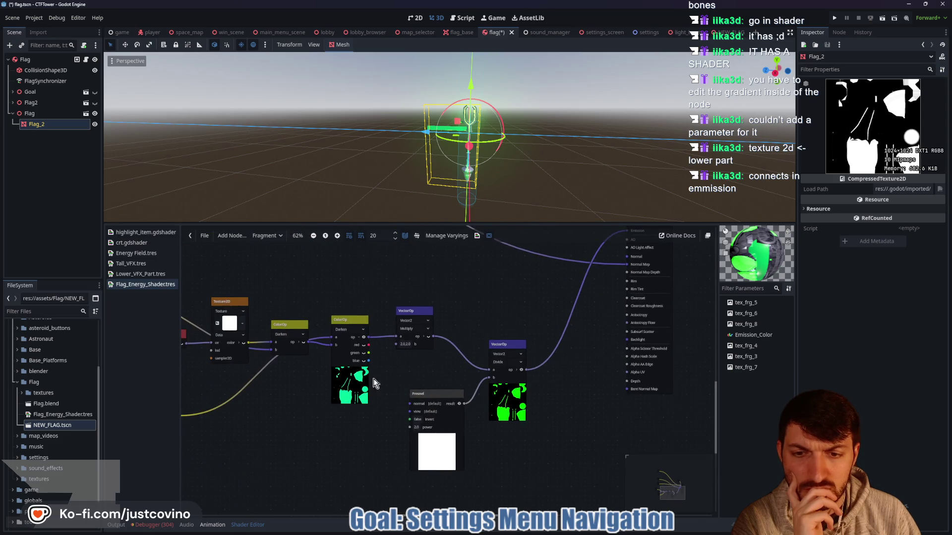
drag(398, 381, 486, 318)
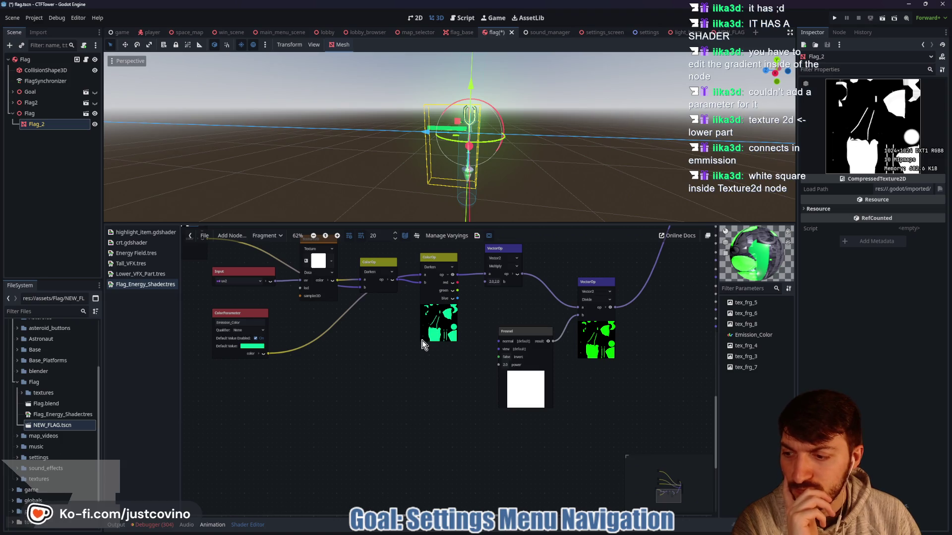
click(520, 397)
drag(404, 385, 462, 439)
Open the Texture2D node's white texture and expand its Gradient, dragging a stop.
click(392, 326)
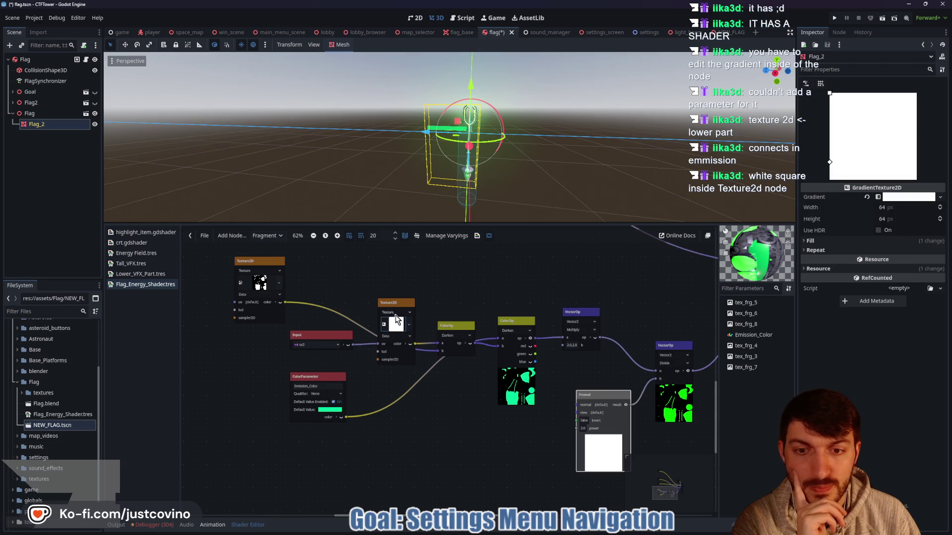
click(895, 199)
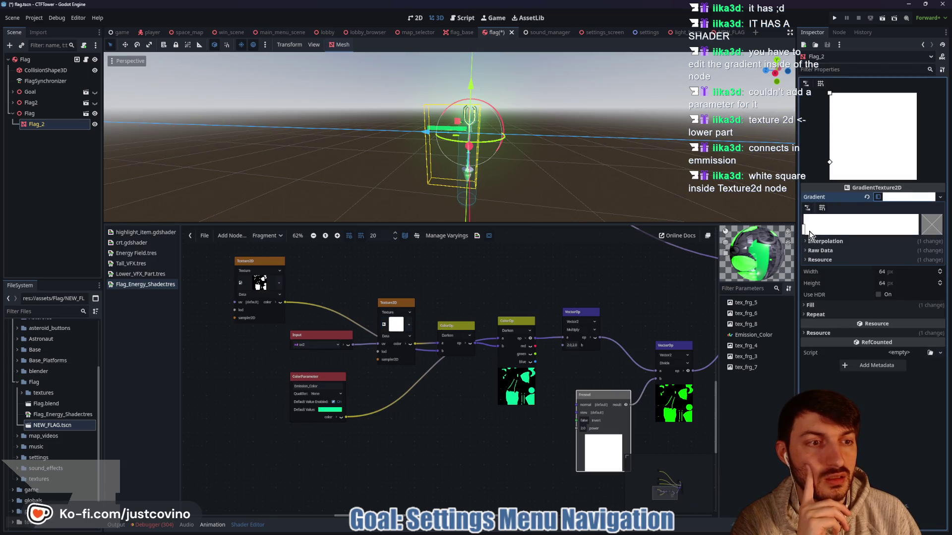
mouse_move(805, 234)
mouse_down()
mouse_move(921, 237)
mouse_move(793, 236)
mouse_move(918, 241)
mouse_move(801, 249)
mouse_up()
Drag the gradient stop right to turn the left side black, then add a new stop.
scroll(590, 179, up, 5)
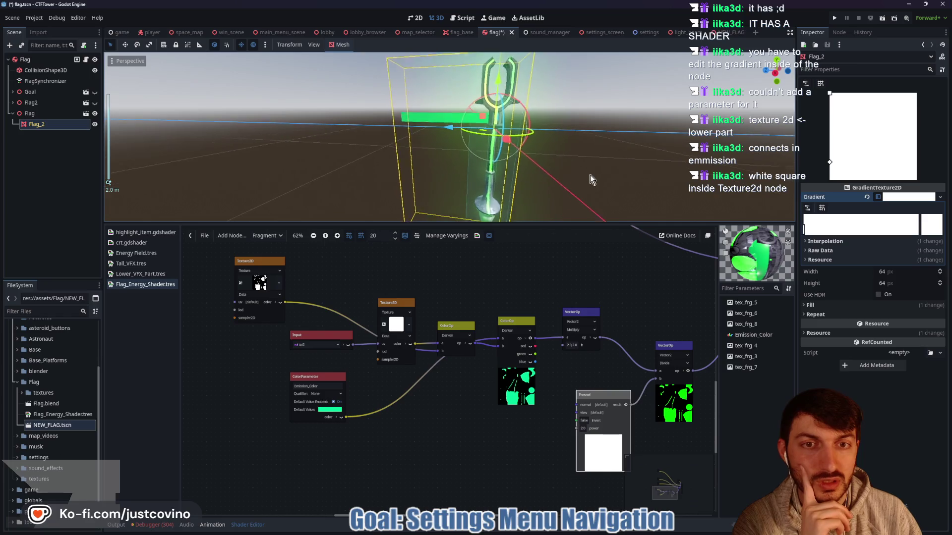
scroll(590, 179, up, 3)
mouse_move(590, 180)
mouse_down()
mouse_move(638, 163)
mouse_move(513, 174)
mouse_move(542, 165)
mouse_up()
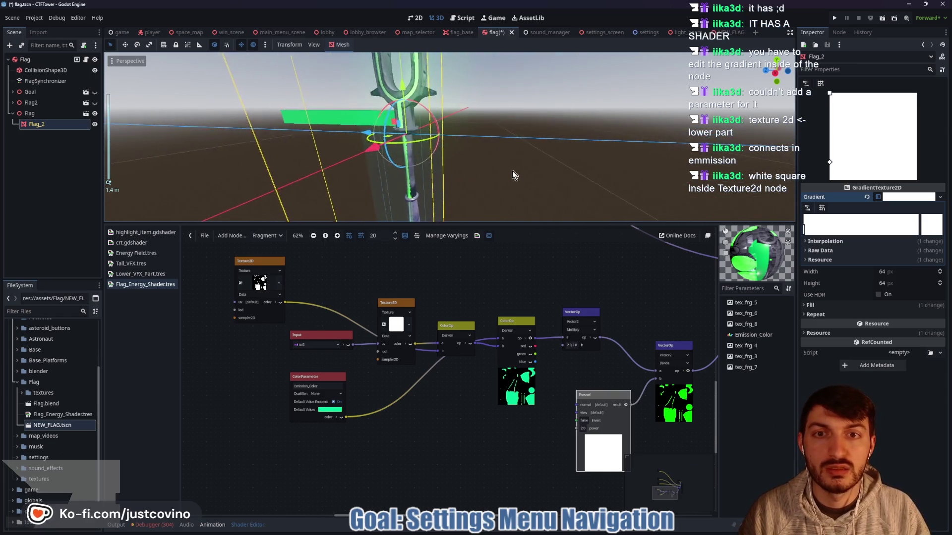
scroll(513, 171, down, 5)
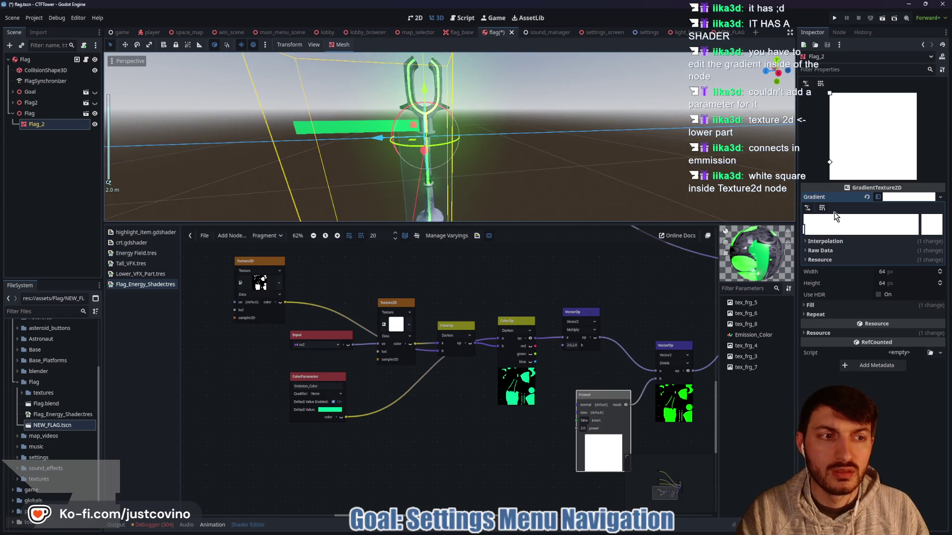
mouse_move(804, 230)
mouse_down()
mouse_move(888, 229)
mouse_move(916, 242)
mouse_move(781, 229)
mouse_move(897, 237)
mouse_move(806, 231)
mouse_move(803, 243)
mouse_move(896, 237)
mouse_move(805, 239)
mouse_move(927, 250)
mouse_move(801, 246)
mouse_up()
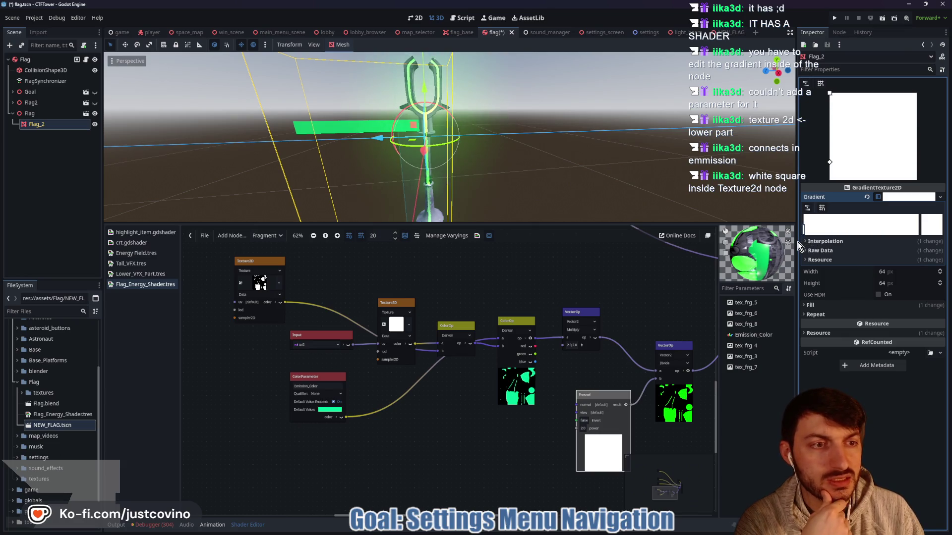
scroll(506, 201, down, 3)
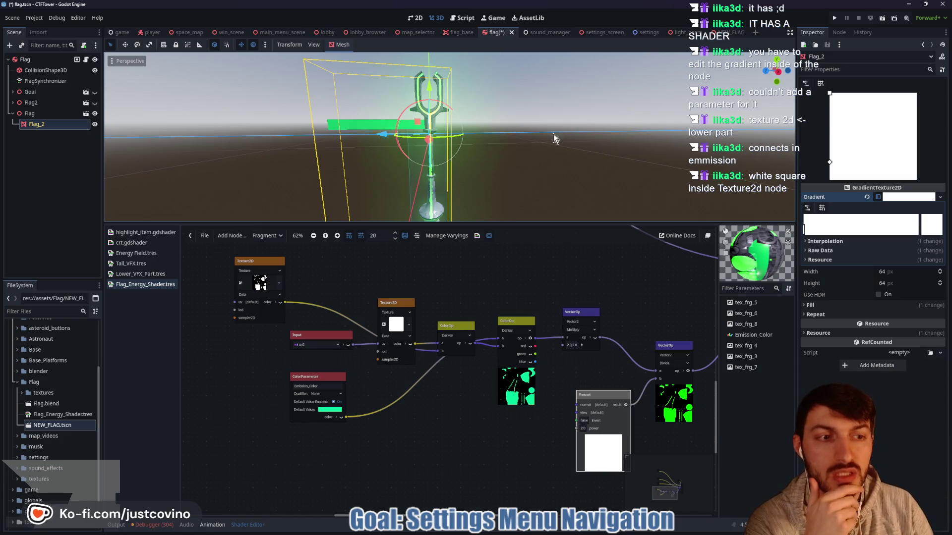
click(900, 229)
Move the new gradient stop to the right end and set its colour to black.
drag(902, 230, 918, 230)
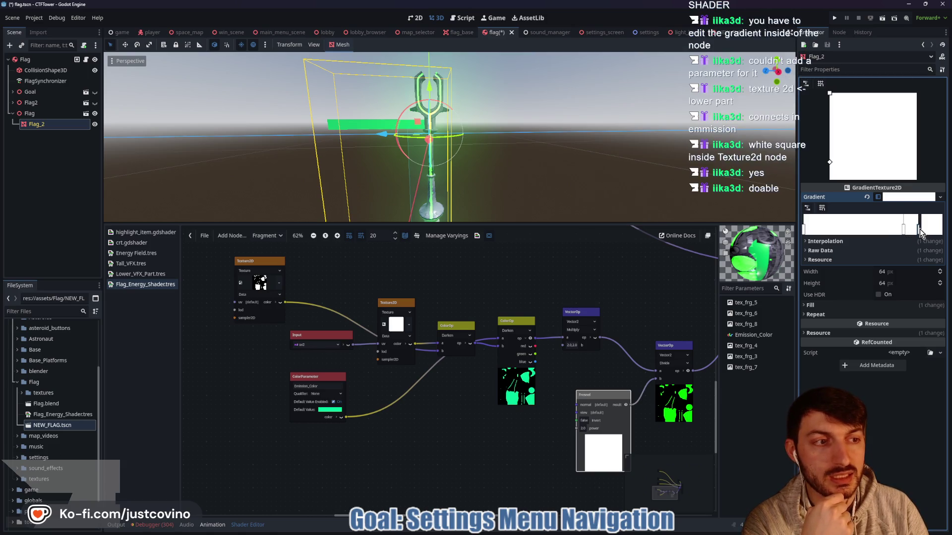
double_click(919, 229)
click(859, 331)
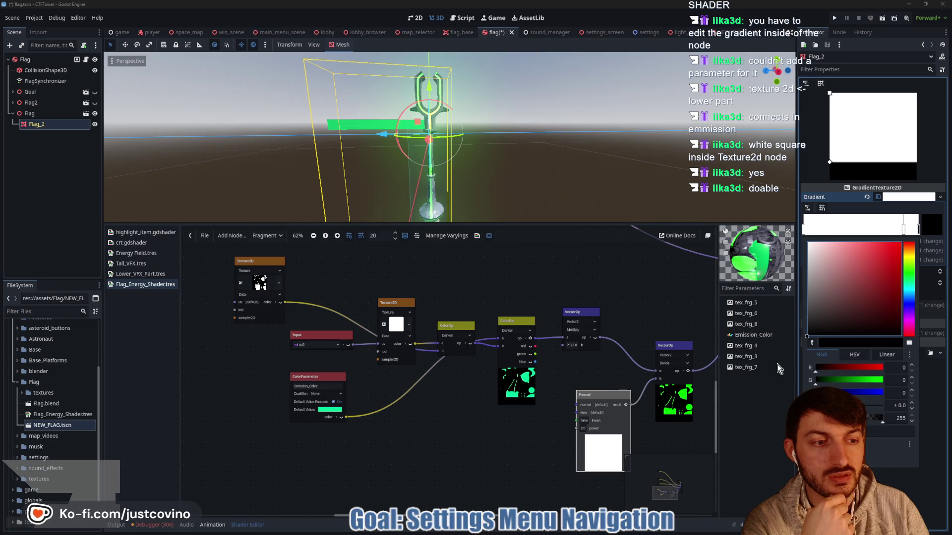
click(918, 236)
Reposition the white and black gradient stops and view the flag result from other angles.
click(902, 233)
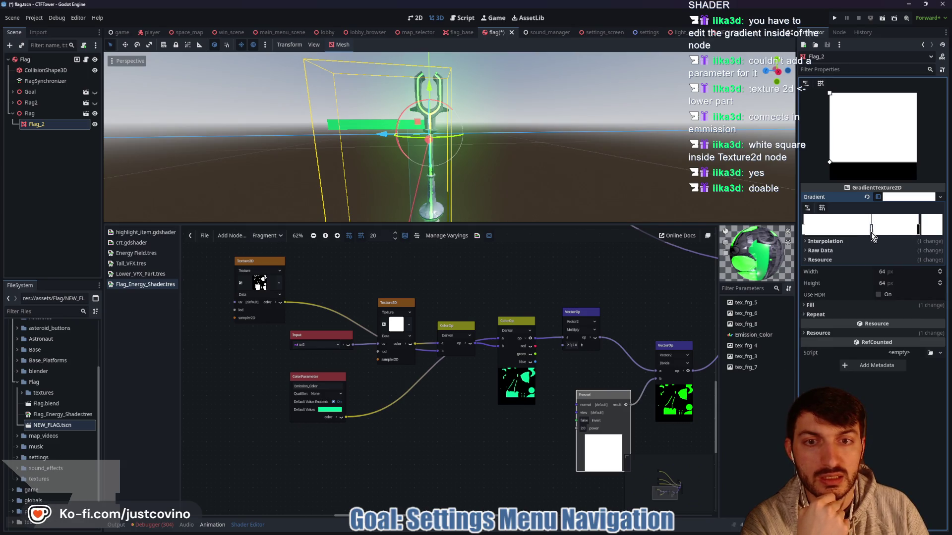
drag(919, 230, 875, 234)
mouse_move(804, 232)
mouse_down()
mouse_move(877, 230)
mouse_move(866, 232)
mouse_up()
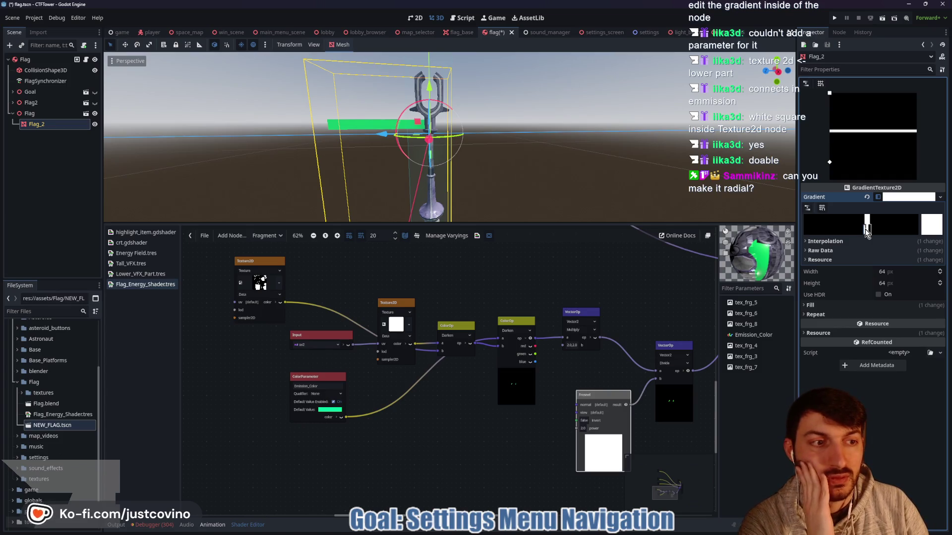
drag(867, 231, 918, 231)
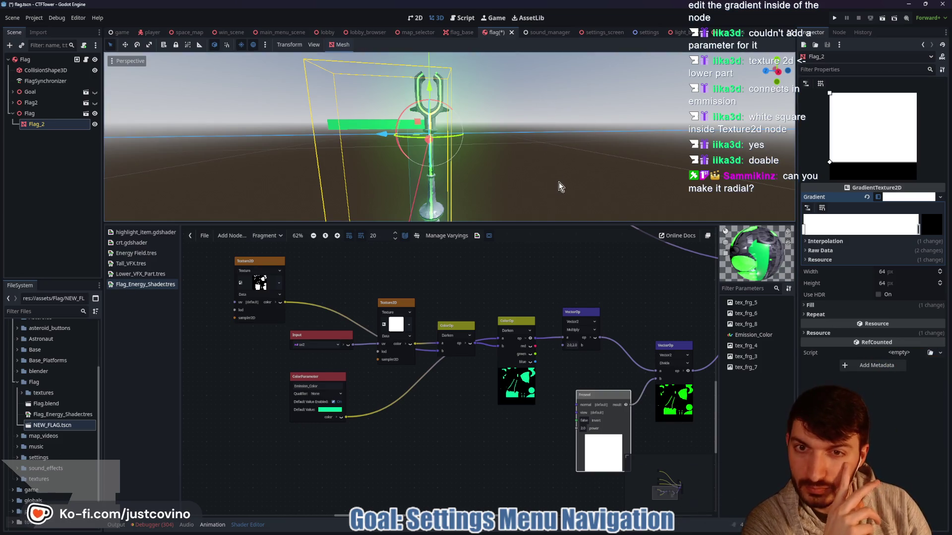
mouse_move(521, 159)
mouse_down()
mouse_move(653, 167)
mouse_move(590, 163)
mouse_up()
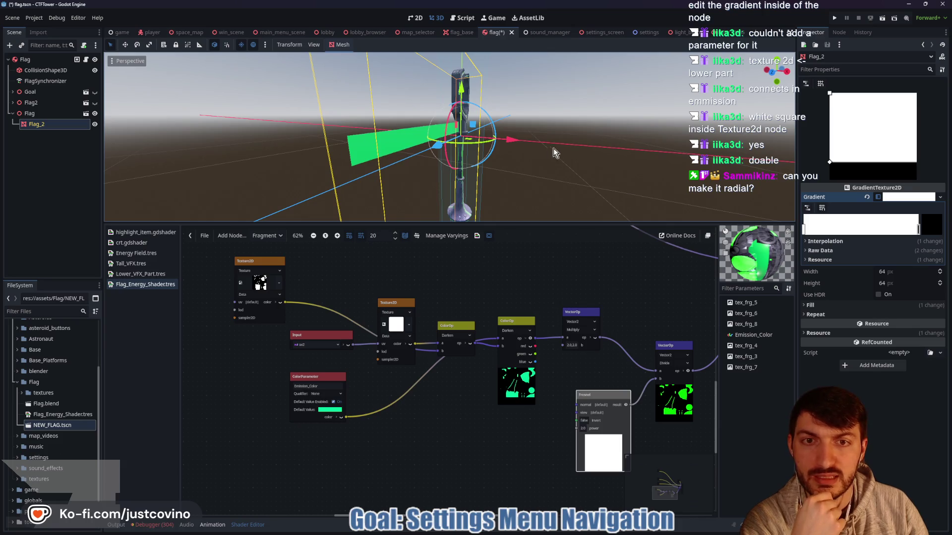
drag(362, 145, 337, 151)
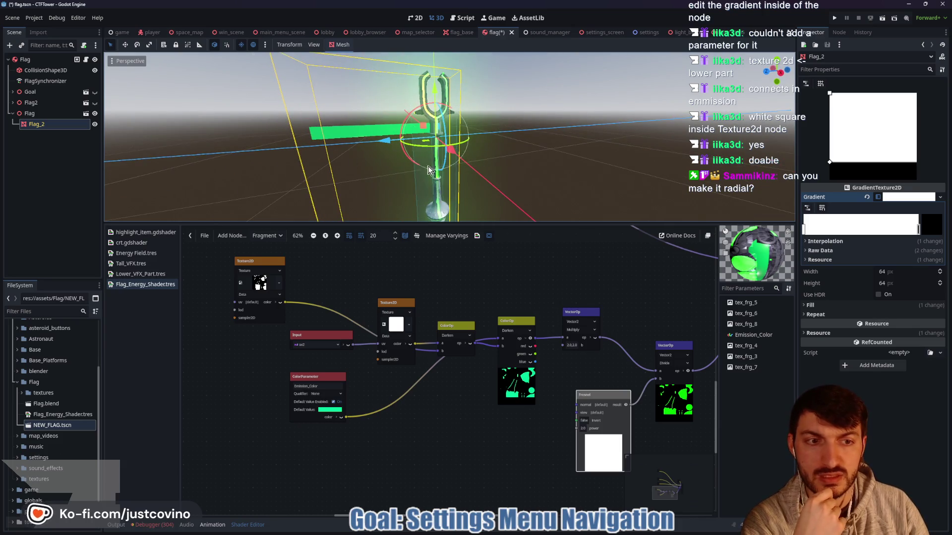
Collapse and re-expand the gradient editor, then save the flag scene.
click(903, 198)
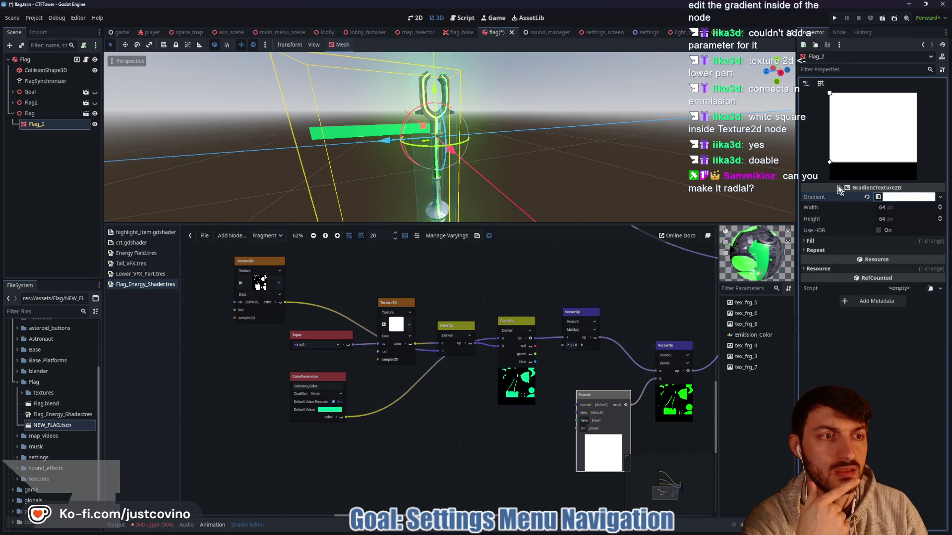
click(903, 196)
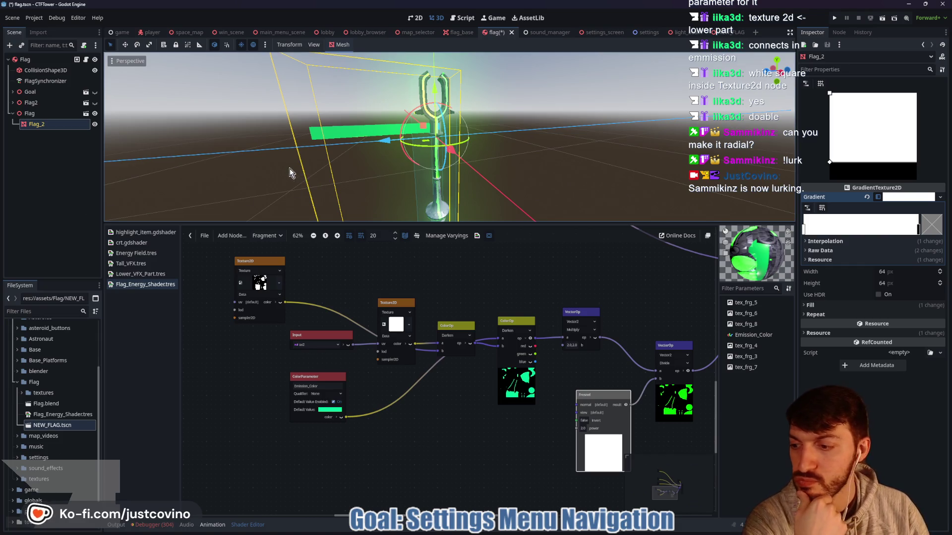
key(ctrl+s)
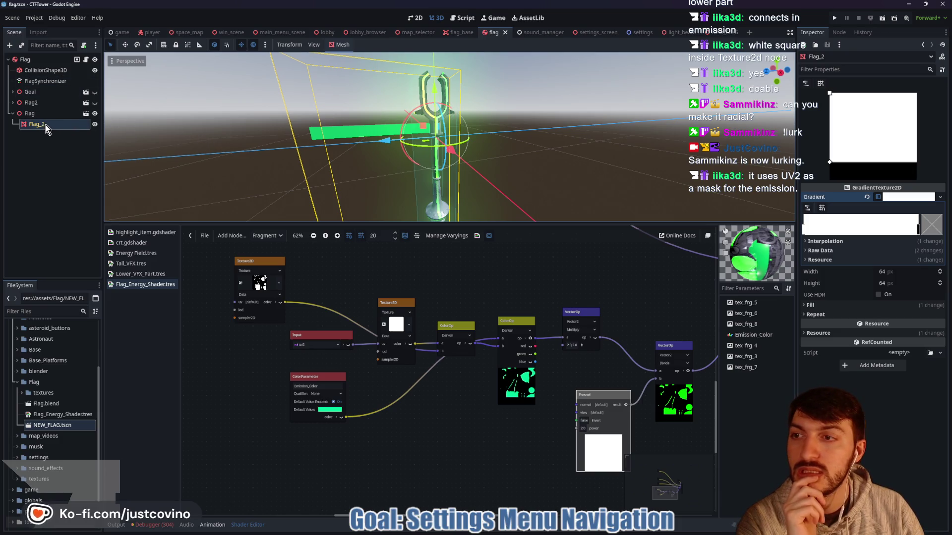
Delete the Goal node from the scene tree, leaving Flag2 in place.
click(34, 102)
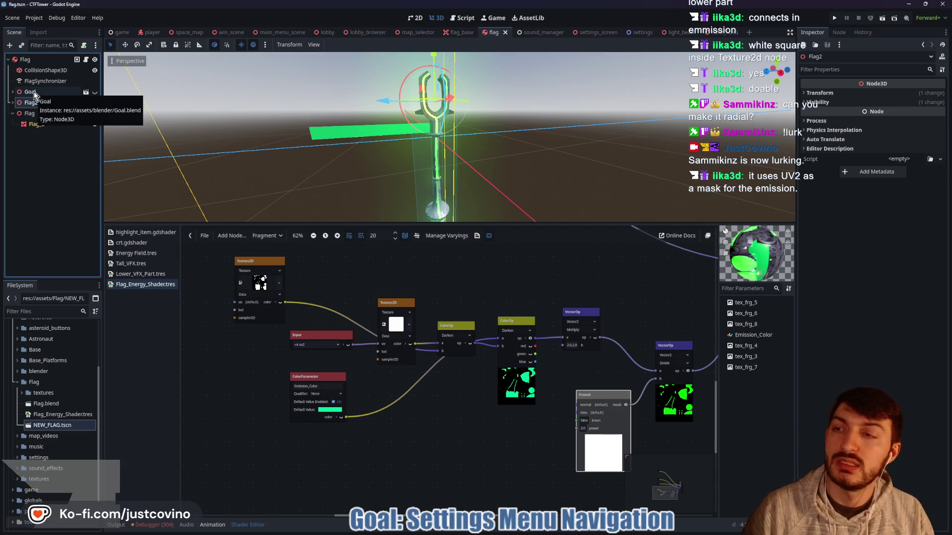
ctrl+click(33, 93)
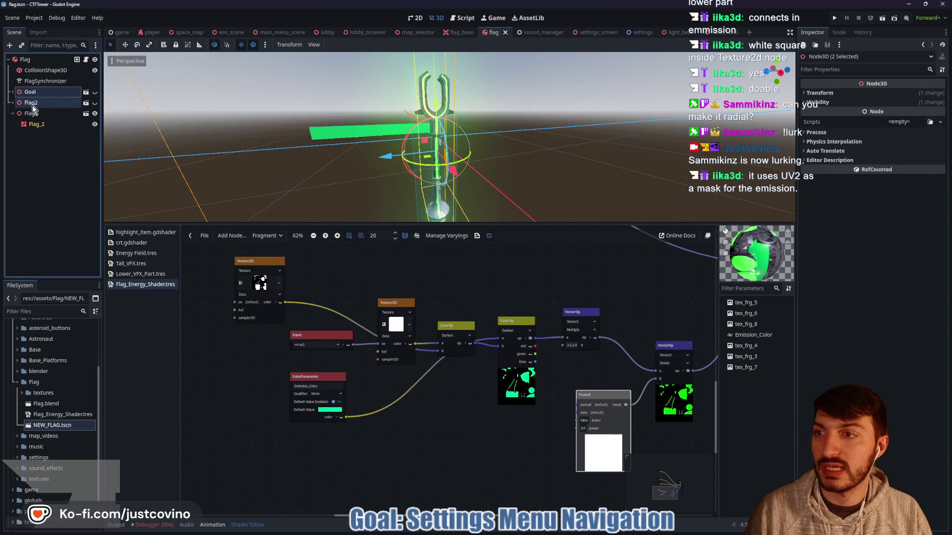
click(12, 104)
click(12, 103)
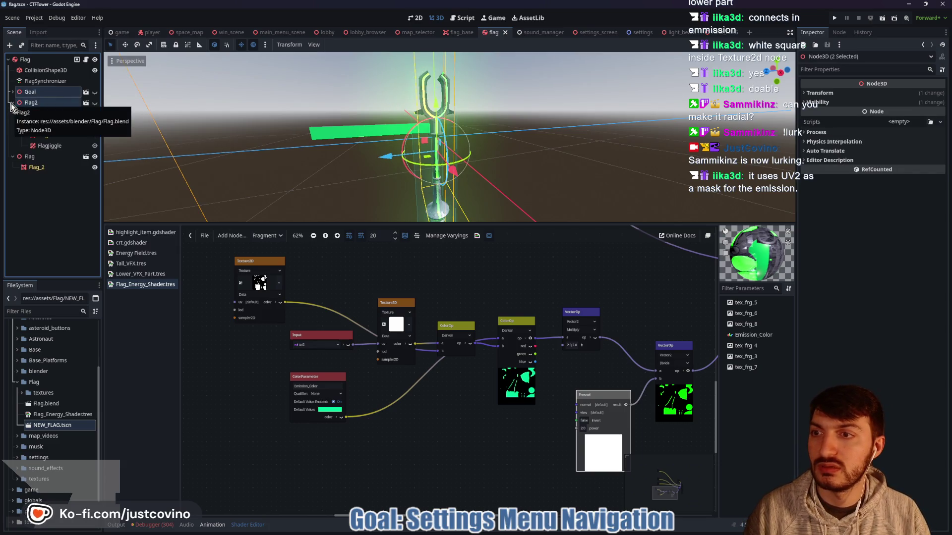
click(40, 94)
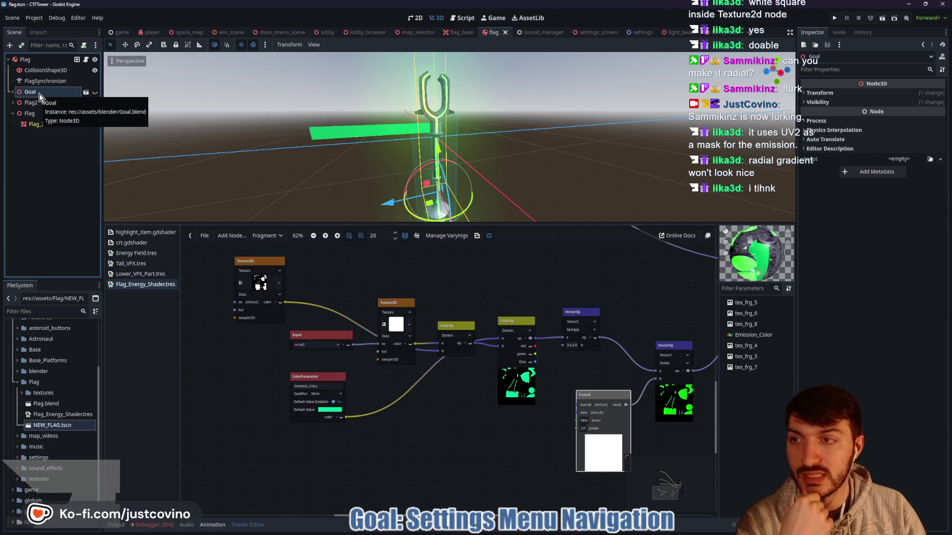
key(Delete)
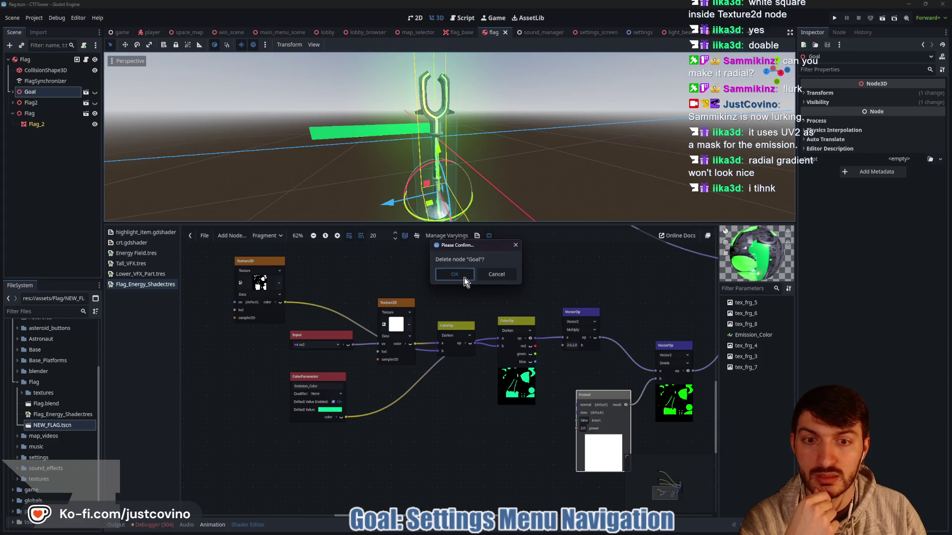
click(464, 276)
Repoint the flag_mesh declaration on line 5 to the Flag/Flag_2 node and save flag.gd.
click(12, 92)
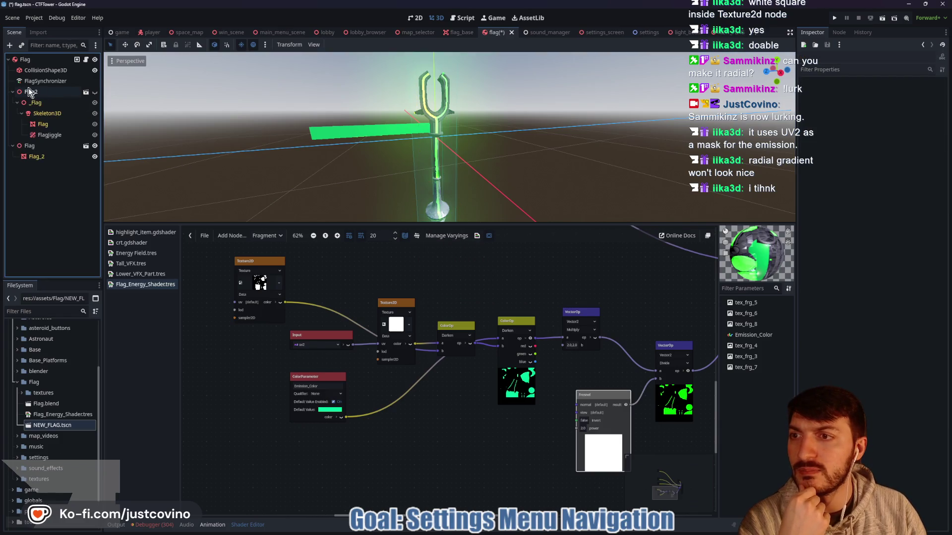
click(12, 93)
click(44, 81)
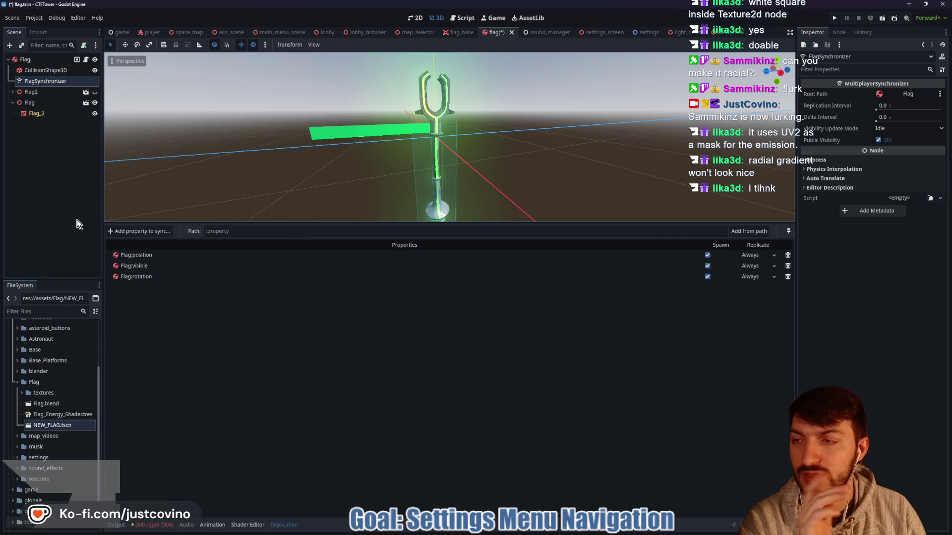
click(86, 59)
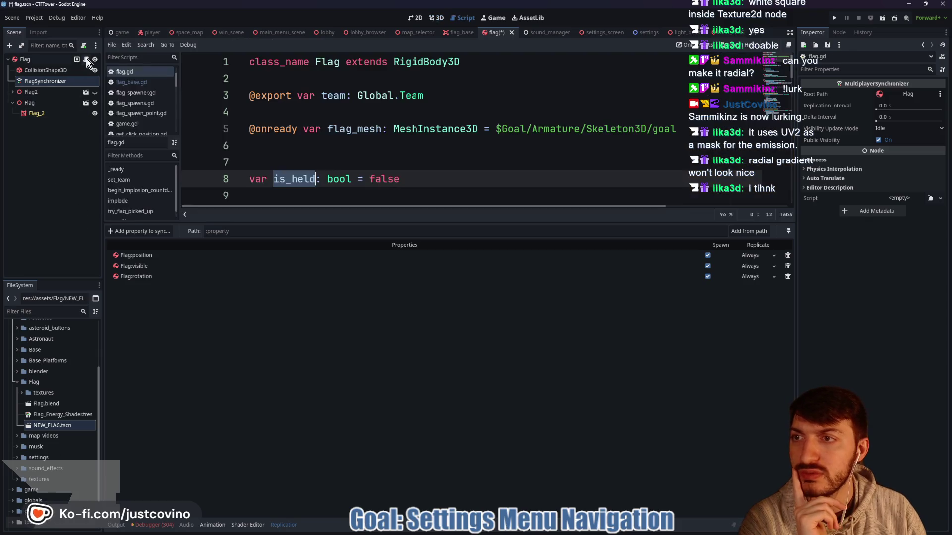
click(463, 128)
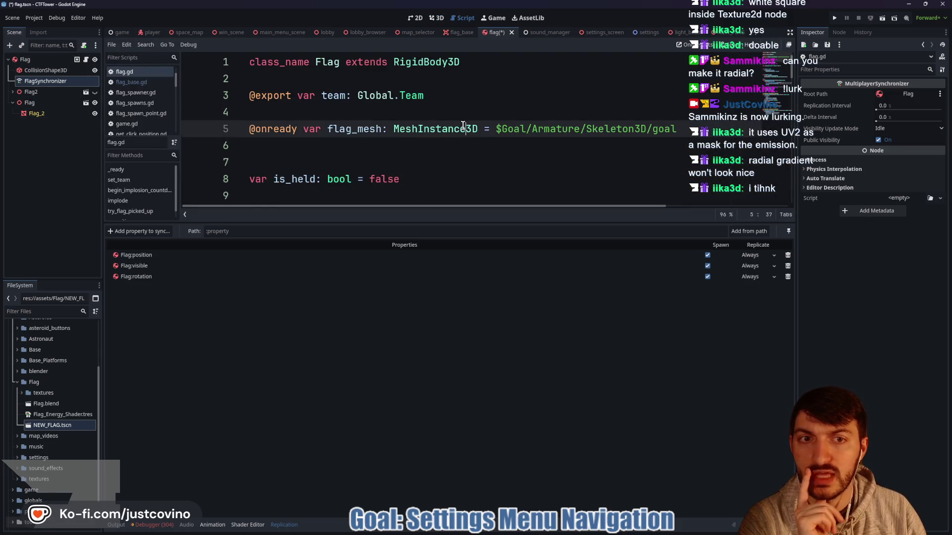
drag(688, 130, 502, 129)
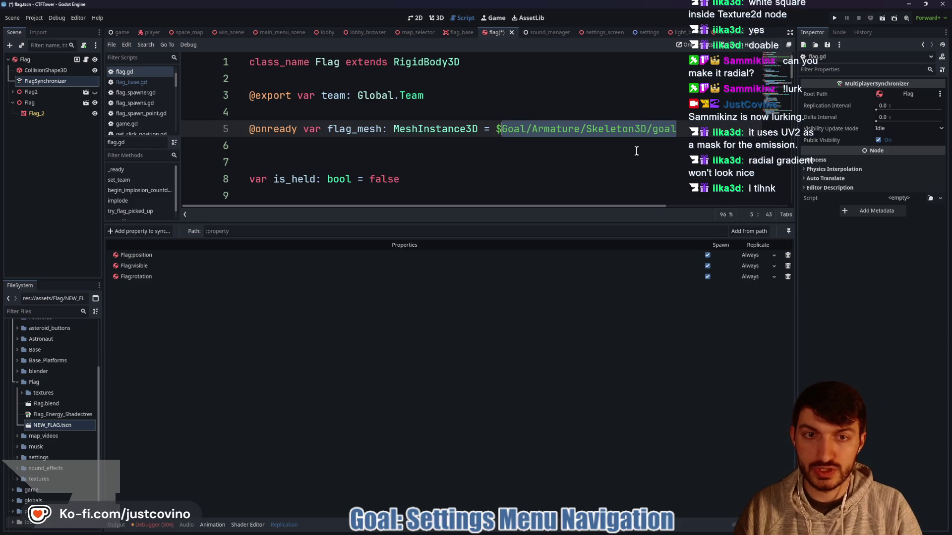
text(fLAG)
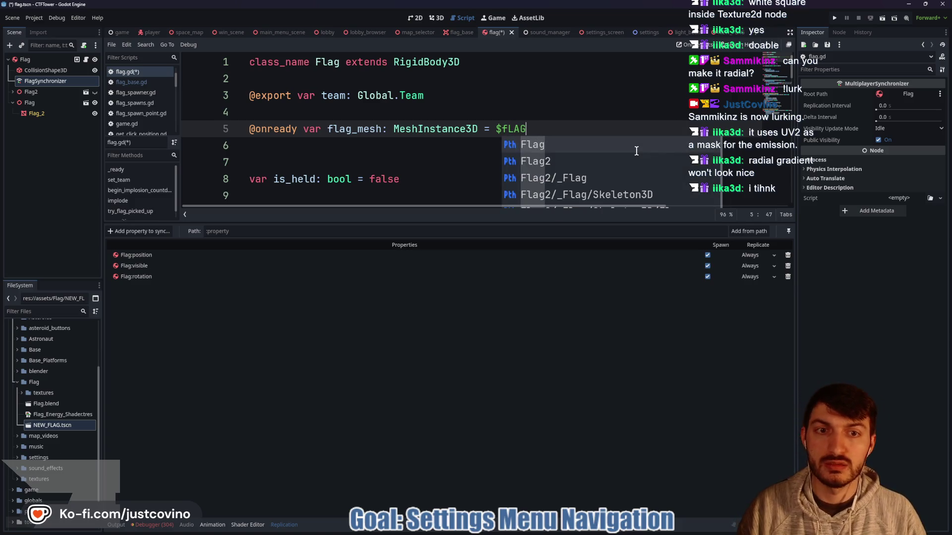
key(Down)
key(Down)
key(Down)
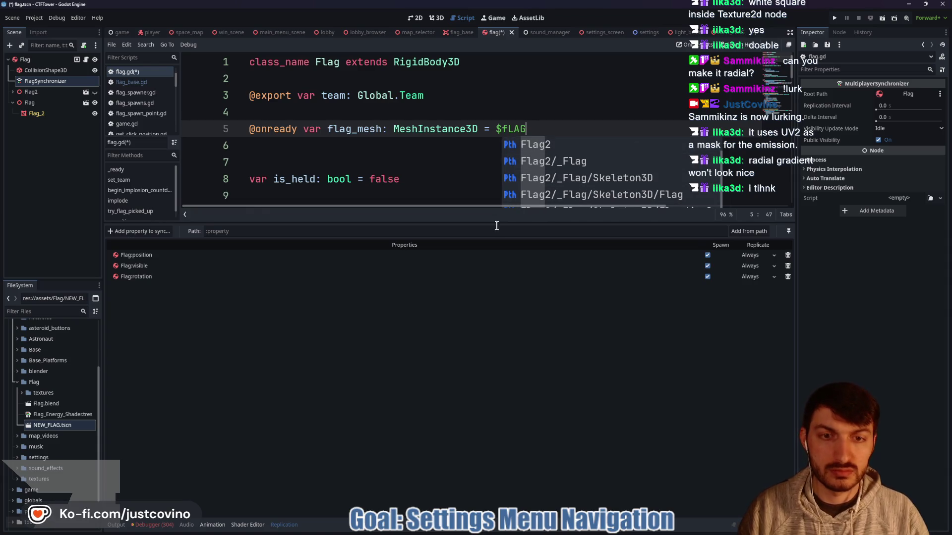
drag(495, 223, 526, 447)
key(Up)
key(Return)
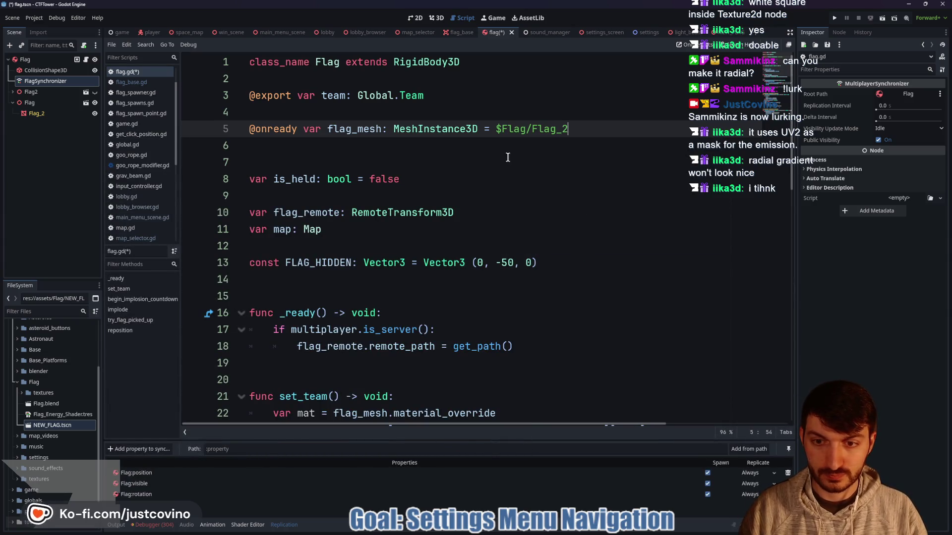
key(ctrl+s)
Select the set_team function that set the team albedo colour and delete it.
click(381, 129)
scroll(394, 204, down, 4)
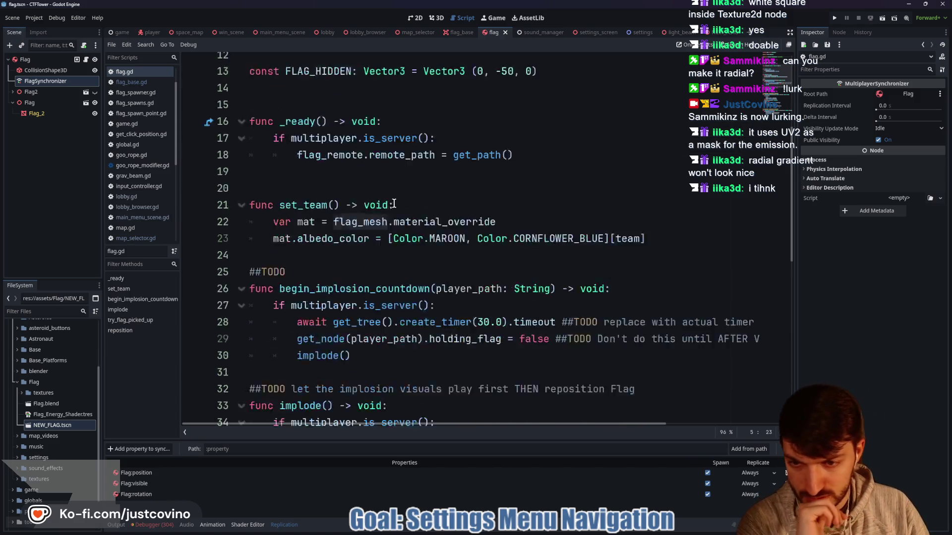
scroll(395, 204, down, 1)
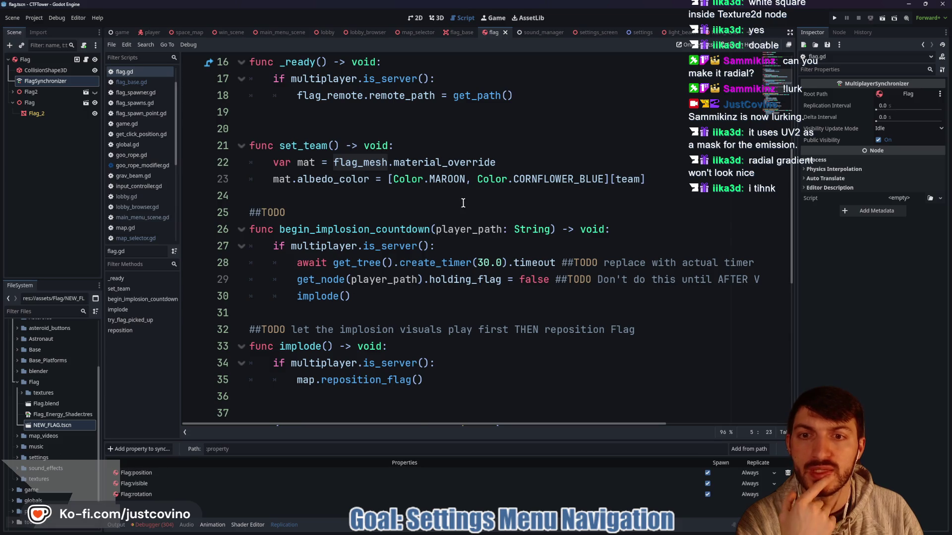
scroll(365, 214, up, 1)
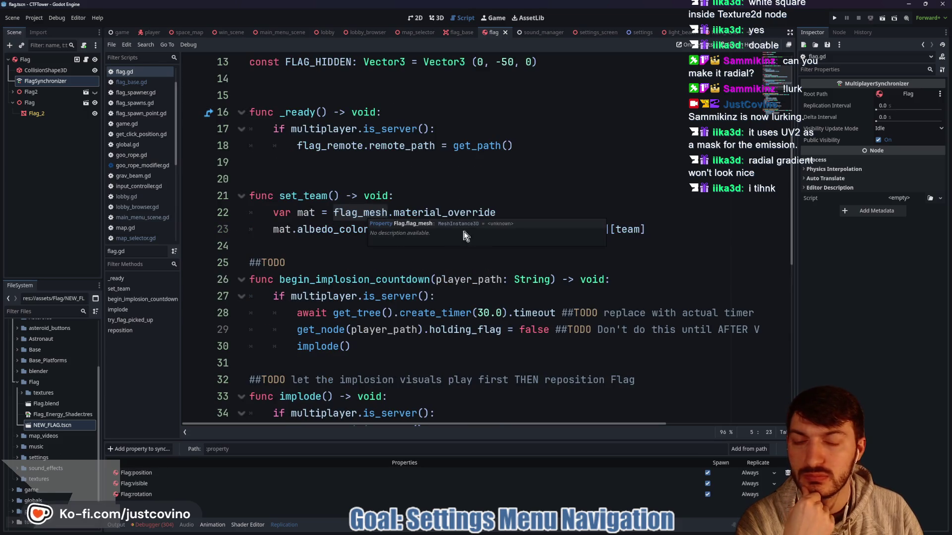
click(308, 242)
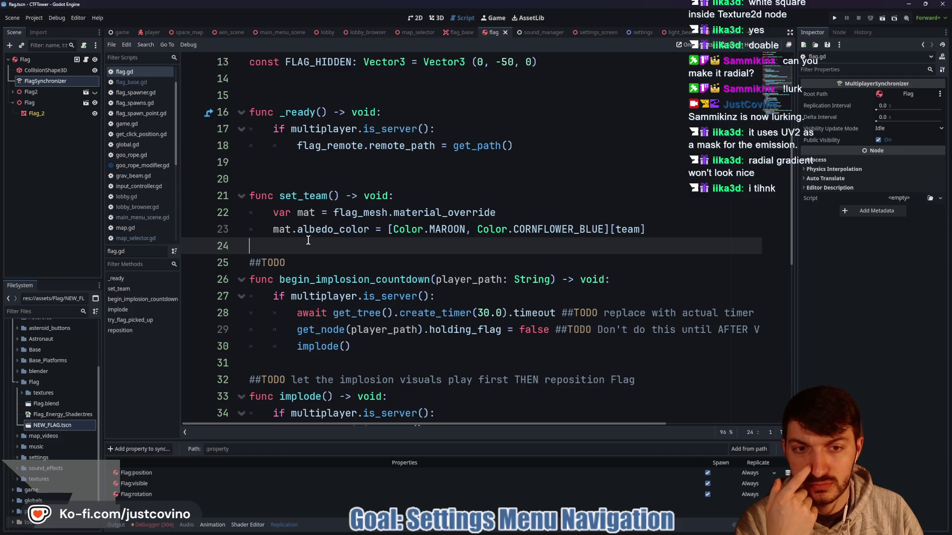
scroll(307, 239, up, 1)
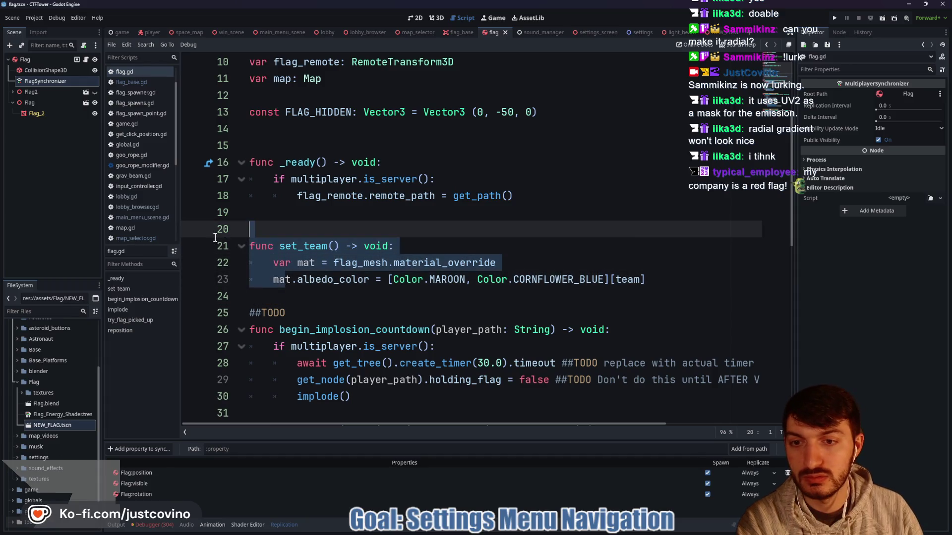
drag(268, 296, 238, 242)
key(BackSpace)
key(BackSpace)
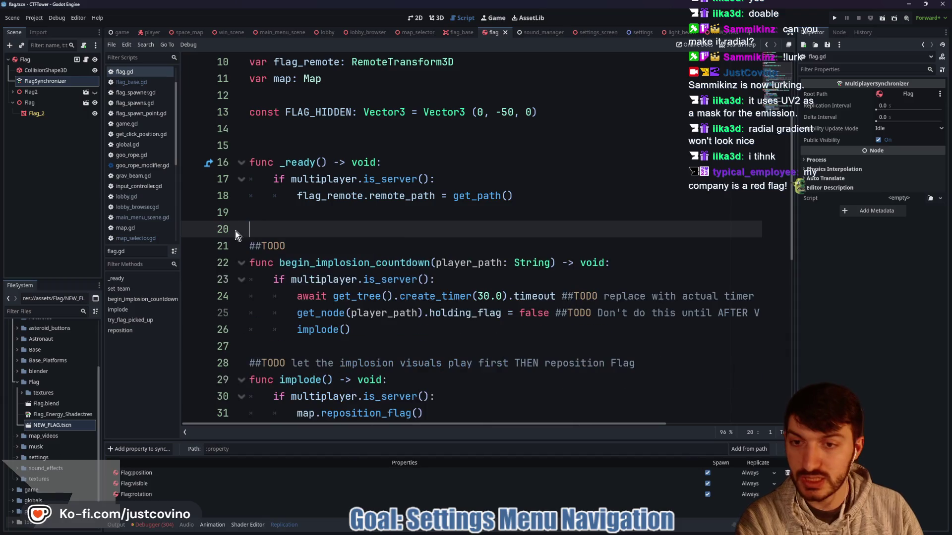
scroll(350, 236, up, 2)
scroll(350, 236, up, 2)
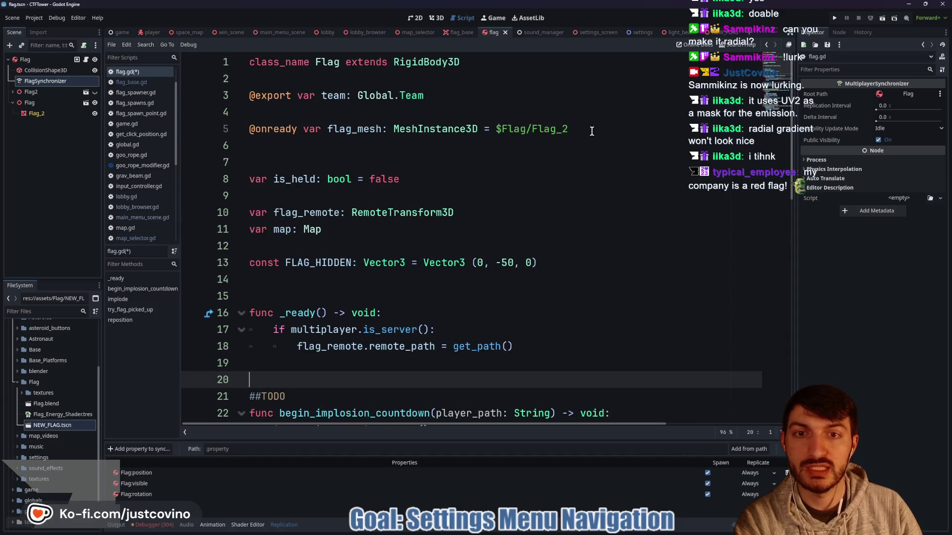
double_click(353, 128)
scroll(405, 245, down, 10)
scroll(496, 208, up, 10)
mouse_move(579, 130)
mouse_down()
mouse_move(226, 145)
mouse_move(230, 129)
mouse_up()
key(BackSpace)
key(Delete)
key(BackSpace)
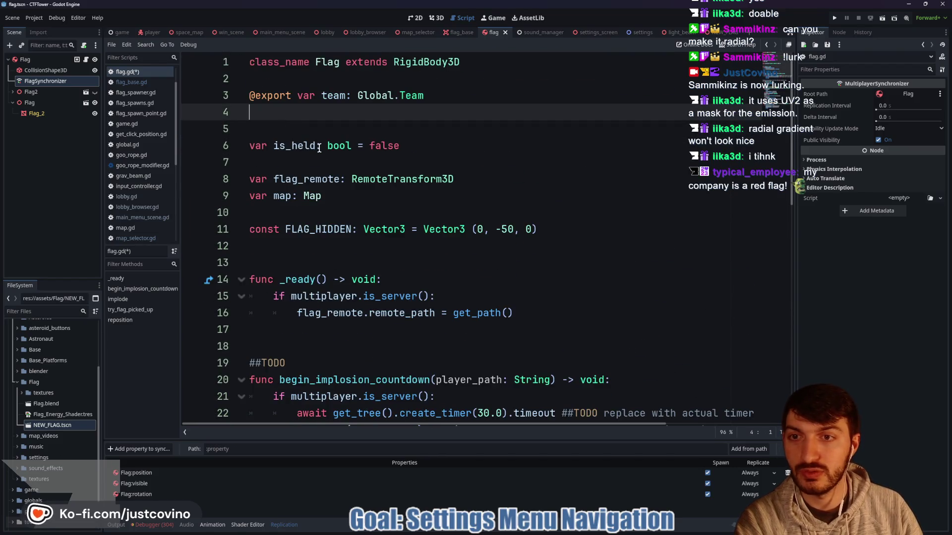
Add a blank line after the implode() call in begin_implosion_countdown and save flag.gd.
scroll(379, 166, down, 1)
scroll(349, 166, down, 3)
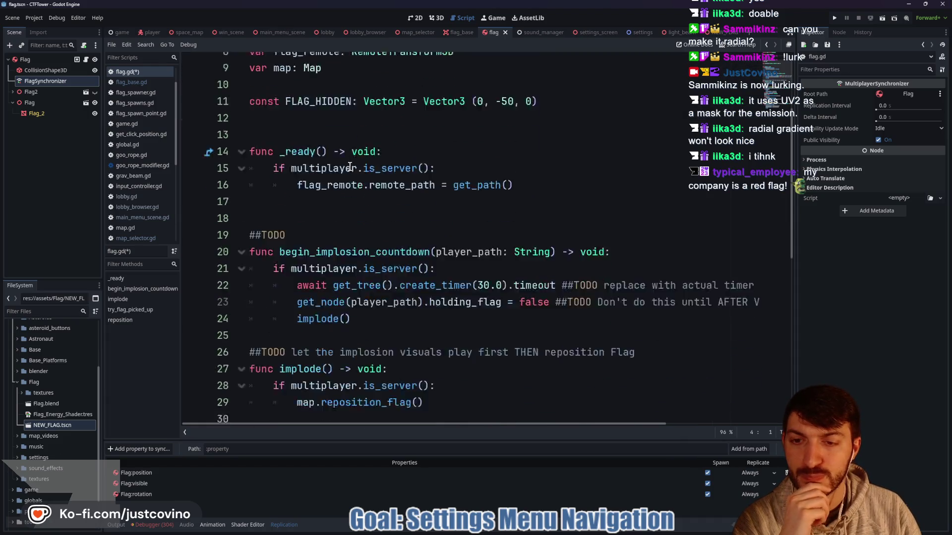
scroll(350, 167, down, 1)
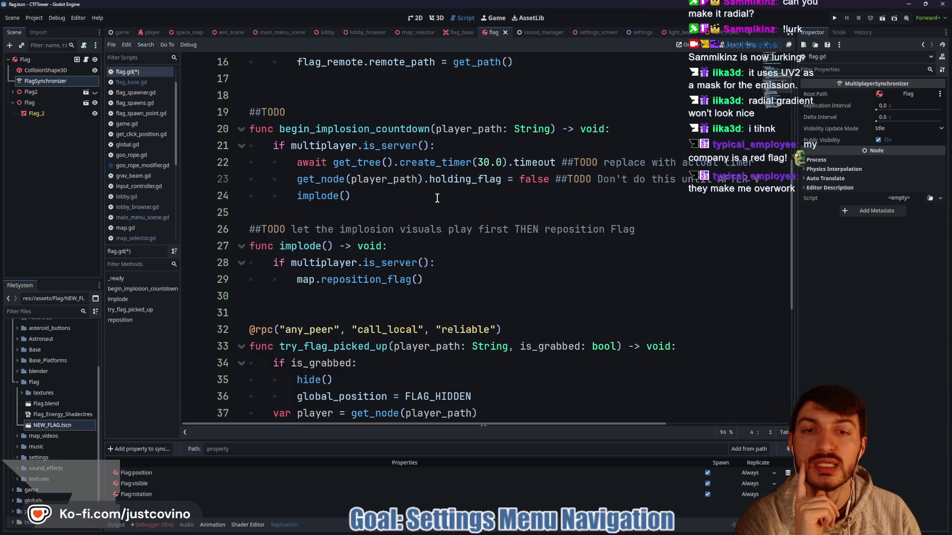
click(383, 215)
key(Return)
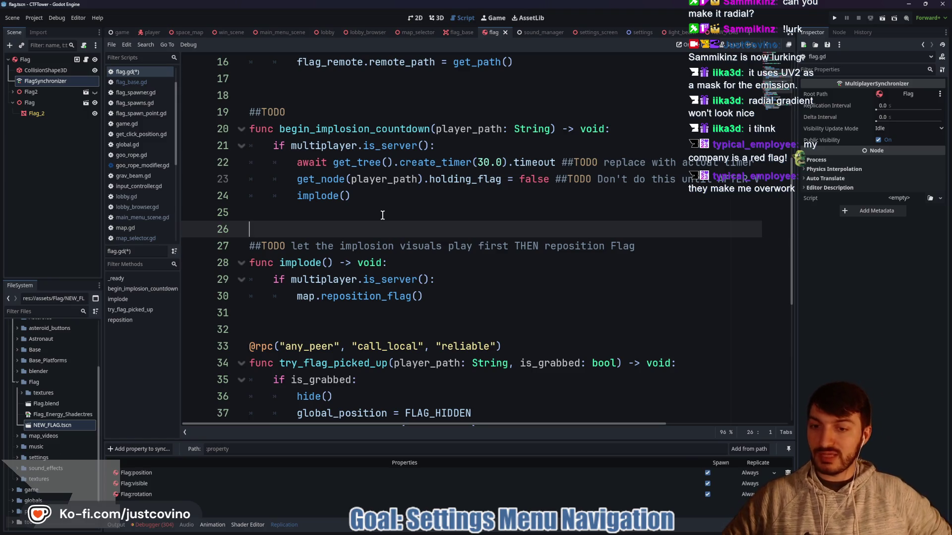
click(382, 215)
key(ctrl+s)
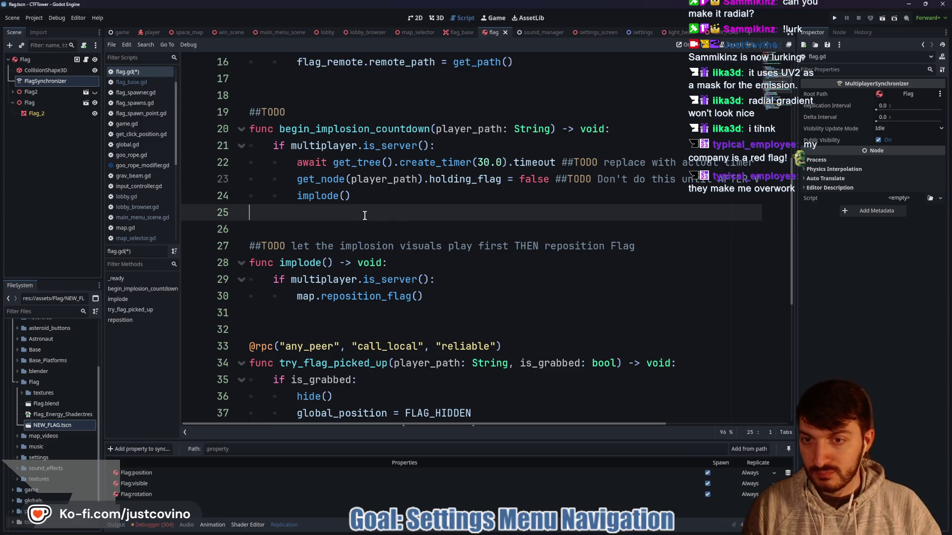
scroll(395, 223, up, 2)
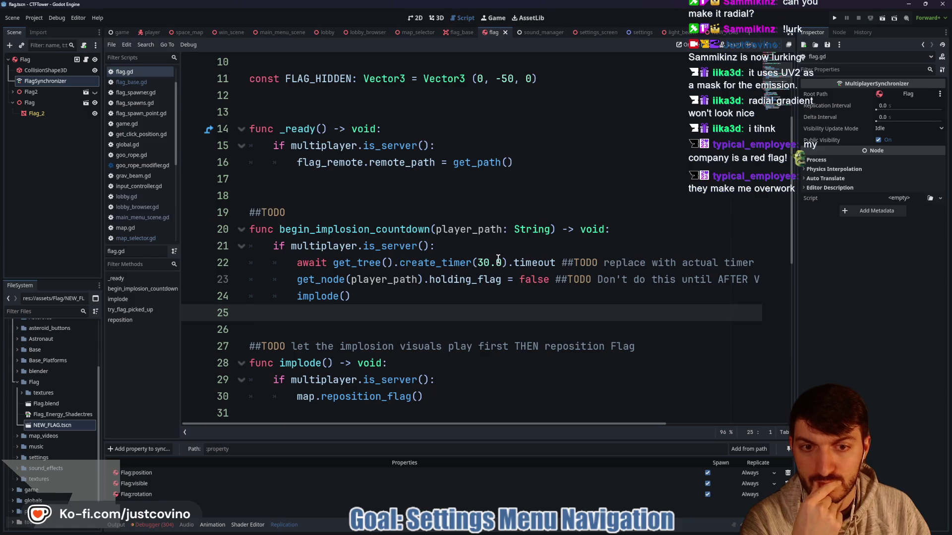
scroll(570, 267, right, 3)
scroll(573, 267, left, 3)
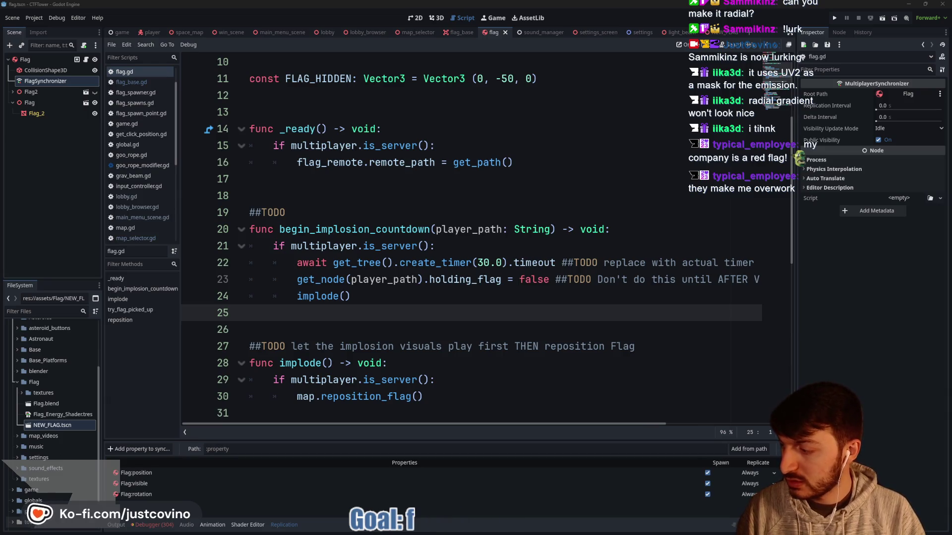
click(407, 297)
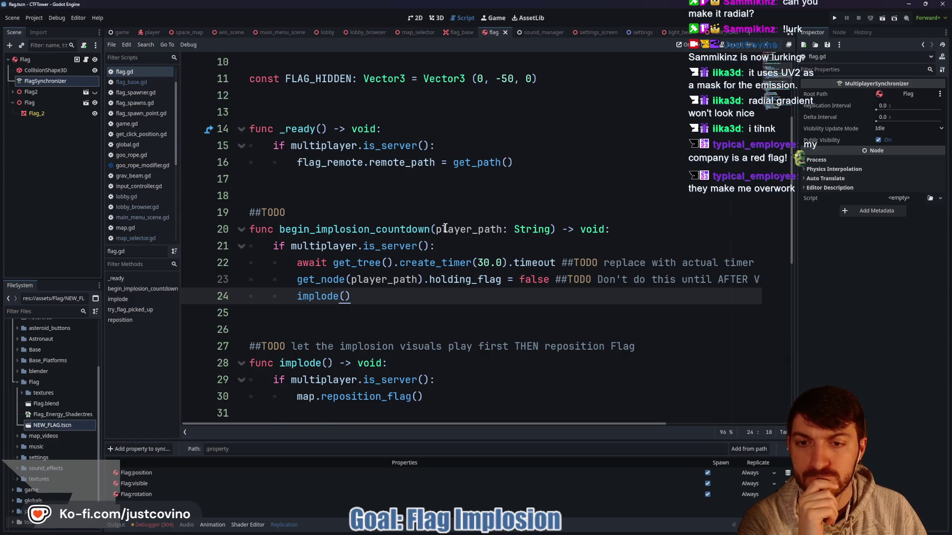
Review begin_implosion_countdown, selecting holding_flag and the 30-second timer duration on line 22.
double_click(463, 281)
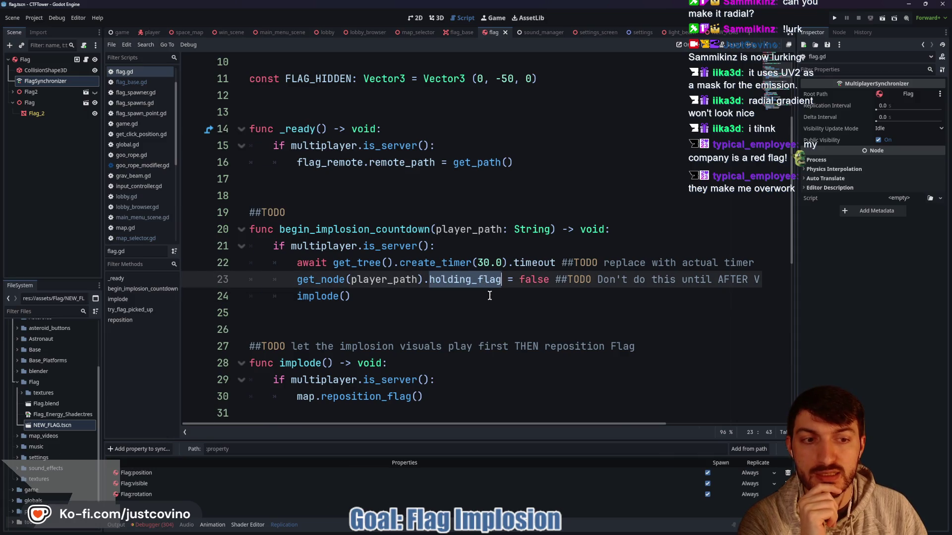
scroll(486, 290, right, 3)
scroll(495, 292, left, 1)
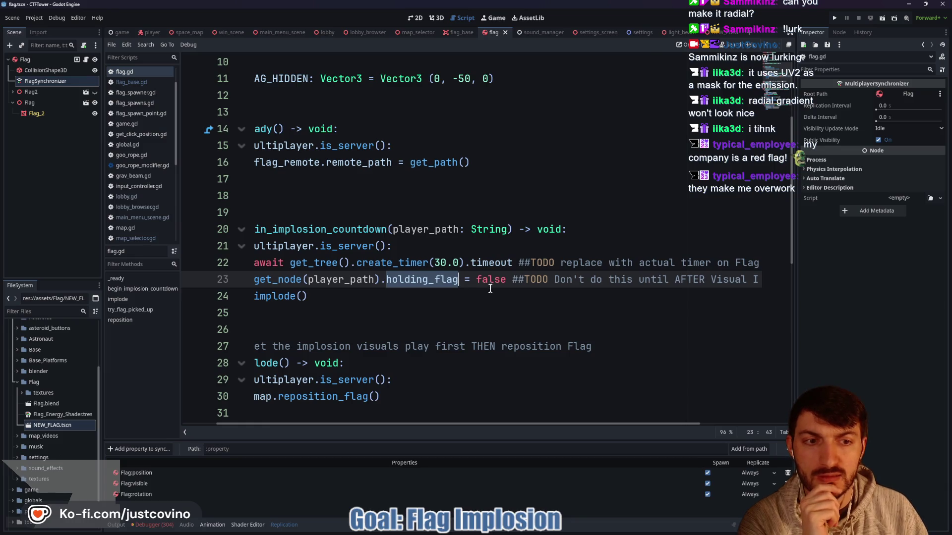
scroll(490, 289, right, 3)
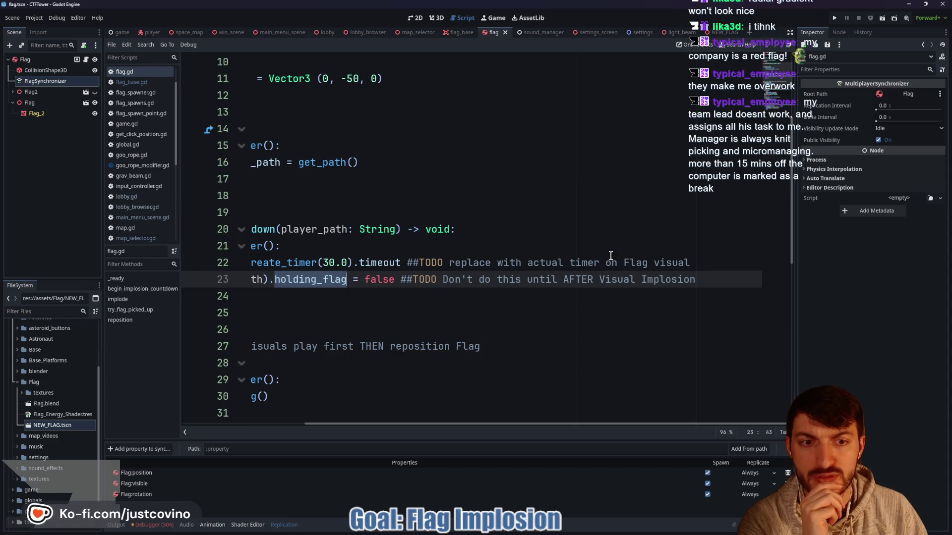
scroll(620, 249, left, 4)
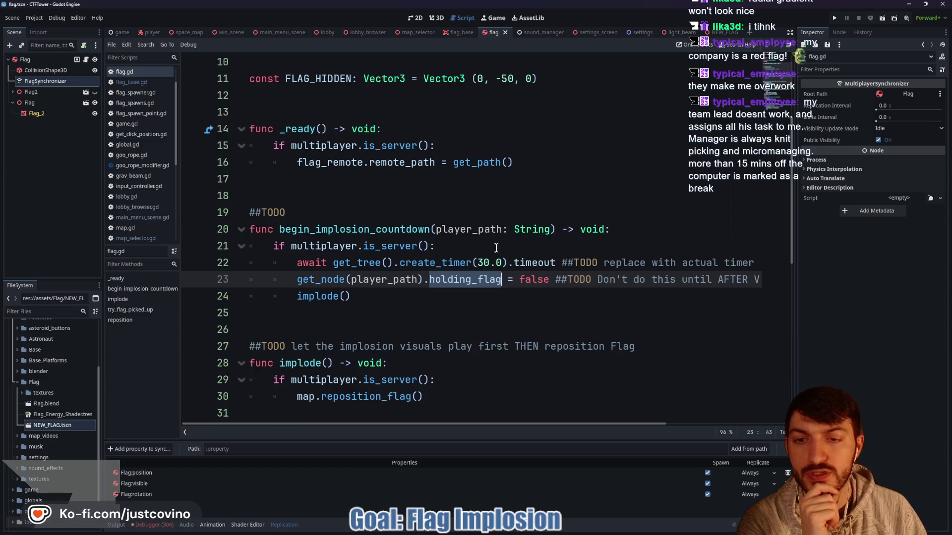
scroll(341, 317, down, 1)
scroll(340, 314, up, 1)
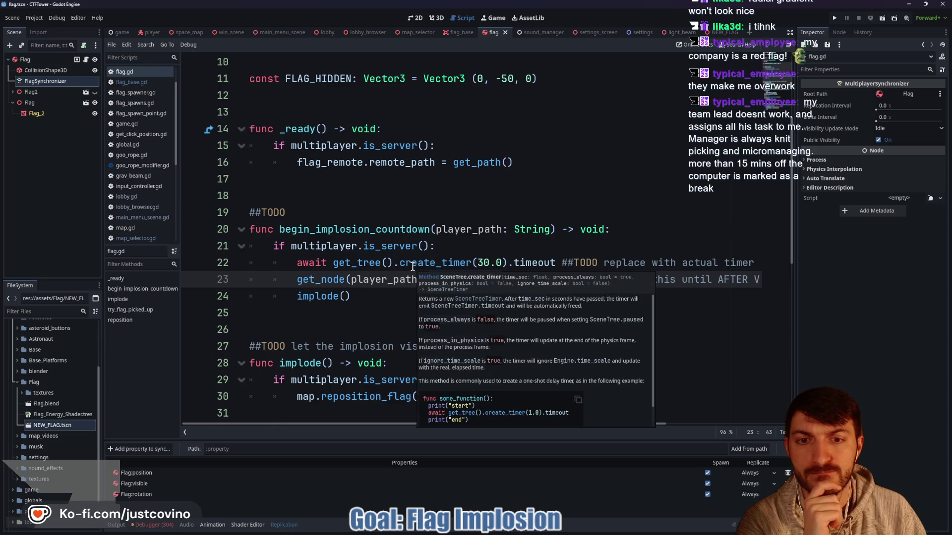
mouse_move(412, 267)
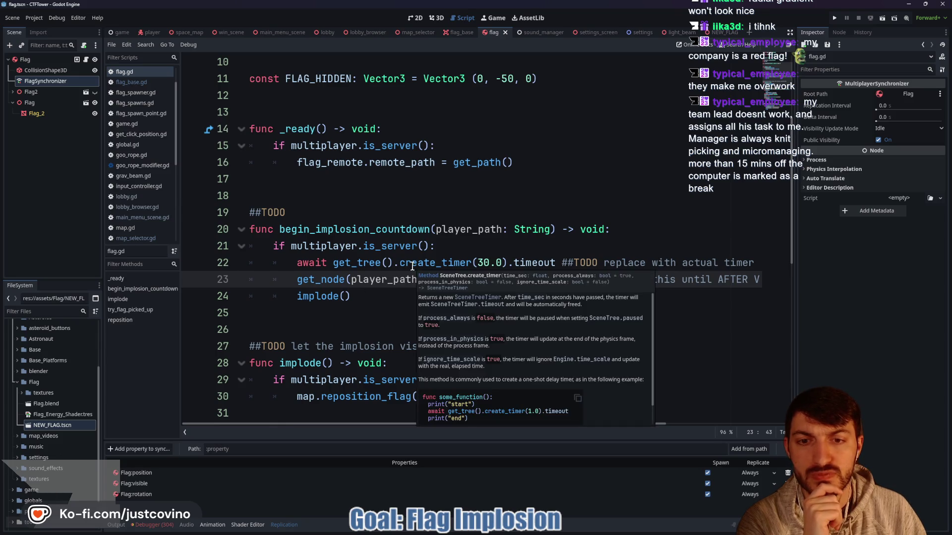
double_click(483, 262)
scroll(387, 287, up, 3)
Declare const IMPOSION_TIME: float = 30 on the empty line below FLAG_HIDDEN.
click(306, 249)
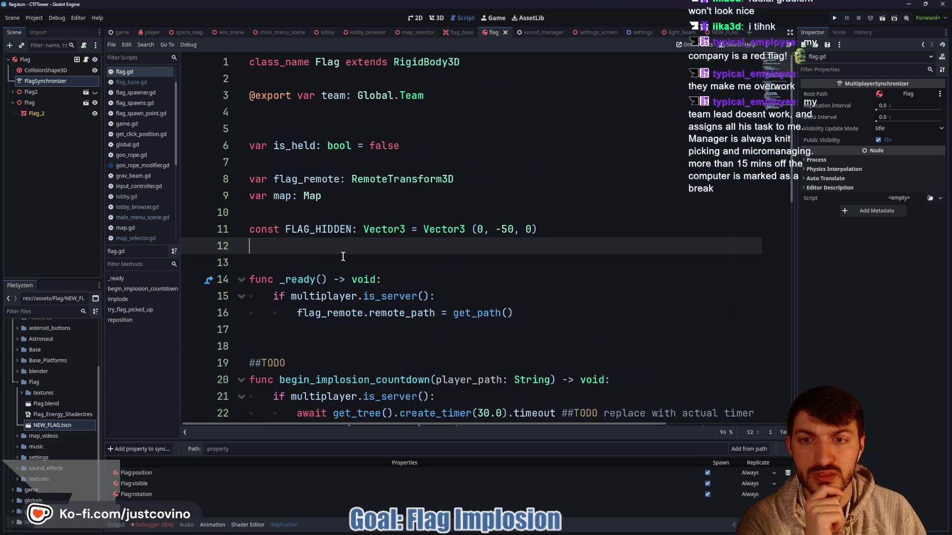
text(cosnt)
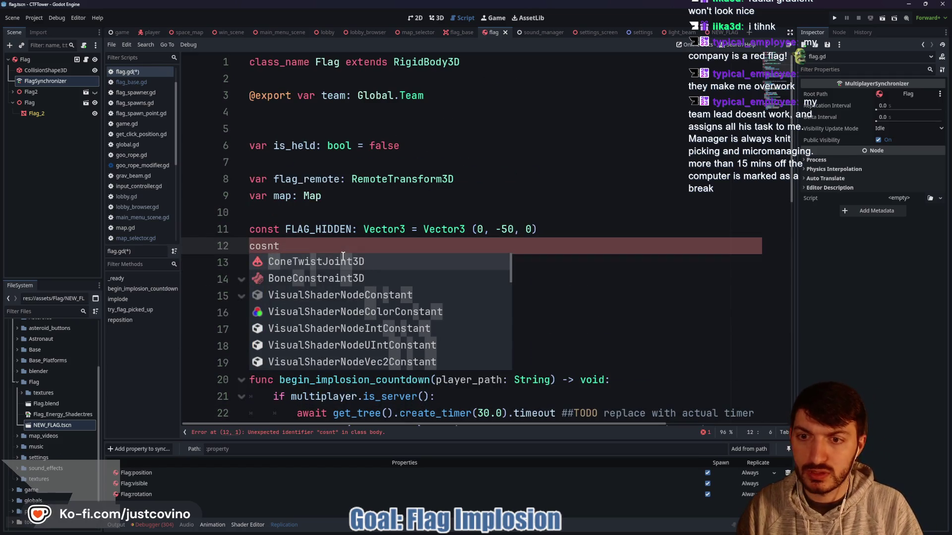
key(BackSpace)
key(BackSpace)
key(BackSpace)
text(nst IMPOS)
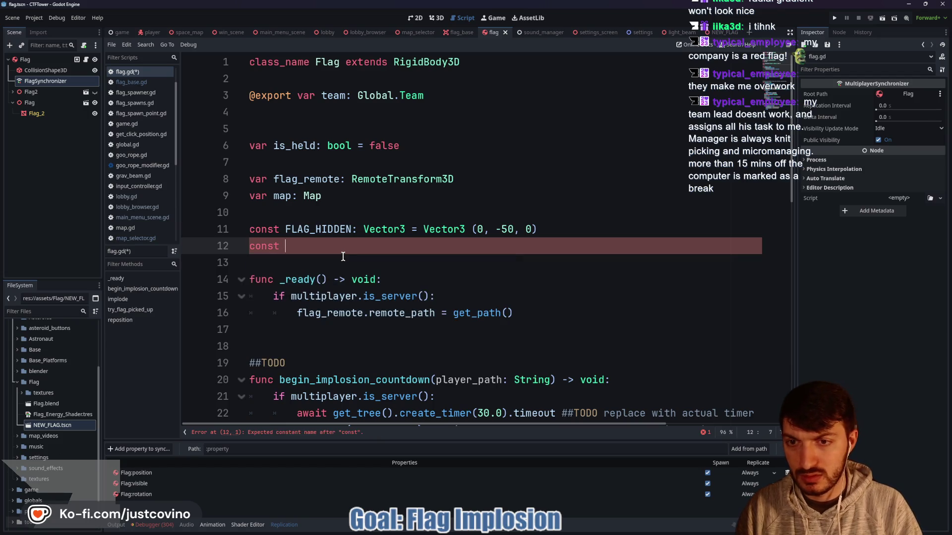
text(ION_TIME: fl)
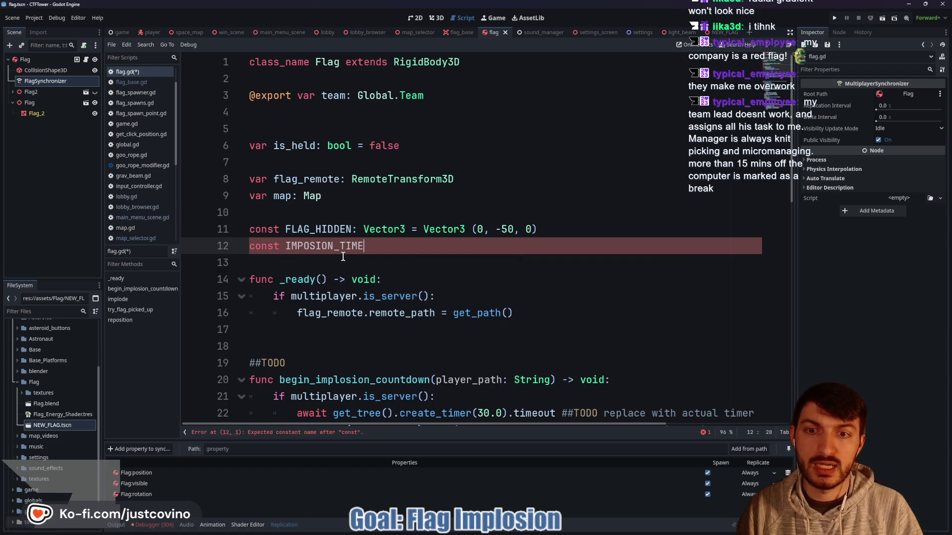
text(oat = 30.0)
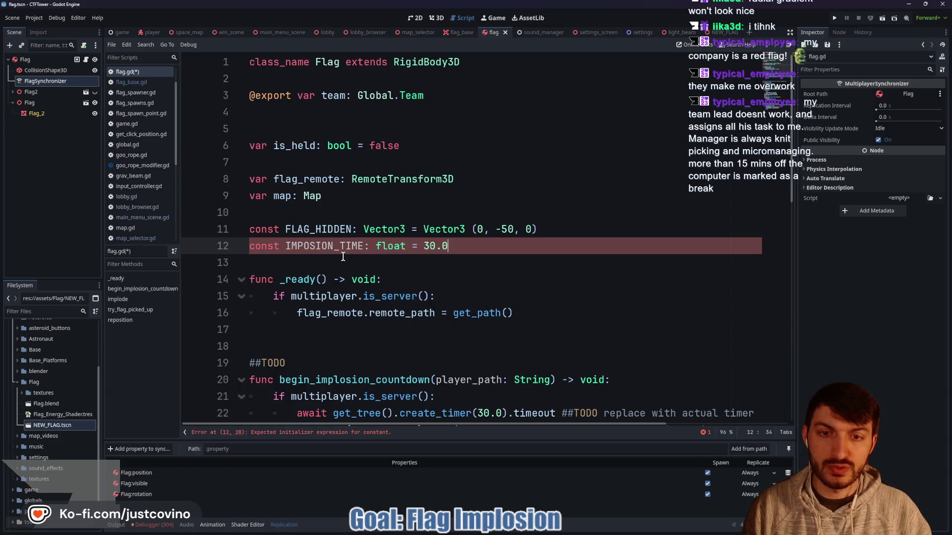
key(Down)
key(Return)
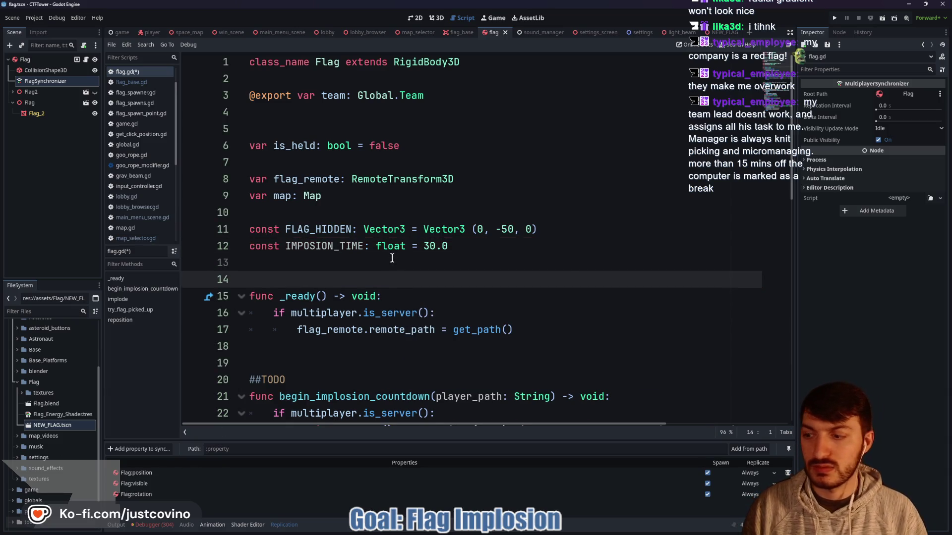
Insert a new empty line below the implode() call.
scroll(388, 257, down, 3)
scroll(388, 257, down, 1)
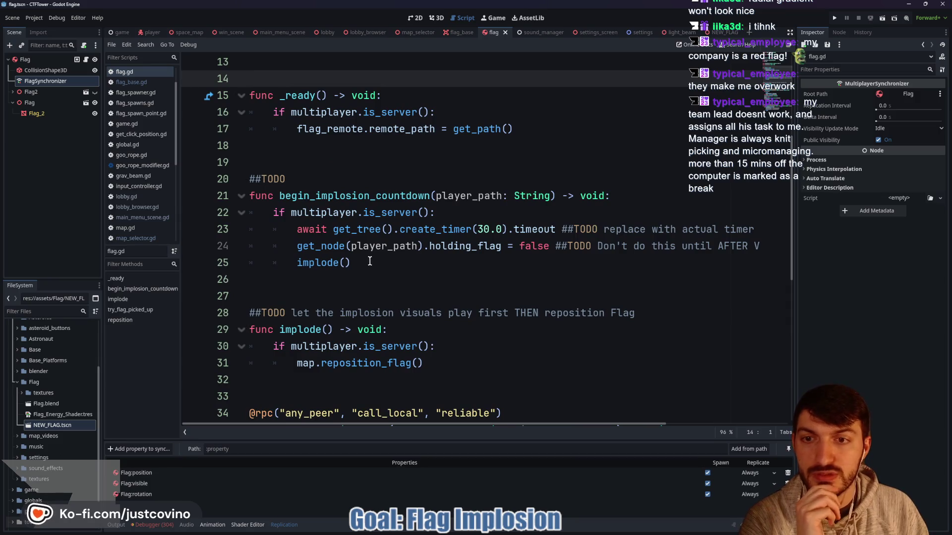
scroll(364, 232, up, 3)
scroll(364, 232, down, 4)
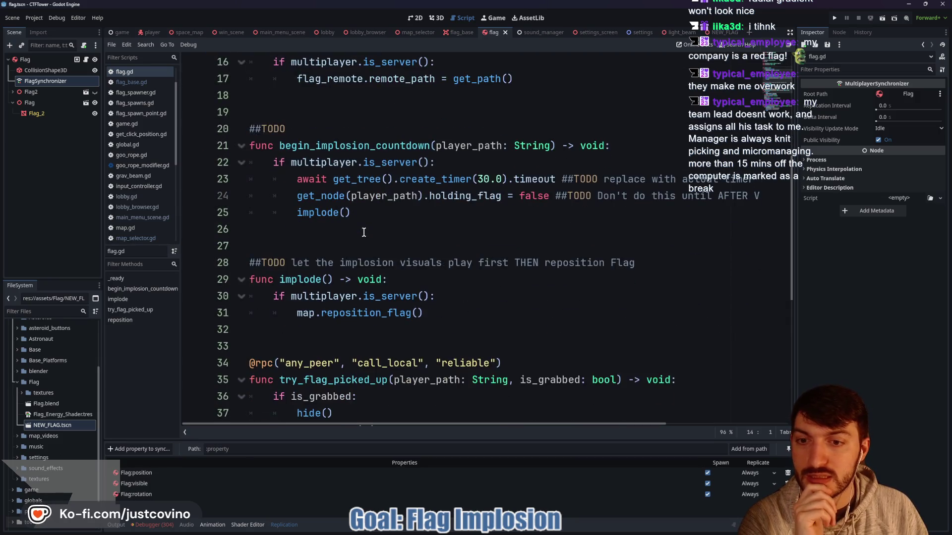
click(318, 228)
key(Return)
key(Return)
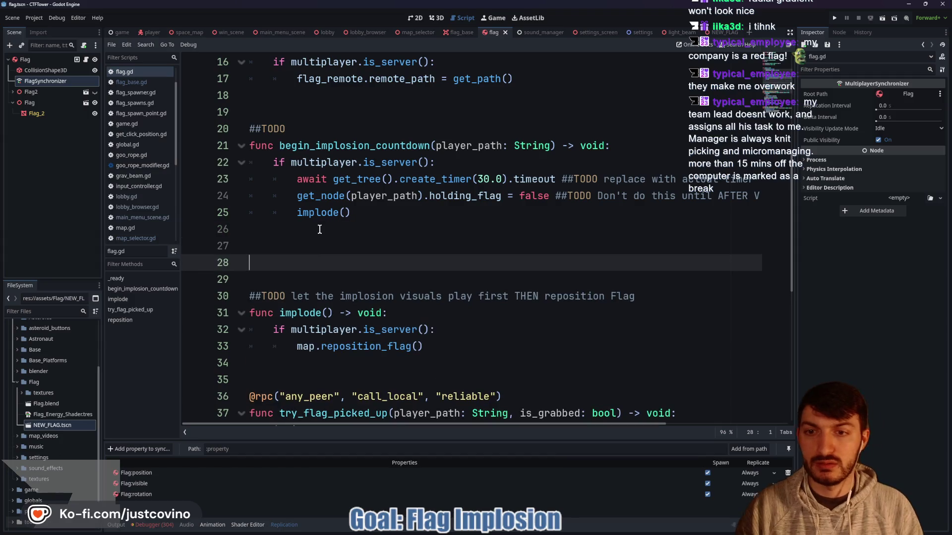
Write tween_implosion_countdown() -> void: with the body line var tween = create_tween().
key(Up)
text(var tween)
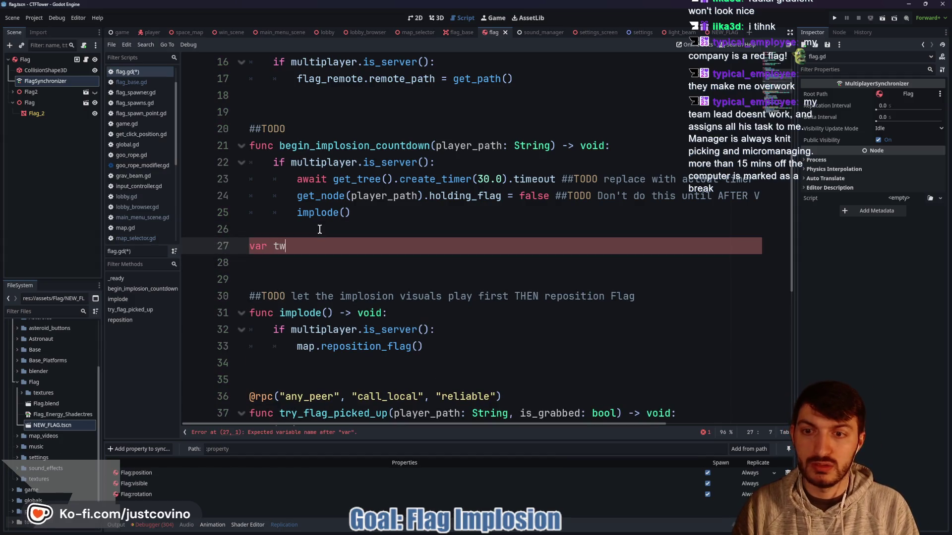
key(BackSpace)
text(_)
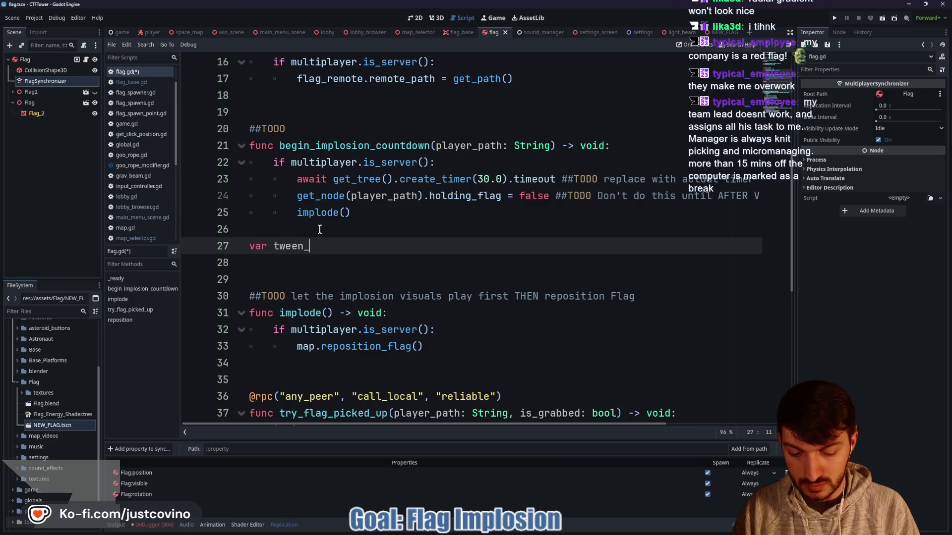
text(on_)
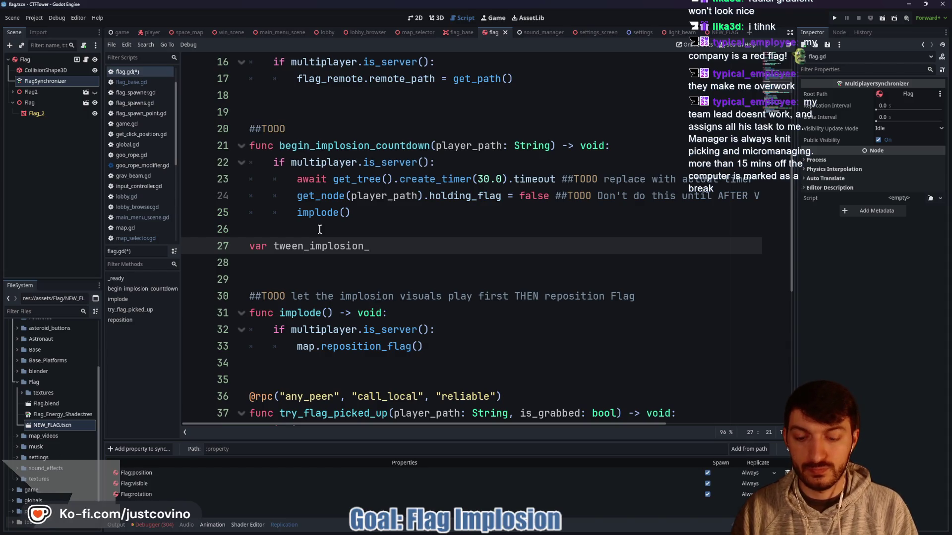
text(countdown)
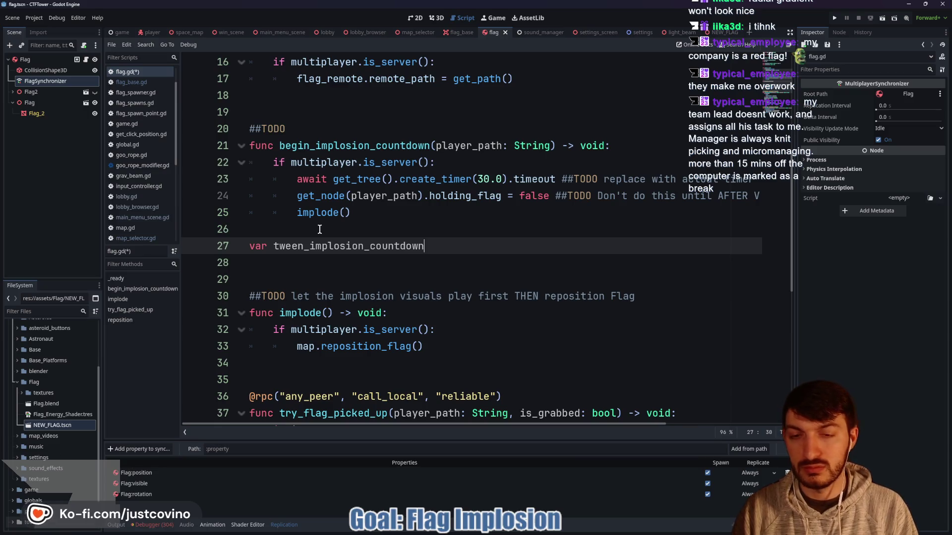
text(() -> void:)
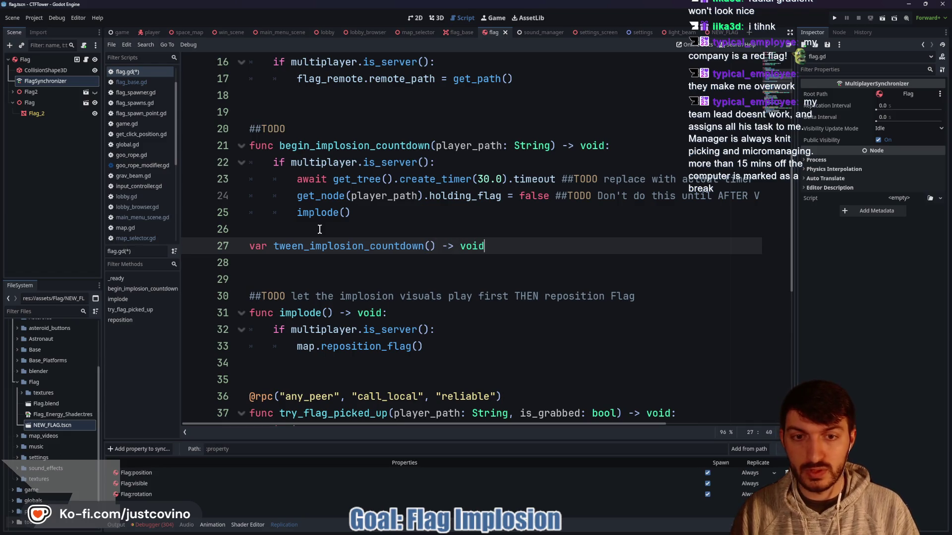
key(Return)
text(var tween = create)
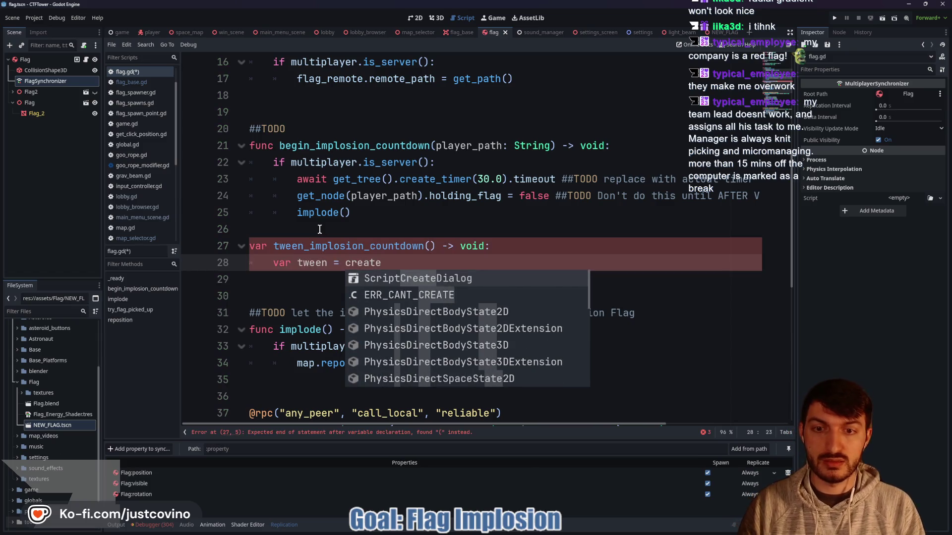
text(_tween())
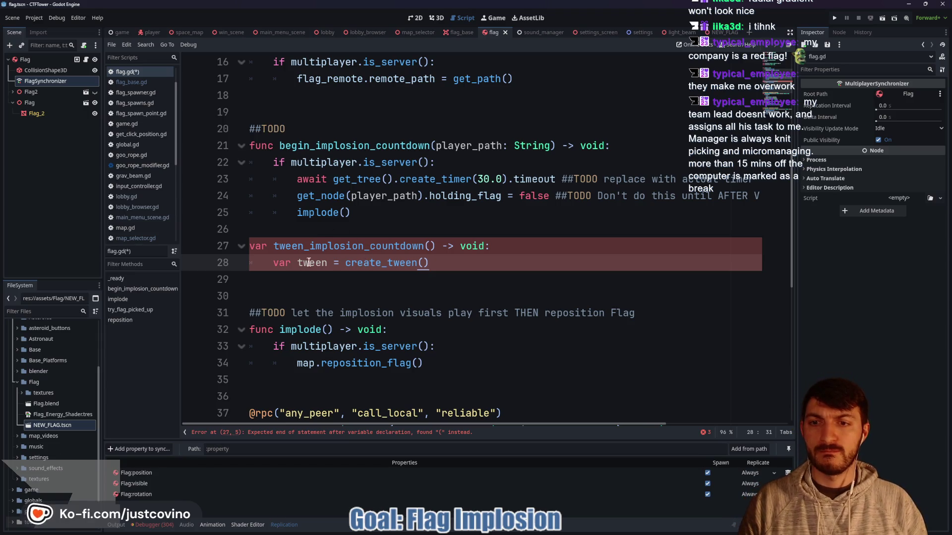
Fix the misspelled 'fuync' keyword to func, save the script, and select Flag_2 in the Scene dock.
click(249, 247)
text(fuync)
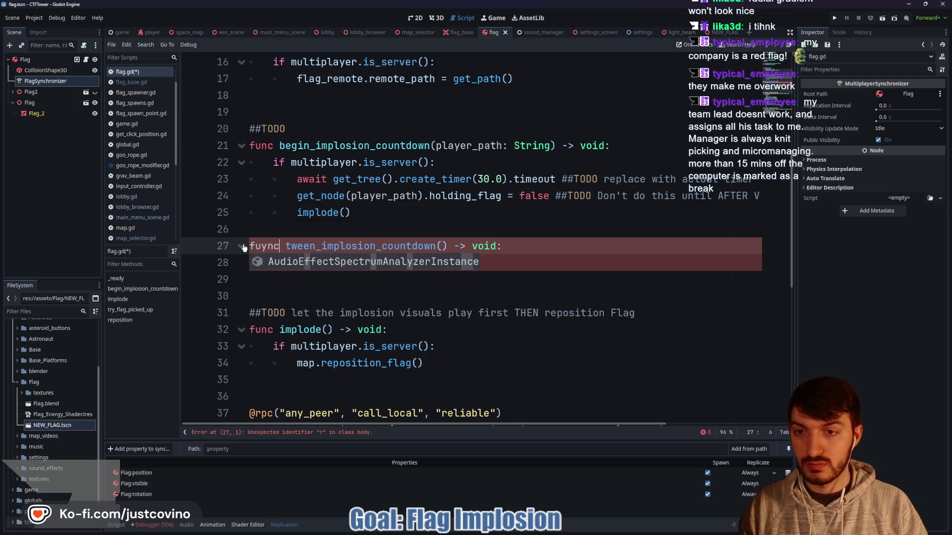
click(271, 247)
key(BackSpace)
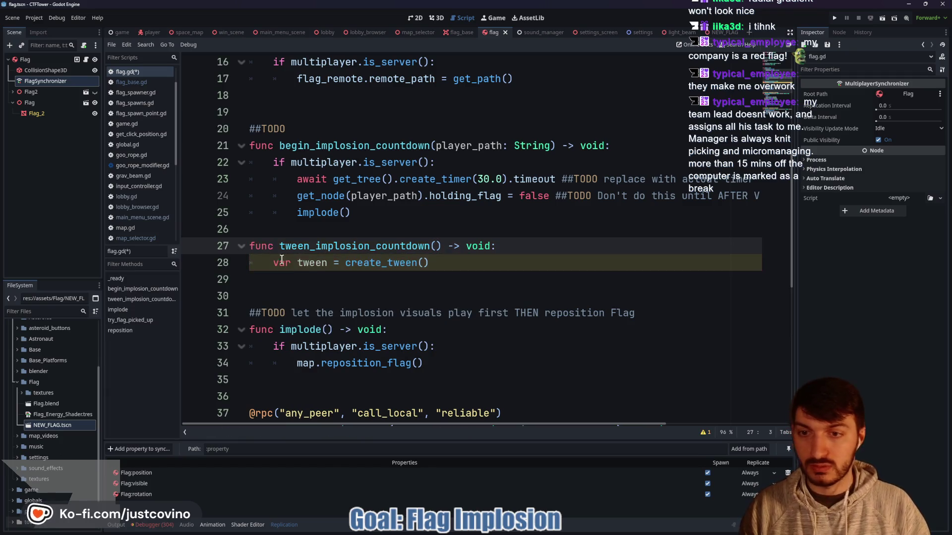
click(314, 277)
key(ctrl+s)
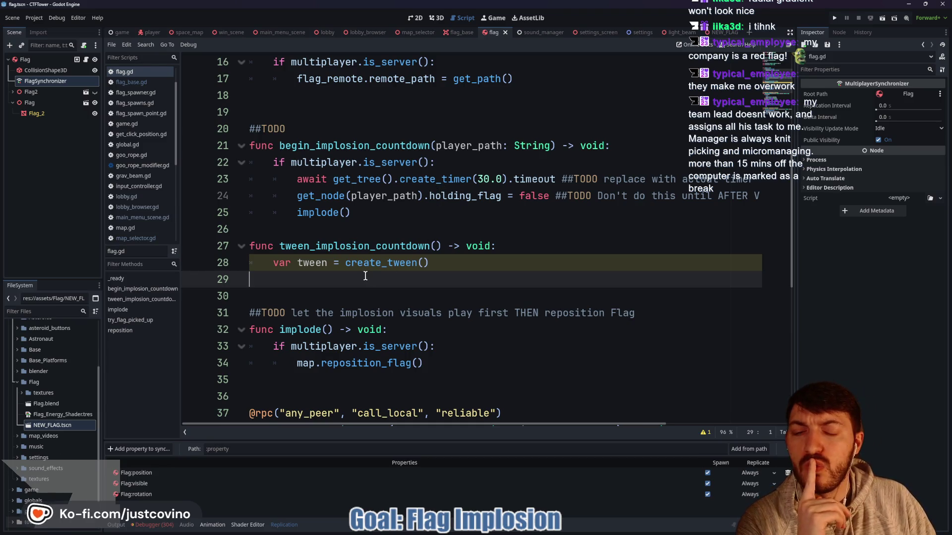
click(37, 114)
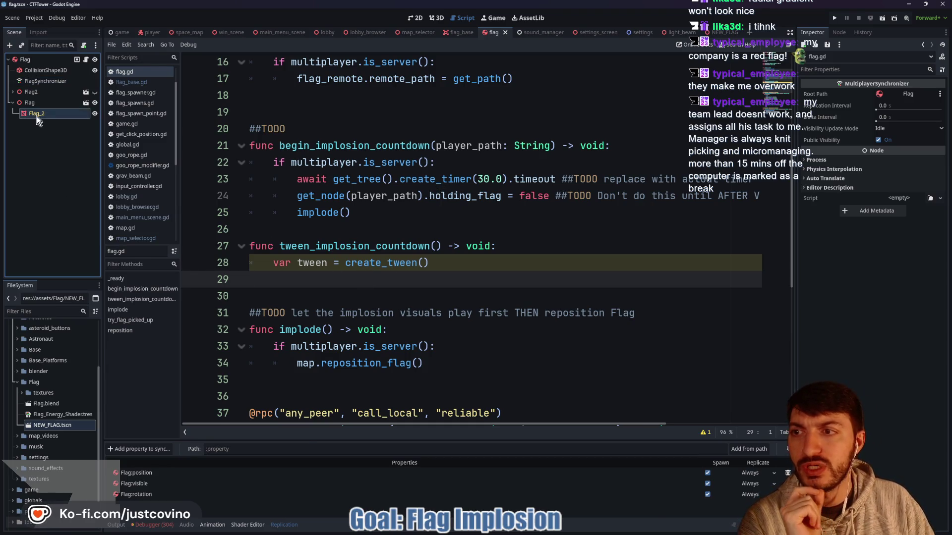
scroll(408, 267, up, 5)
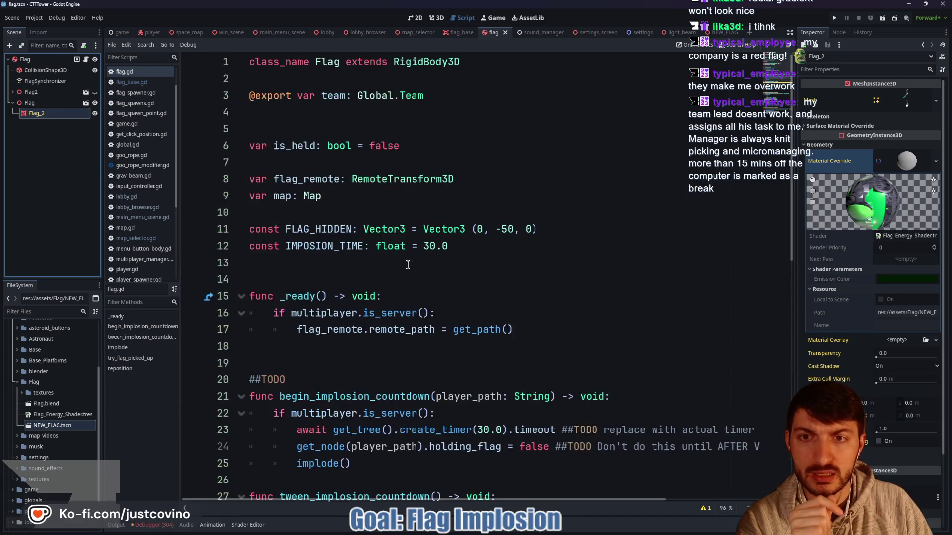
click(334, 117)
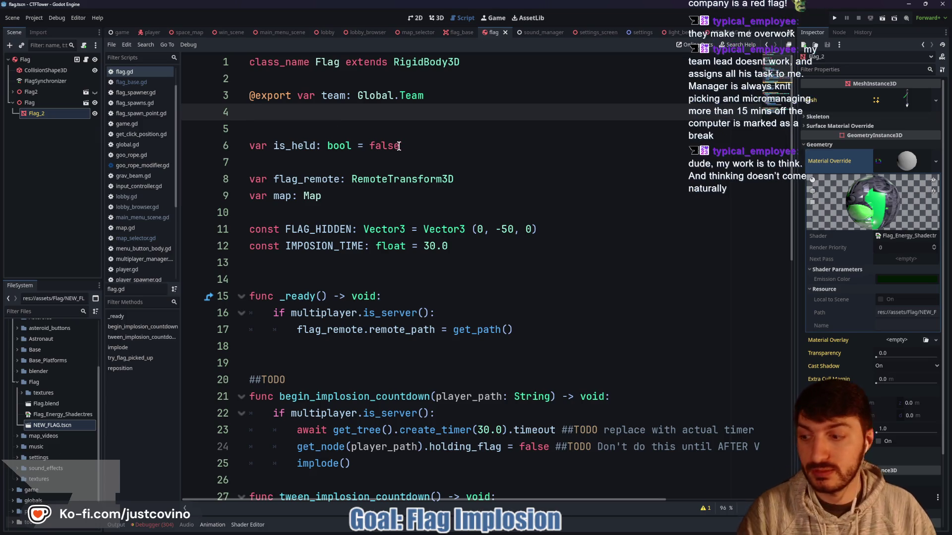
key(Return)
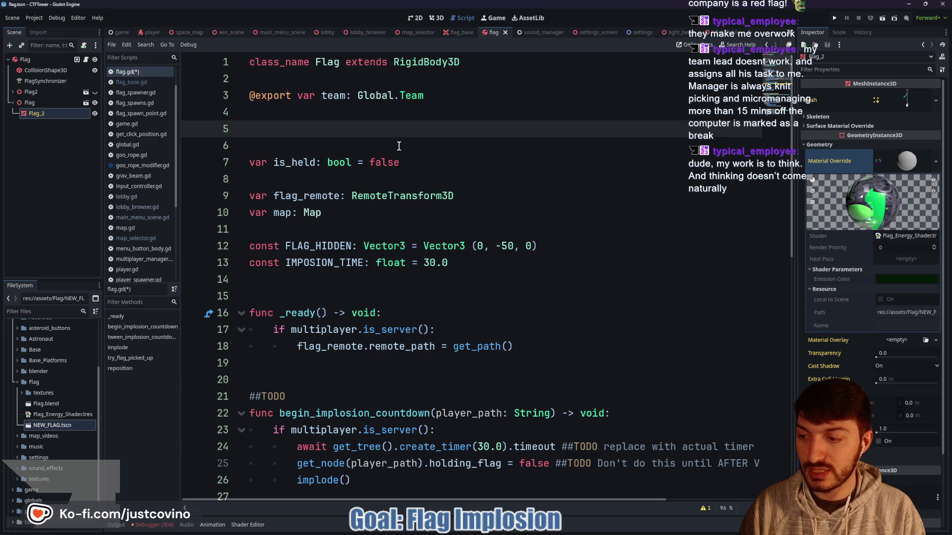
text(@onready var flag_mesh)
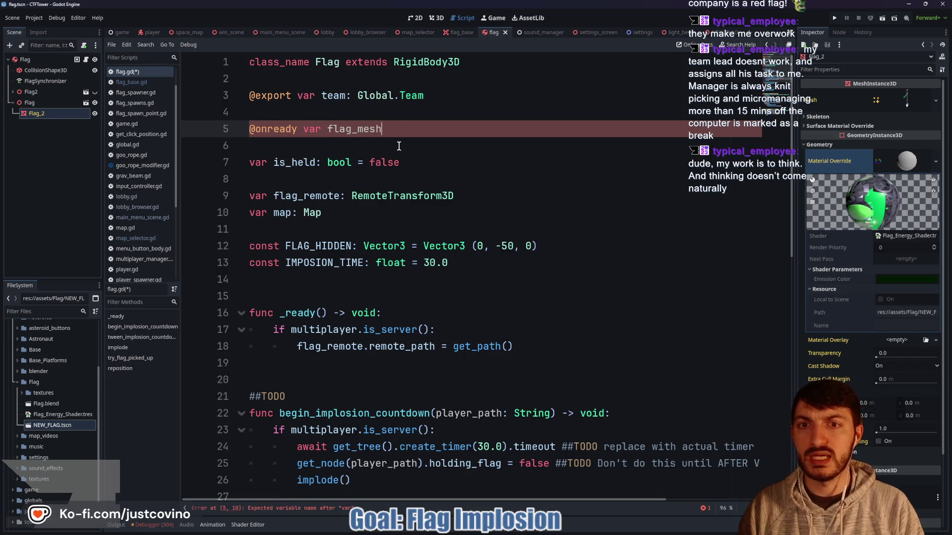
text(MeshInstance3)
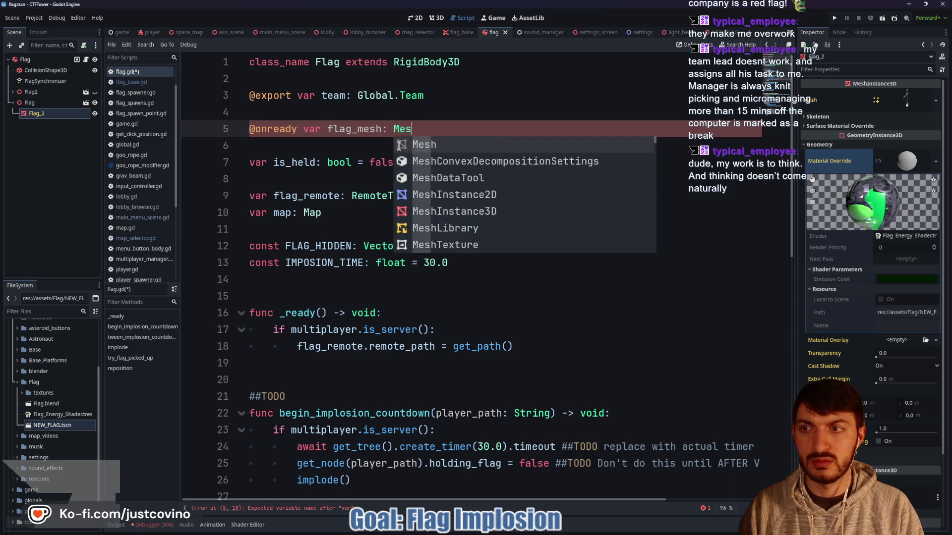
key(Return)
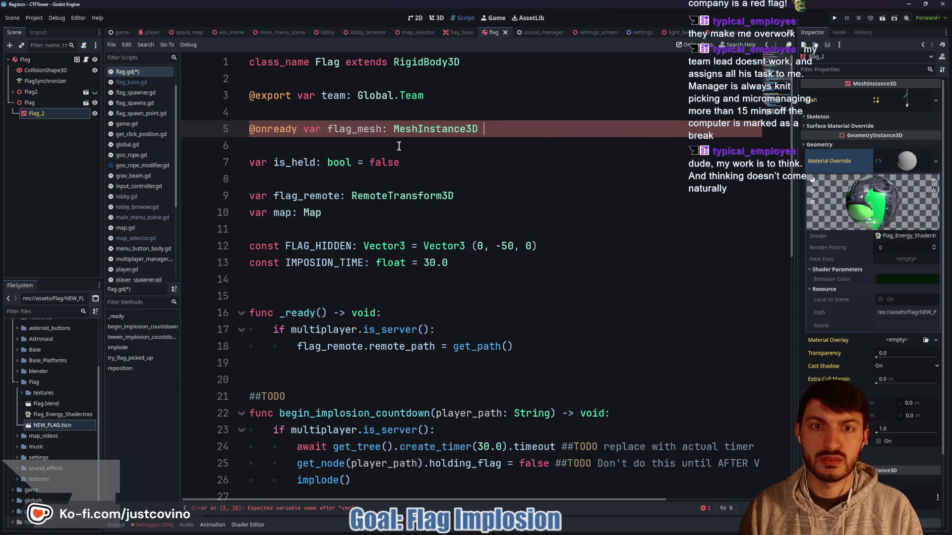
text(= $)
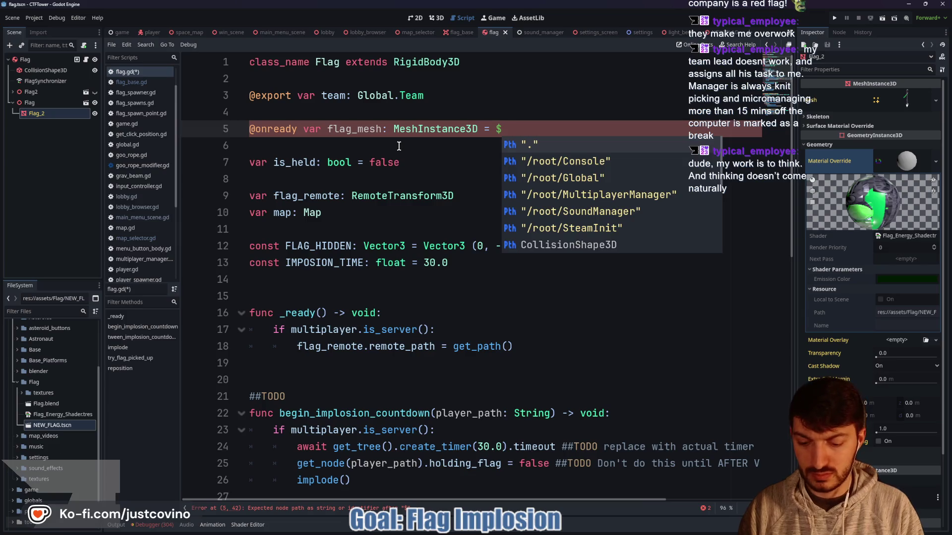
text(Flag_2)
key(Escape)
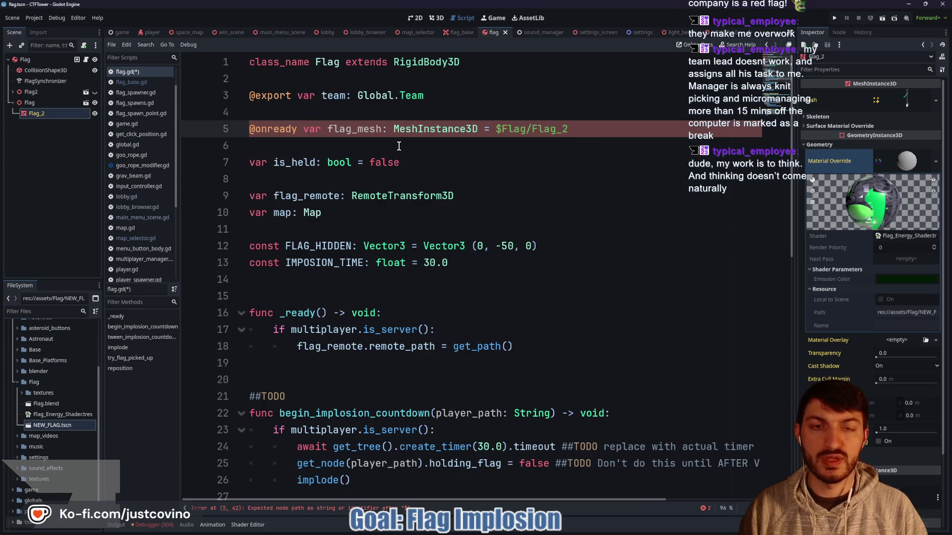
scroll(391, 176, down, 4)
scroll(391, 176, down, 2)
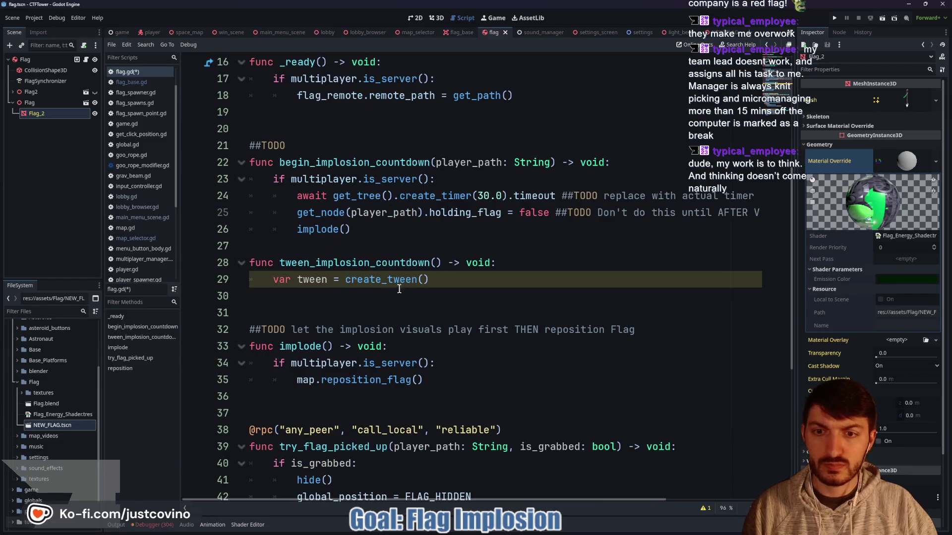
click(389, 297)
Store flag_mesh.material_override in a mat variable inside tween_implosion_countdown.
text(flag)
key(BackSpace)
key(BackSpace)
key(BackSpace)
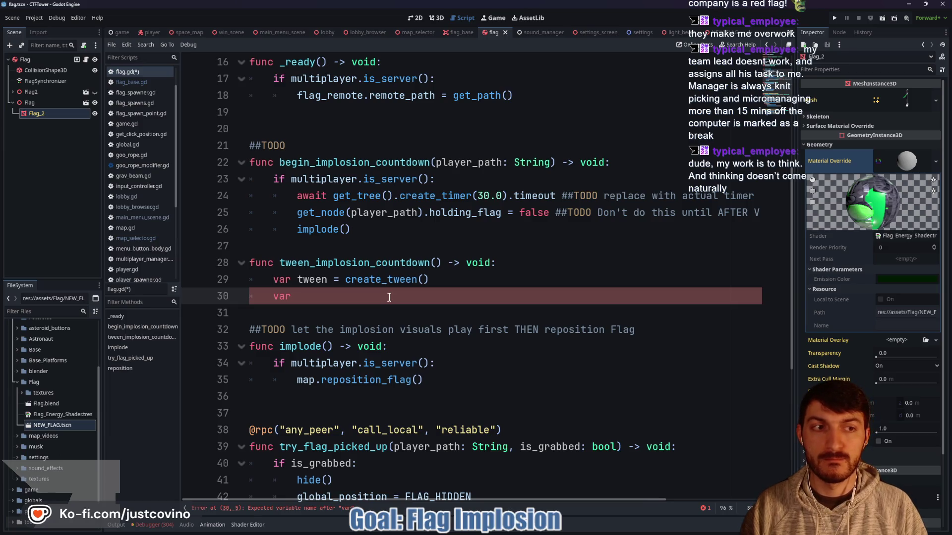
text(mat)
text(= flag_)
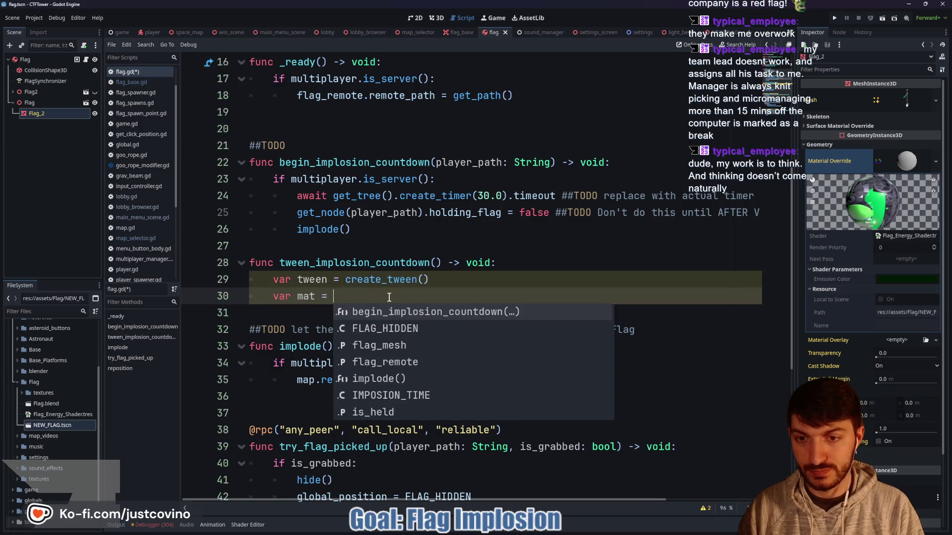
key(Return)
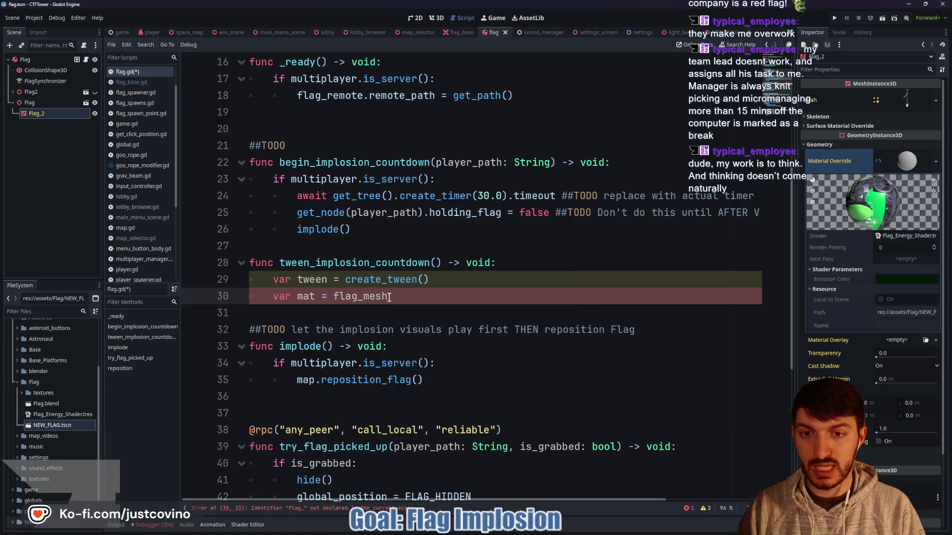
text(.)
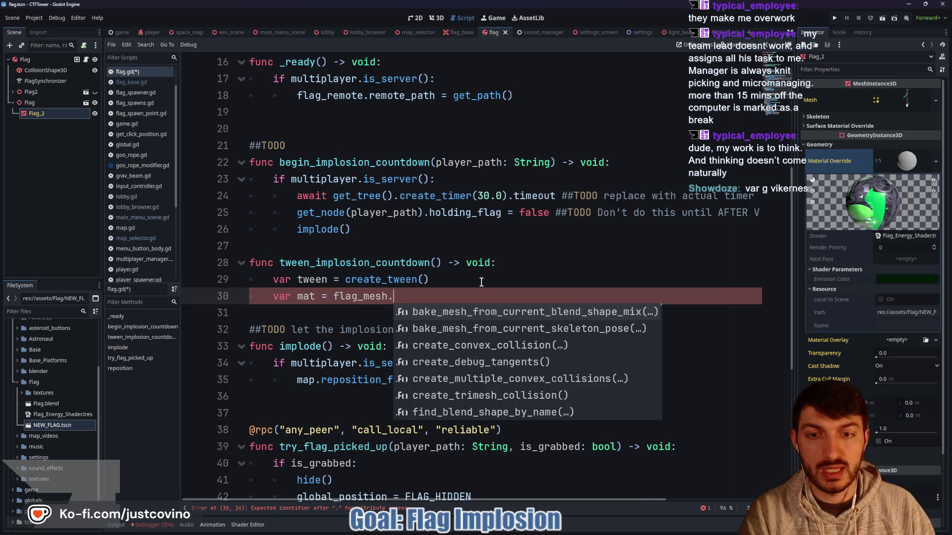
text(material)
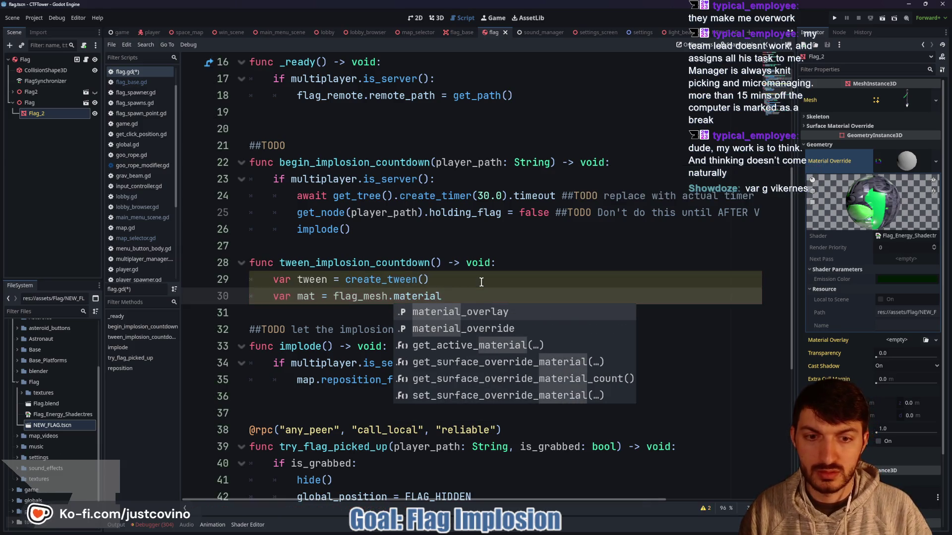
key(Down)
key(Down)
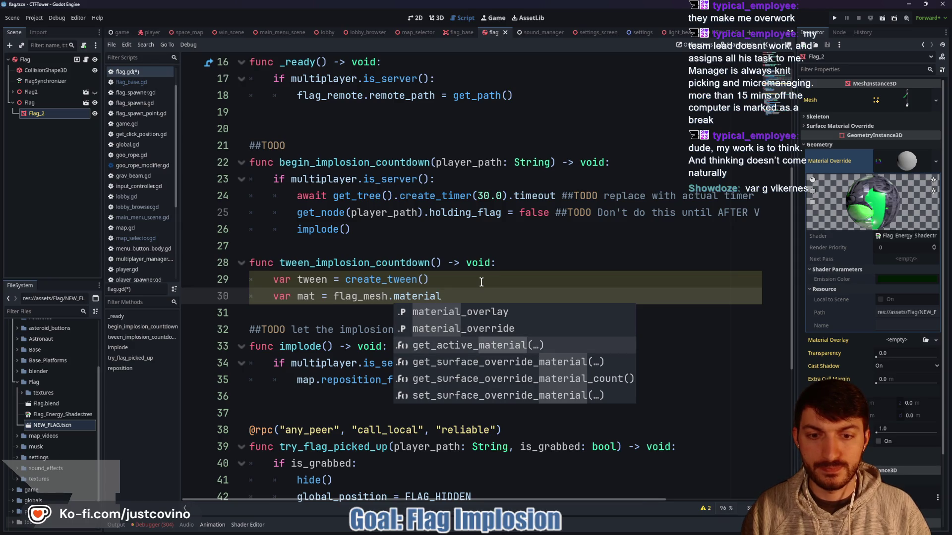
key(Up)
key(Return)
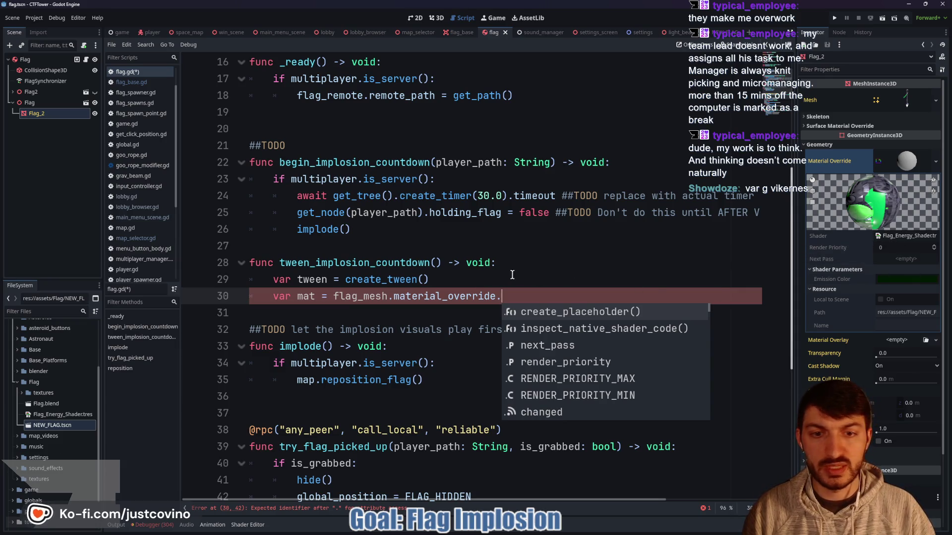
key(BackSpace)
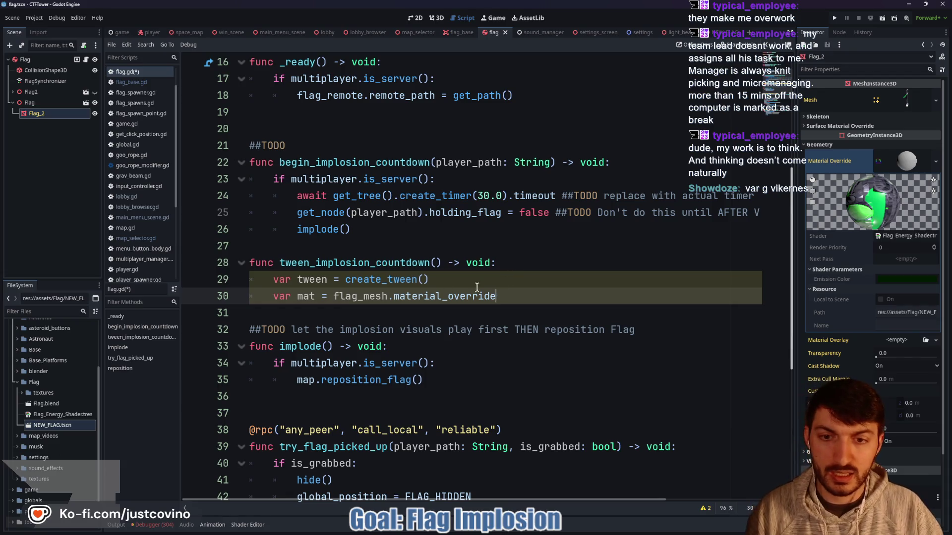
On the next line begin tween.tween_property(mat, "shader_parameter/").
key(Return)
text(tween.tween)
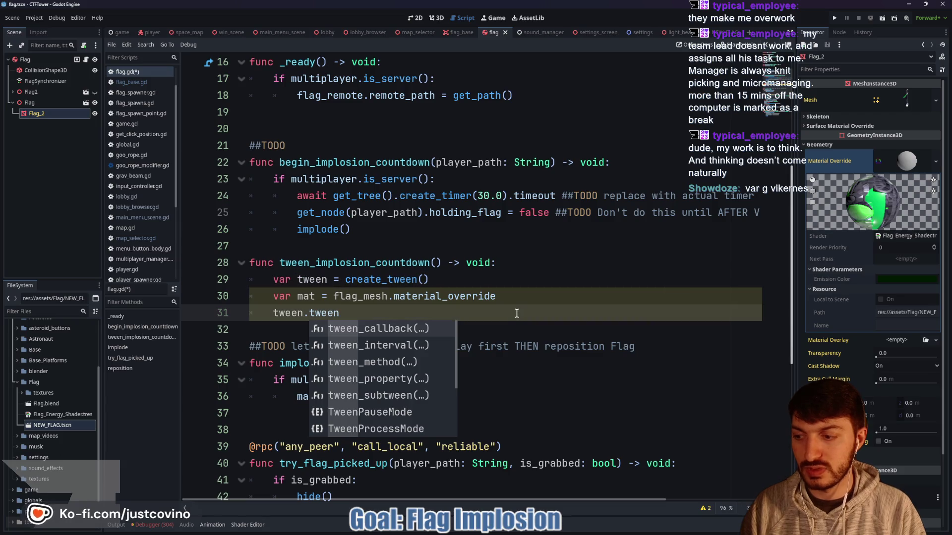
text(_pro)
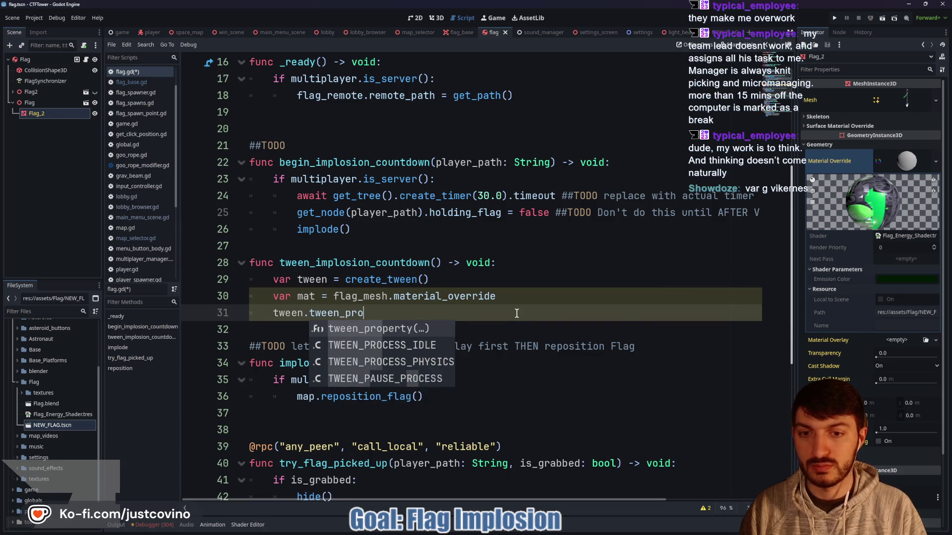
key(Return)
text(mat, ")
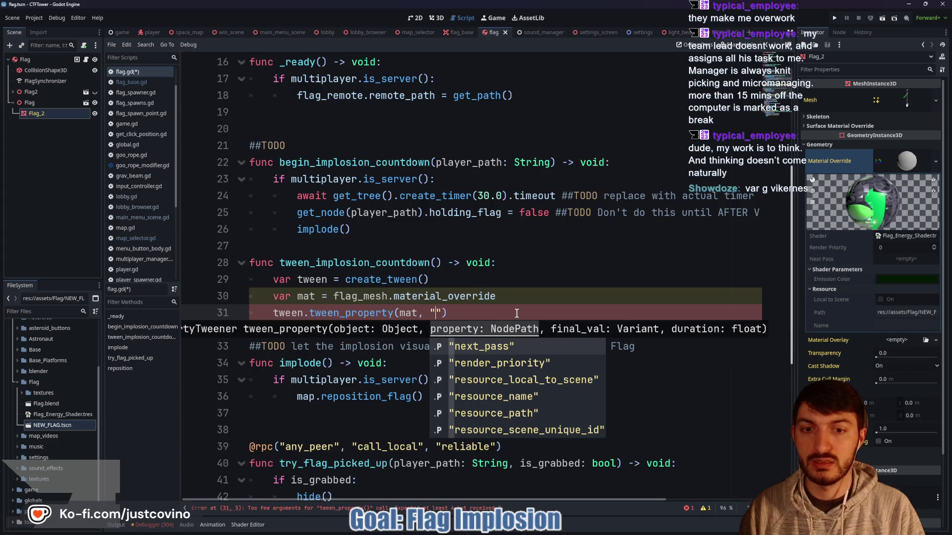
text(shader_parameter.)
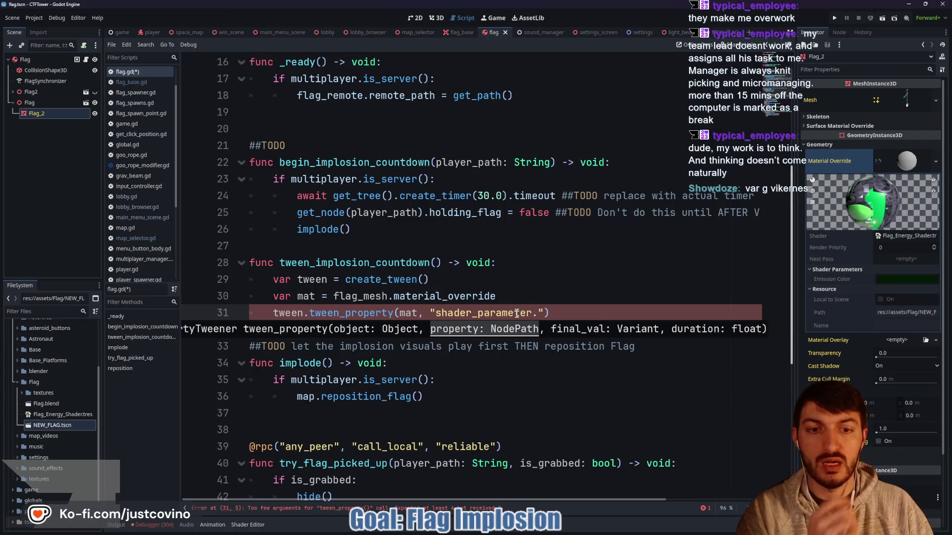
key(BackSpace)
text(/)
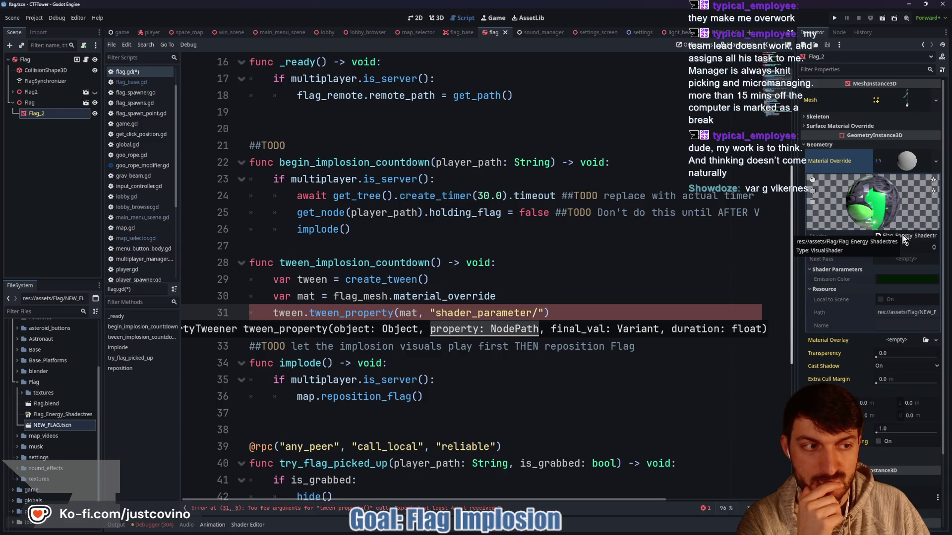
In the Flag_Energy_Shader graph, disconnect Input uv from the Texture2D node, rearrange the samplers, and save.
click(903, 240)
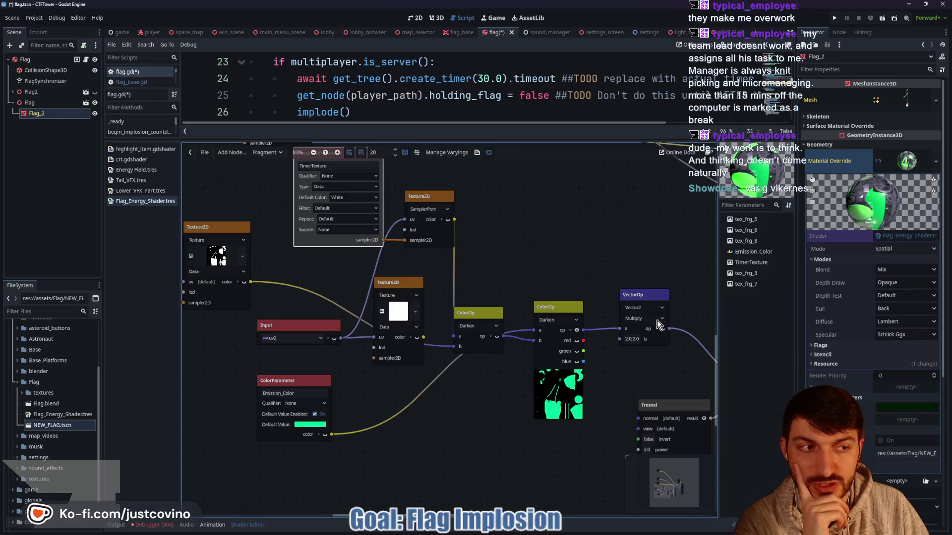
click(894, 422)
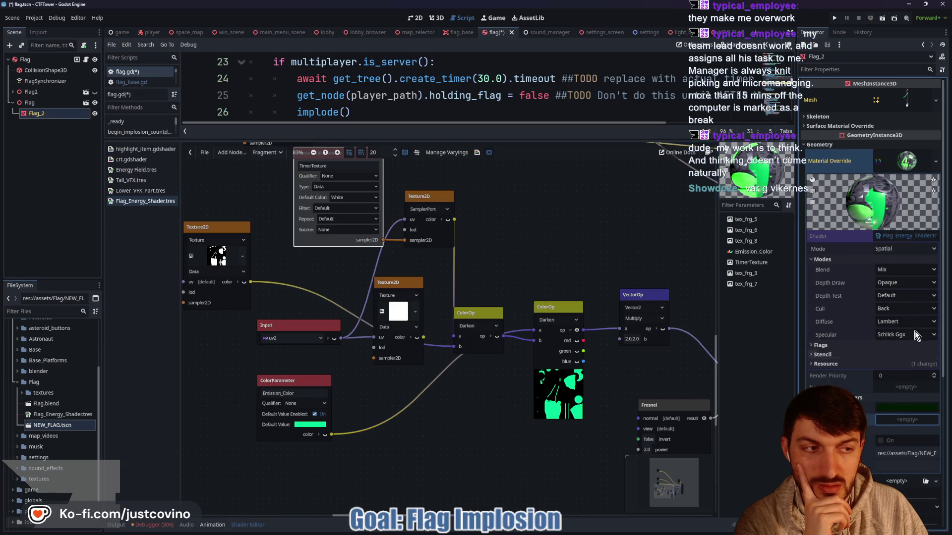
click(567, 238)
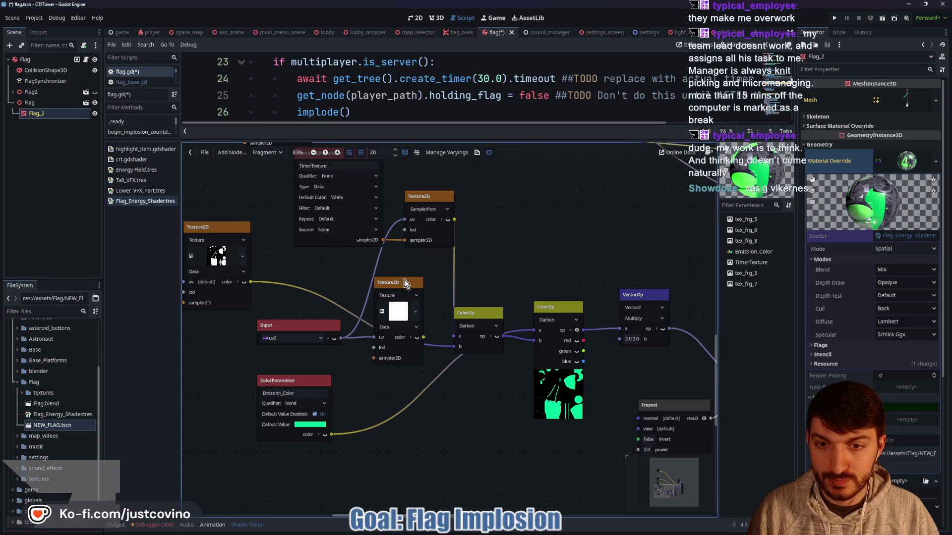
drag(374, 338, 368, 348)
drag(405, 286, 572, 195)
drag(430, 196, 405, 300)
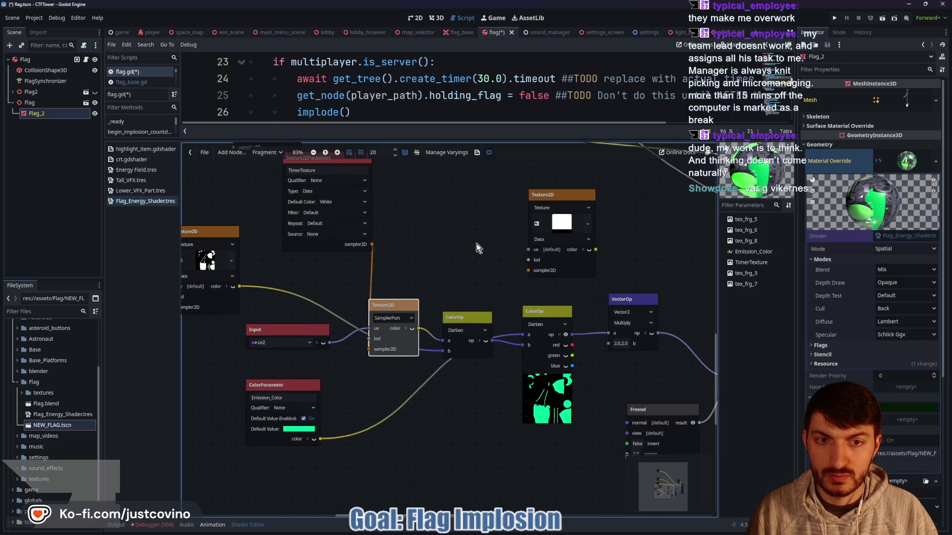
key(ctrl+s)
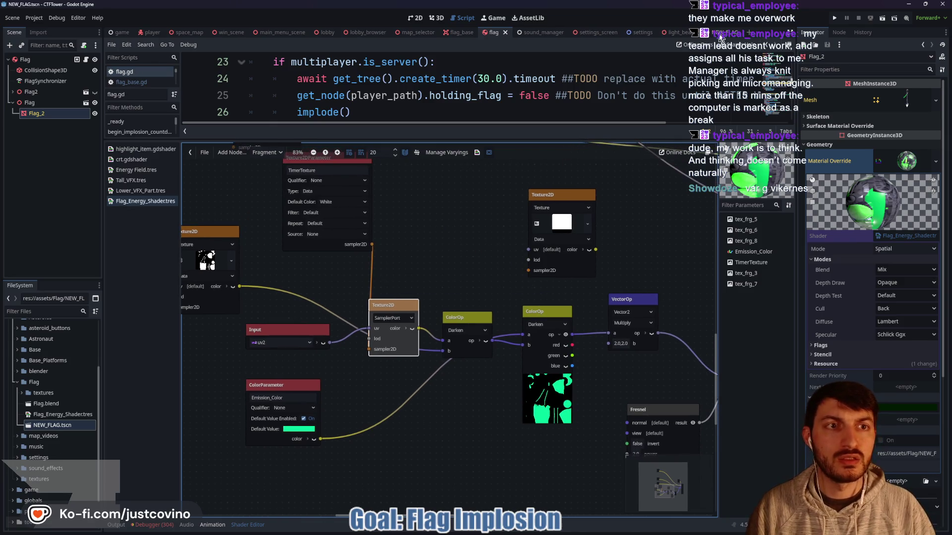
In NEW_FLAG, assign a white texture to the material override's empty texture slot and save.
click(721, 37)
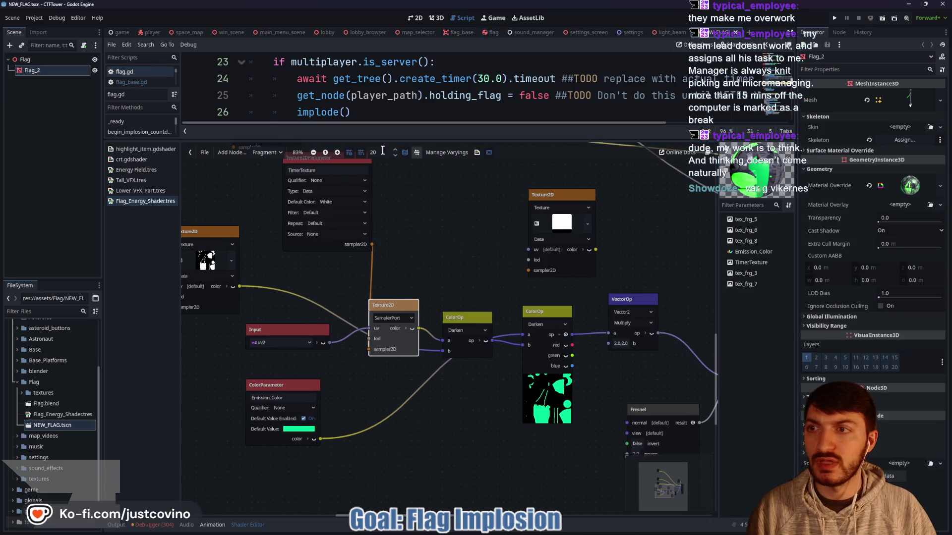
click(909, 187)
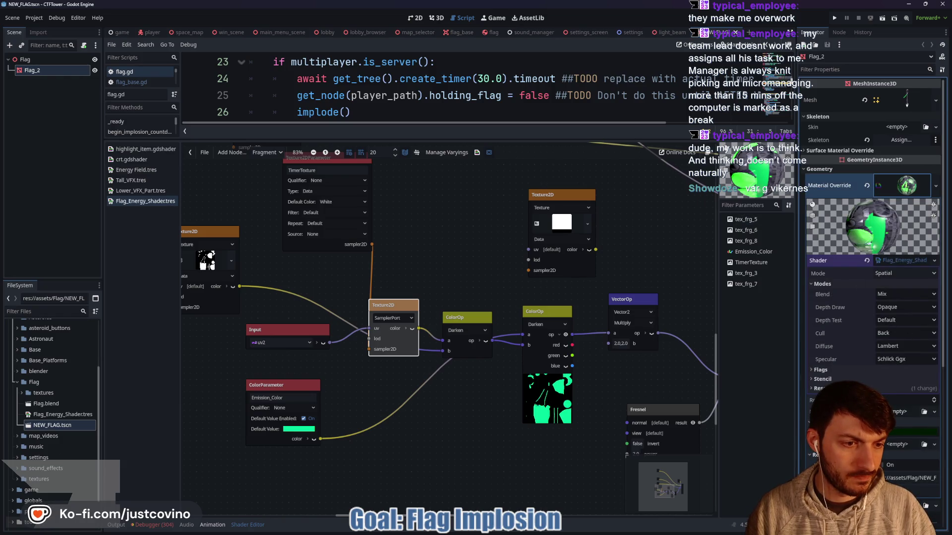
click(936, 444)
click(903, 412)
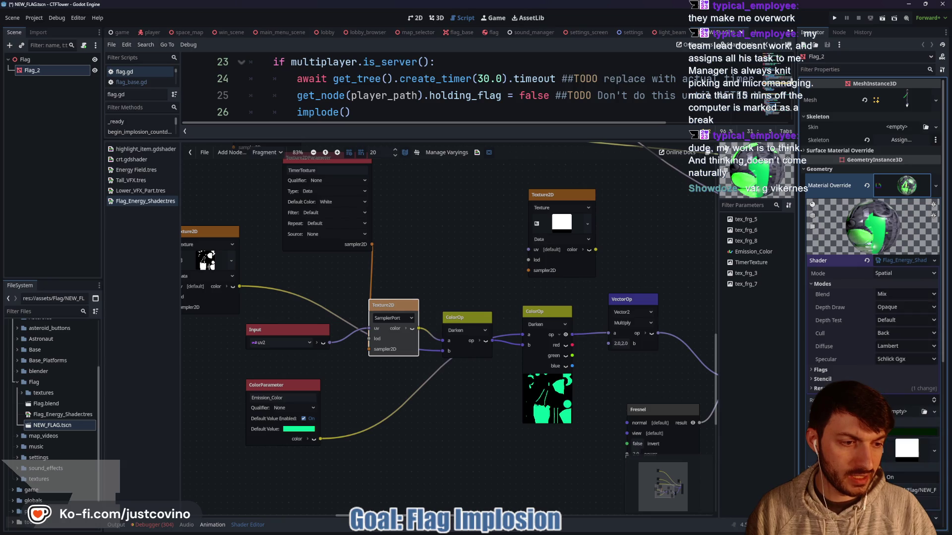
key(ctrl+s)
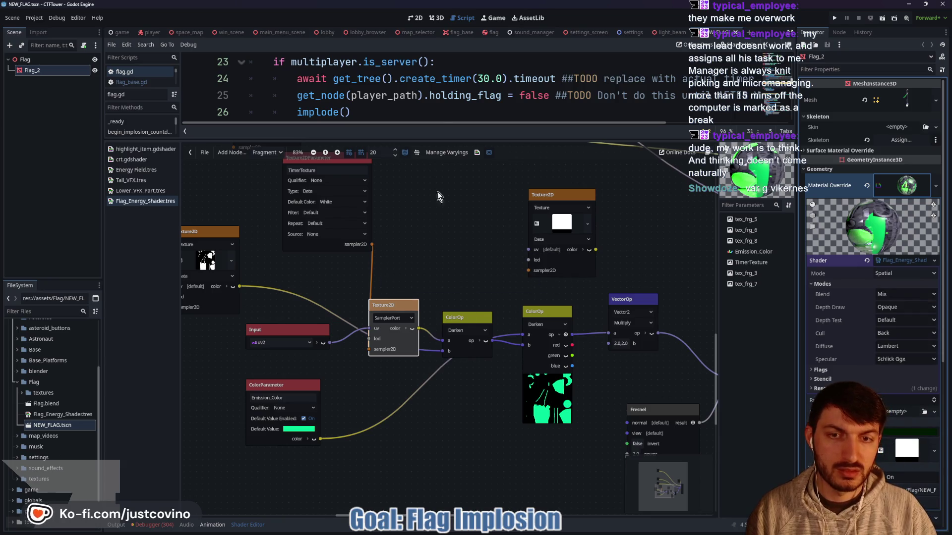
click(436, 17)
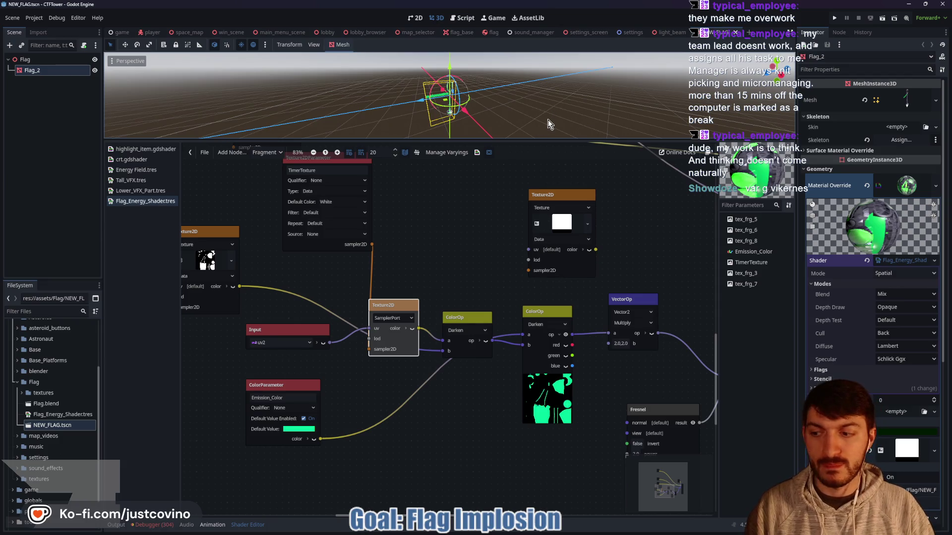
Back in the flag scene, enable the SamplerPort Texture2D node's colour preview and save.
click(488, 33)
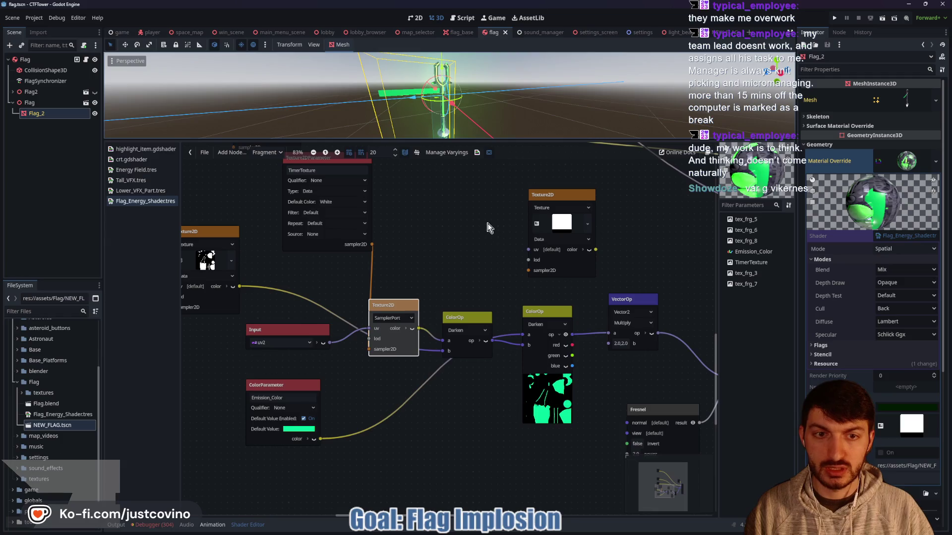
drag(489, 228, 474, 250)
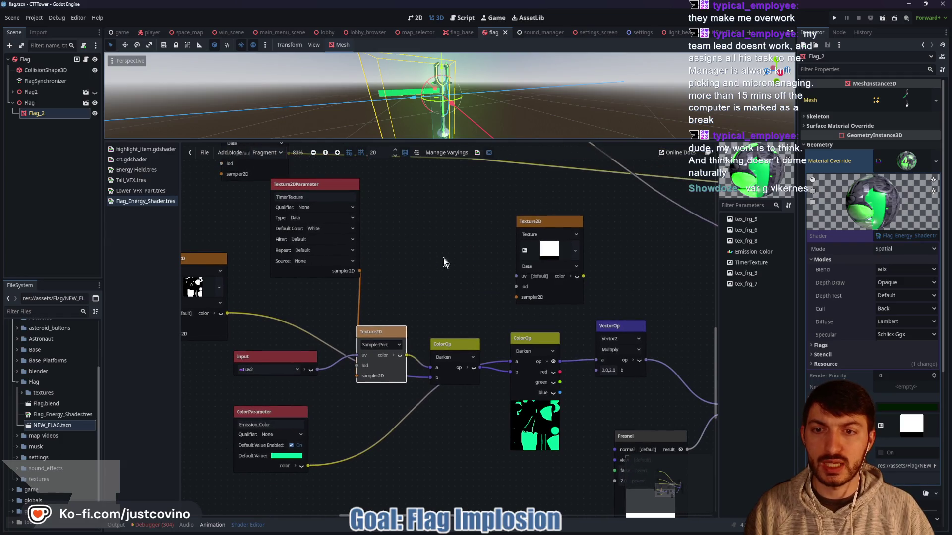
click(399, 355)
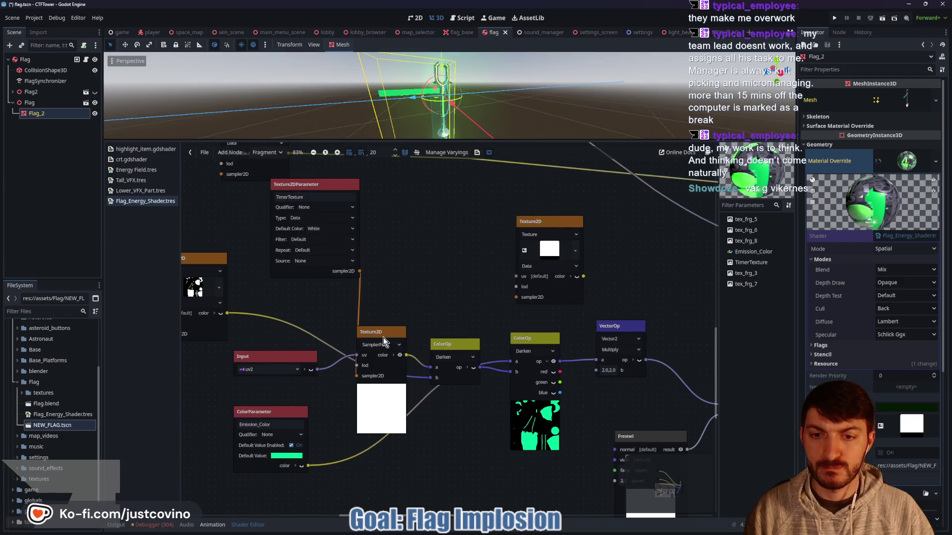
key(ctrl+s)
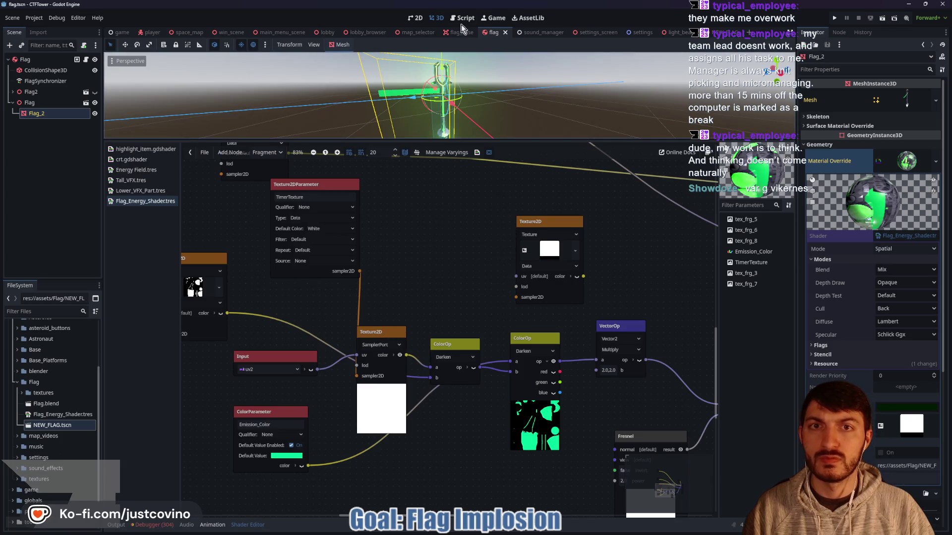
click(462, 20)
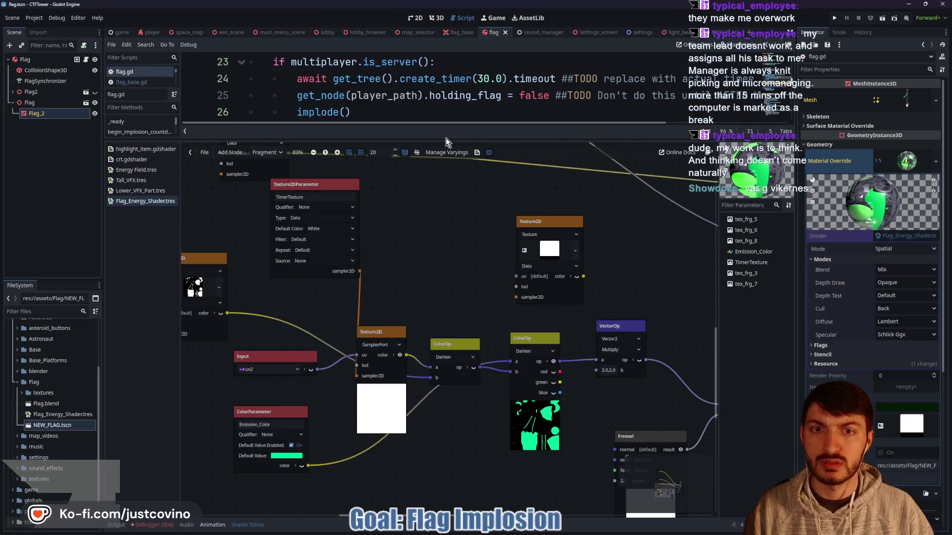
Enlarge the script area and start extending line 30's material_override with a shader-parameter getter.
drag(446, 143, 436, 395)
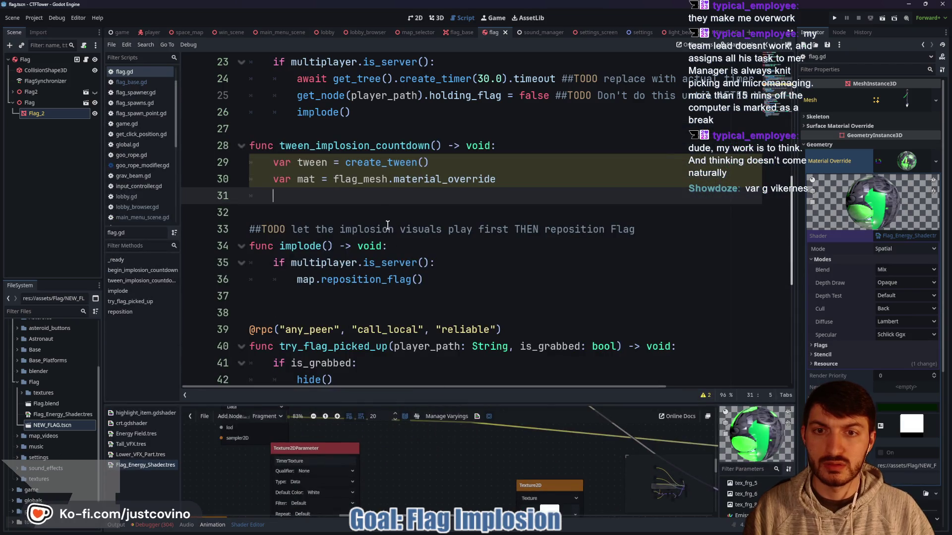
click(515, 183)
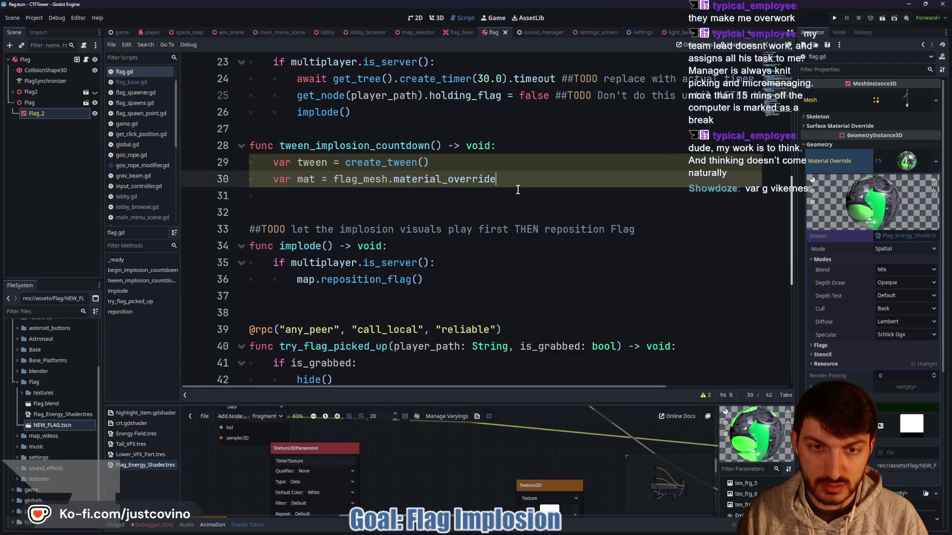
text(.)
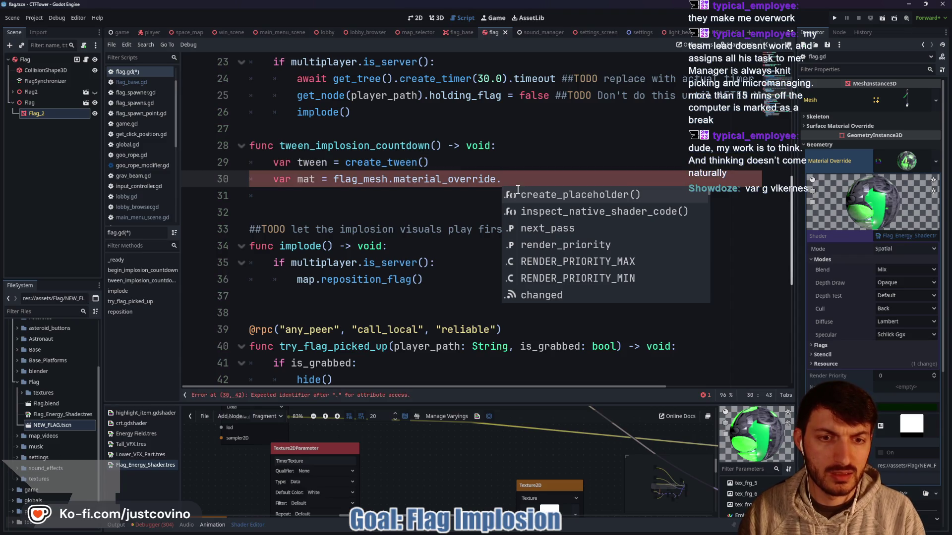
text(sha)
key(BackSpace)
key(BackSpace)
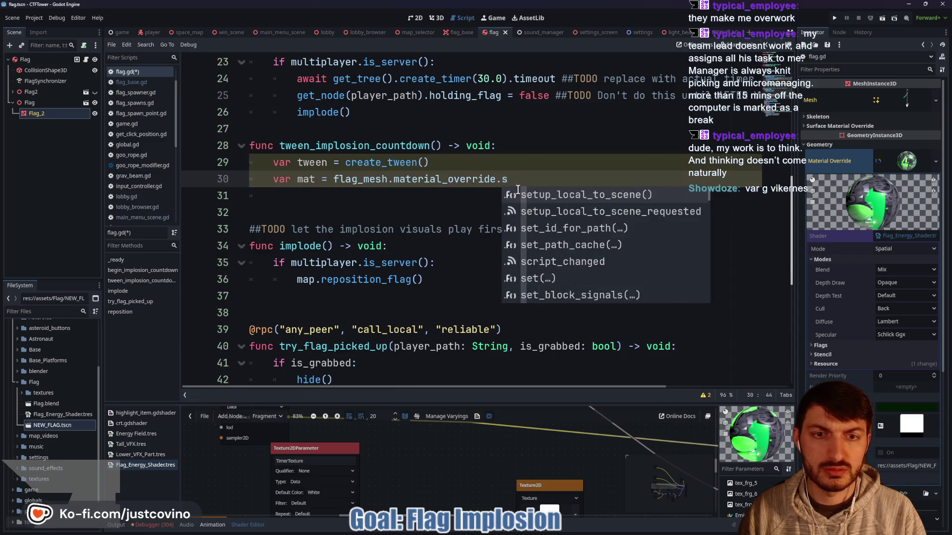
key(BackSpace)
text(get_sh)
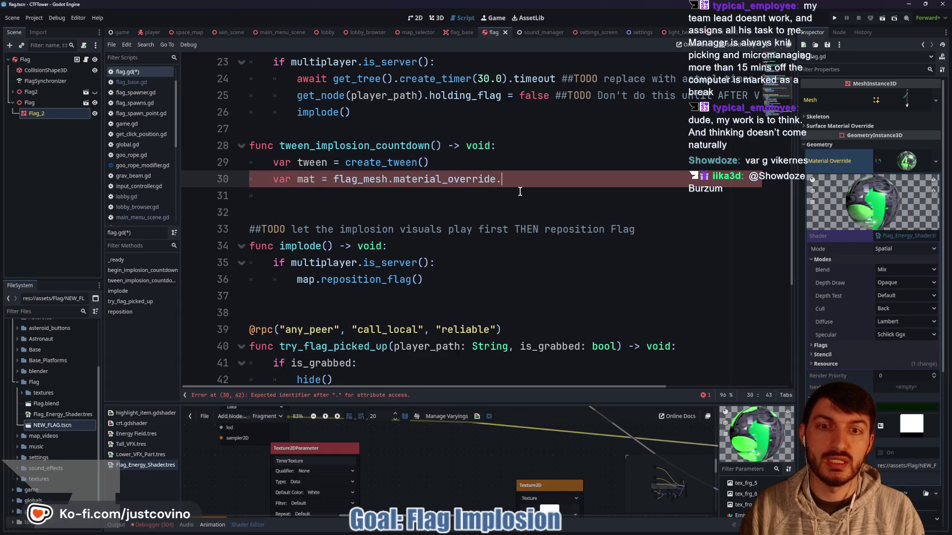
text(shader)
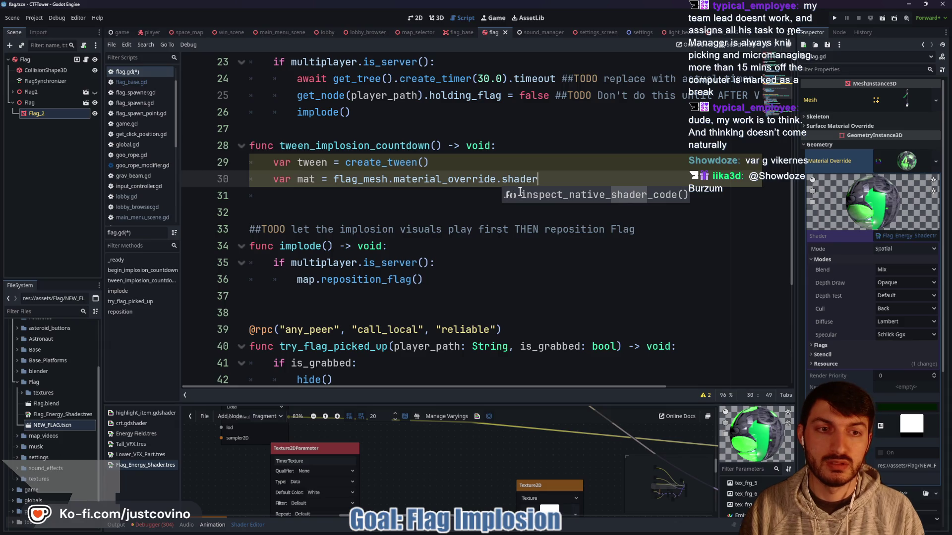
key(BackSpace)
key(BackSpace)
key(BackSpace)
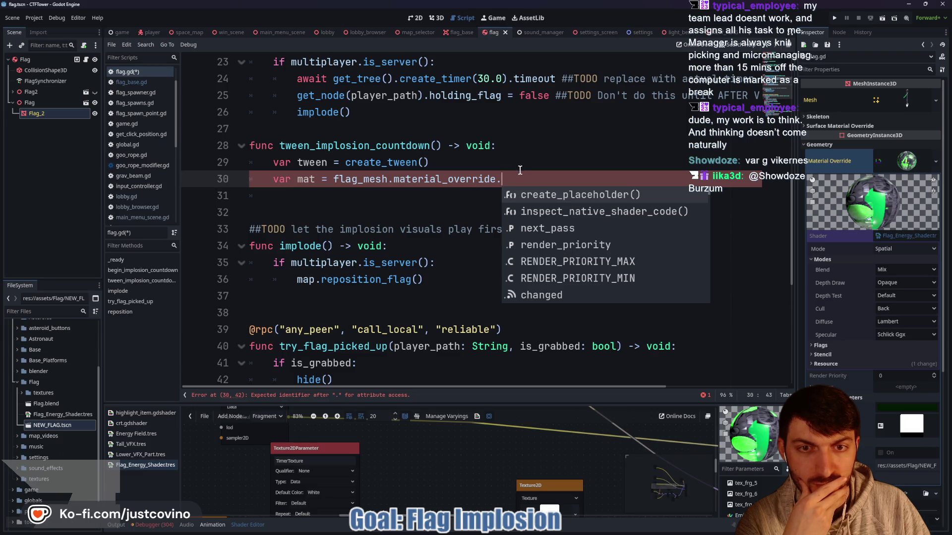
key(Escape)
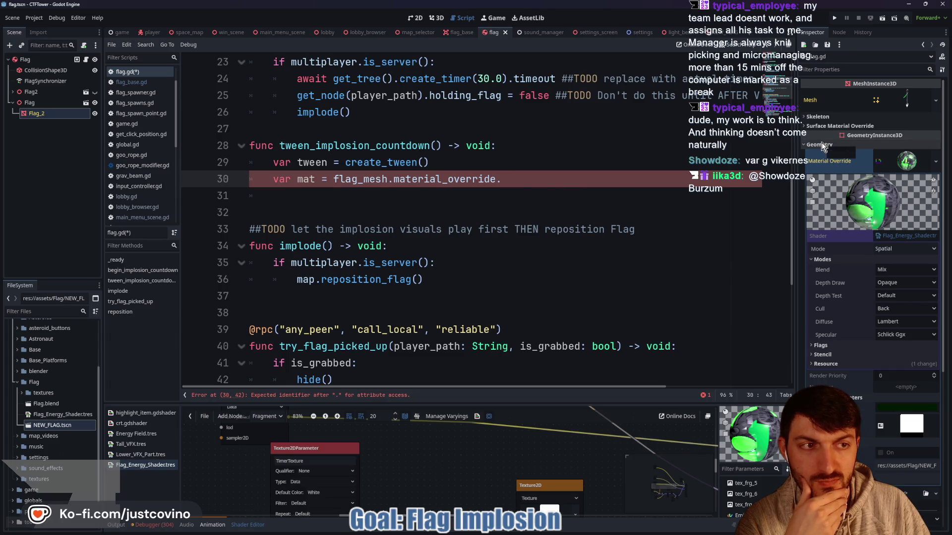
Finish line 30 as get_shader_parameter("TimerTexture") and save flag.gd.
mouse_move(827, 167)
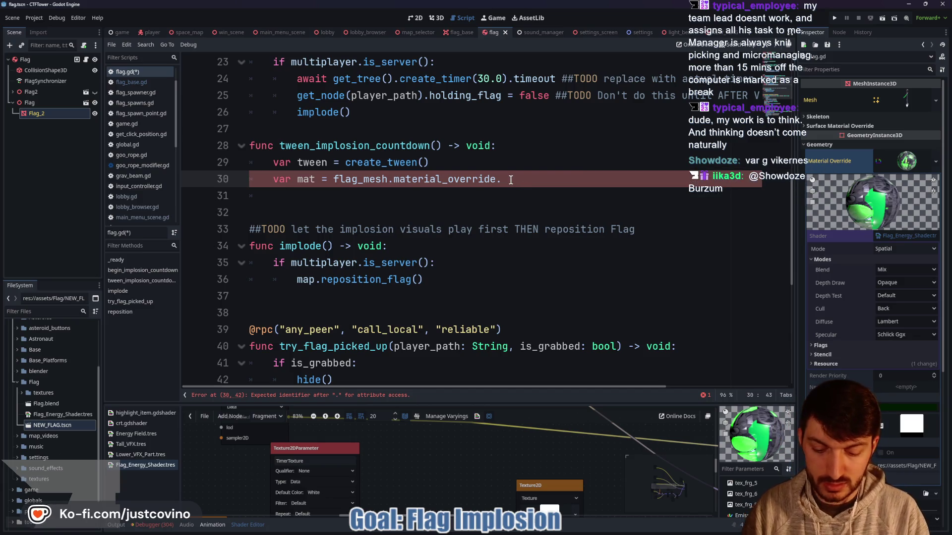
text(shader_par)
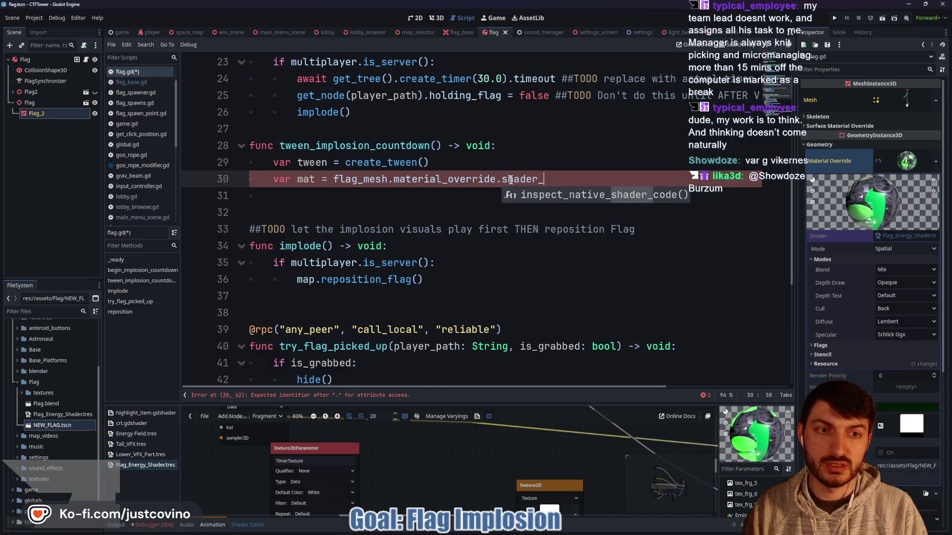
key(BackSpace)
key(BackSpace)
key(BackSpace)
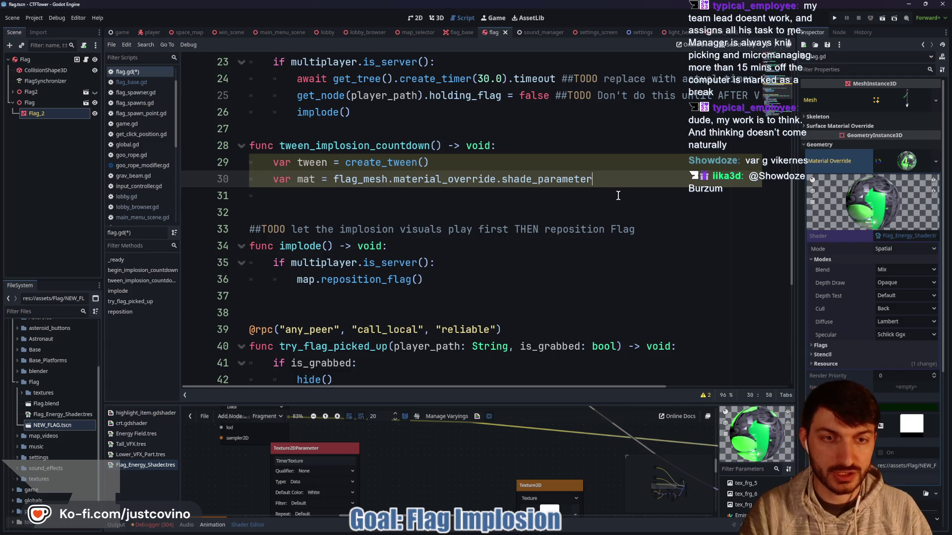
text(TimerTexture)
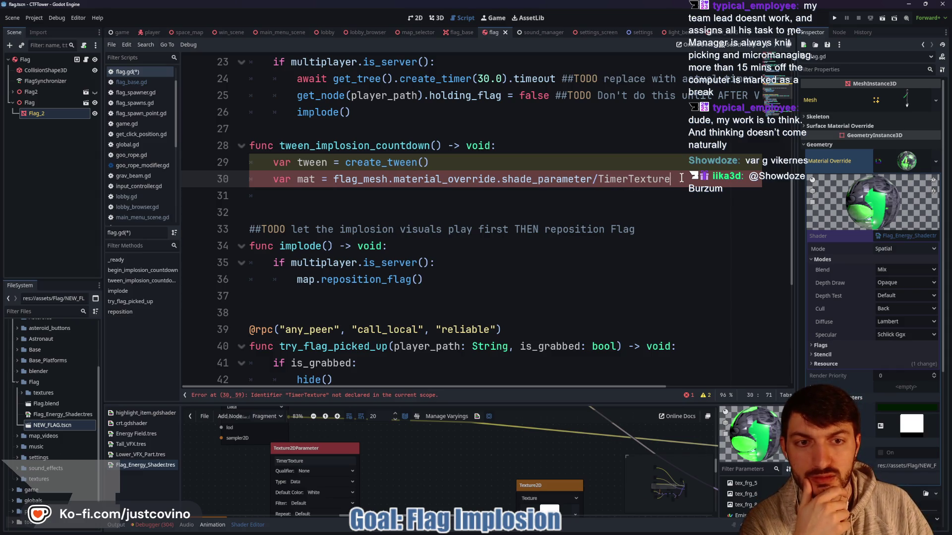
drag(679, 178, 499, 179)
text(get_shad)
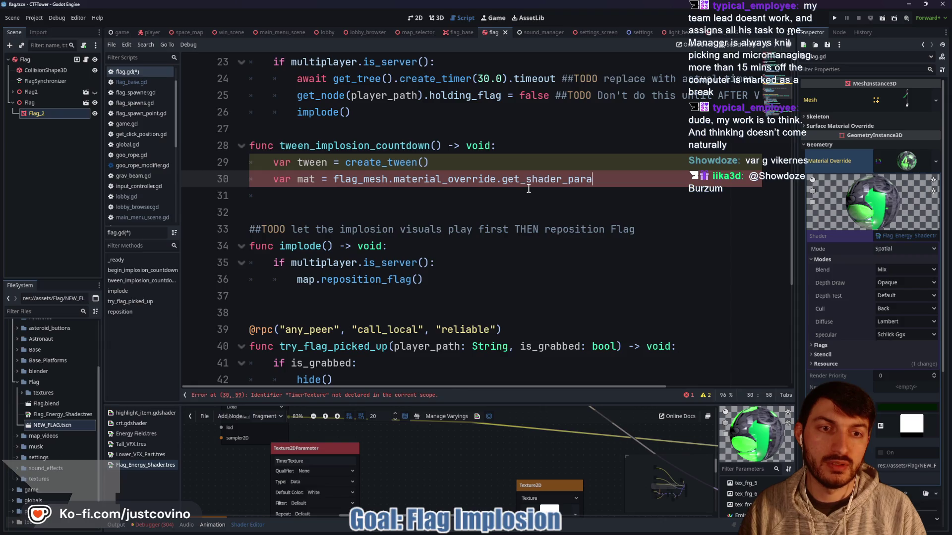
text(m)
text(()
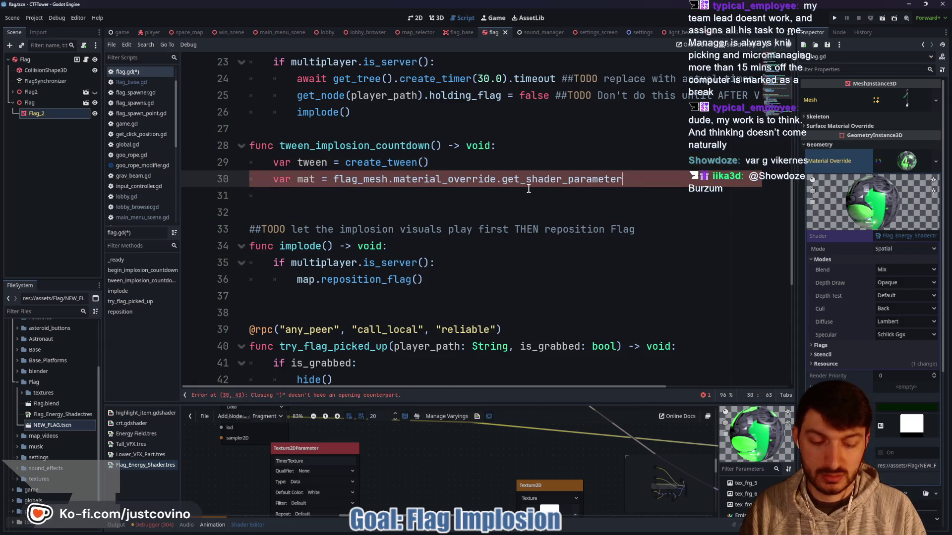
text(TimerTexure")
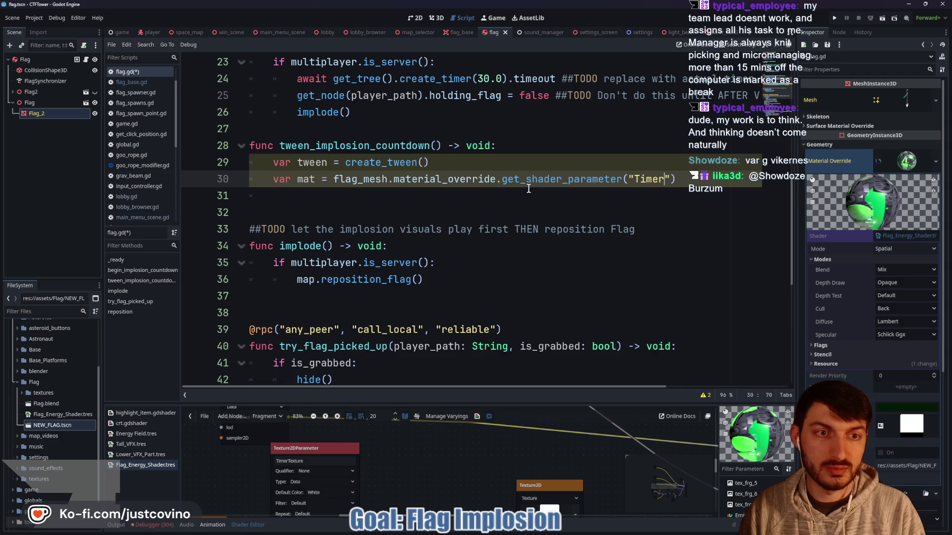
click(642, 197)
key(ctrl+s)
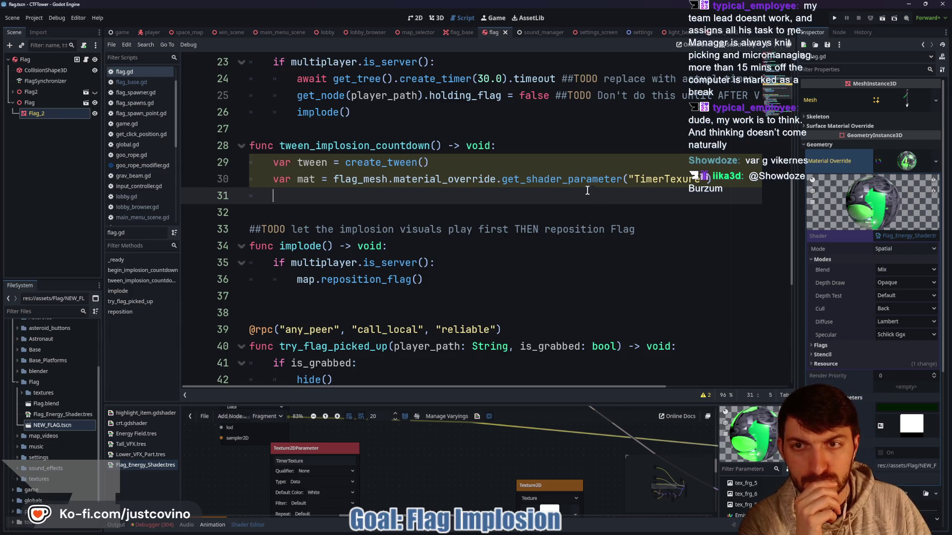
Open the Godot documentation site in a new browser tab and enlarge the browser window.
click(524, 533)
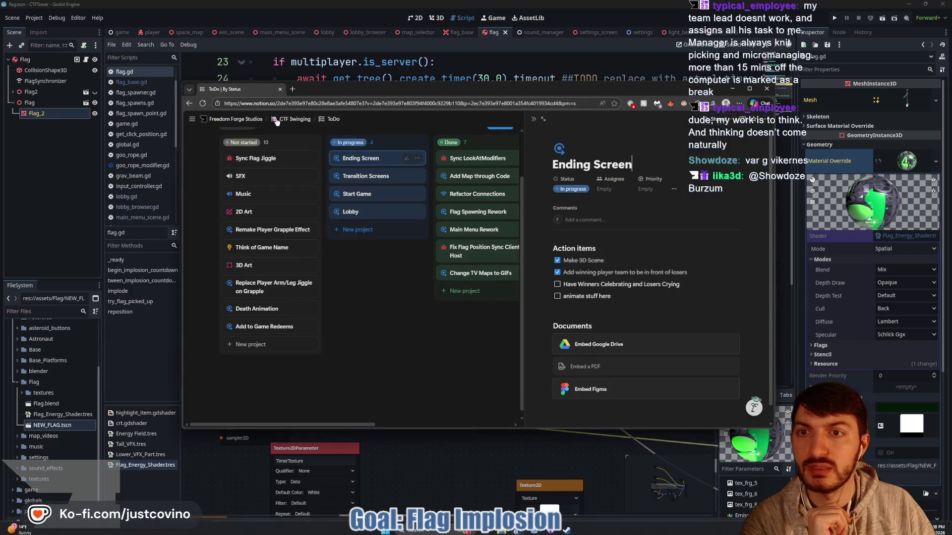
click(294, 91)
text(godot d)
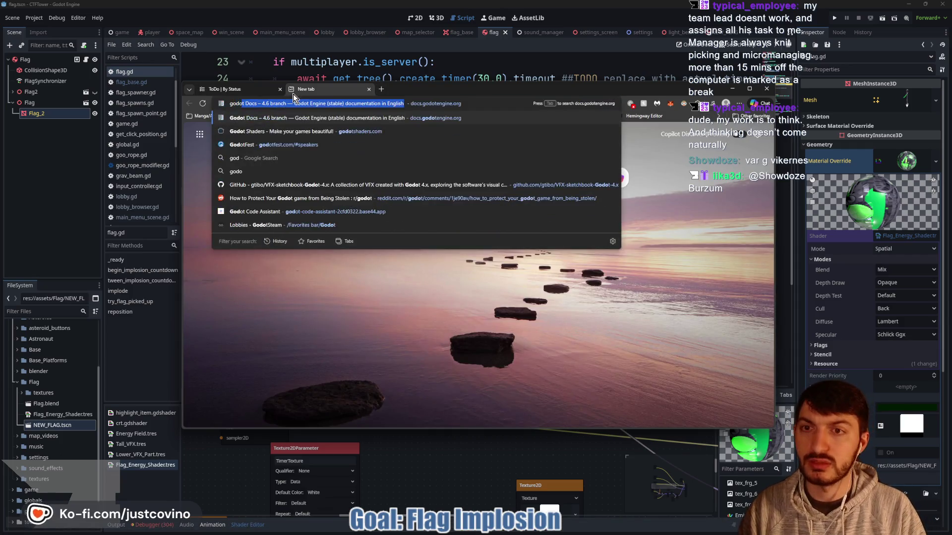
key(Return)
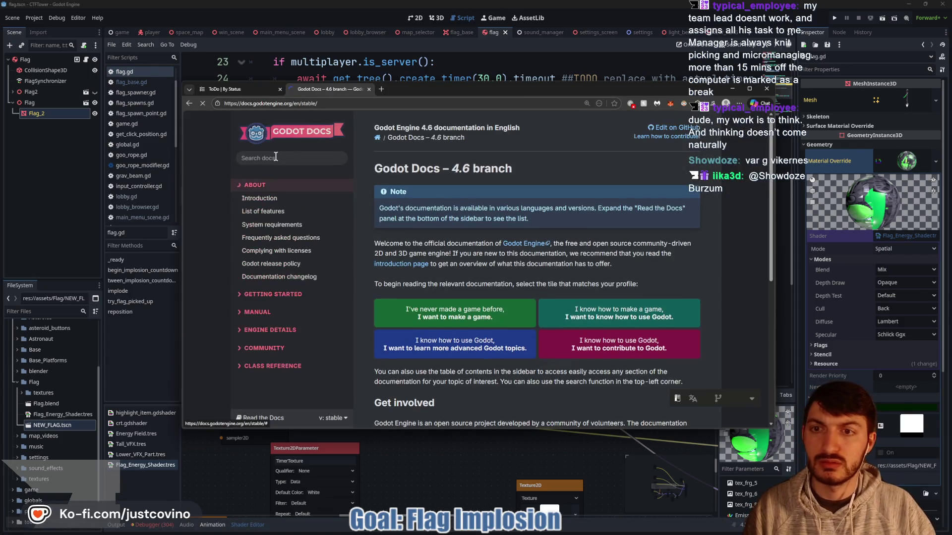
click(276, 157)
text(t_shader_p)
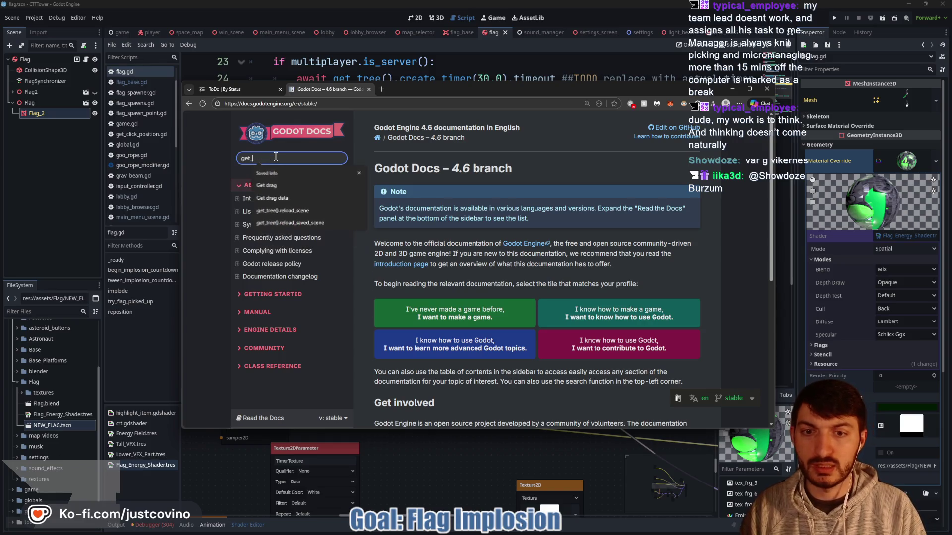
text(arameter)
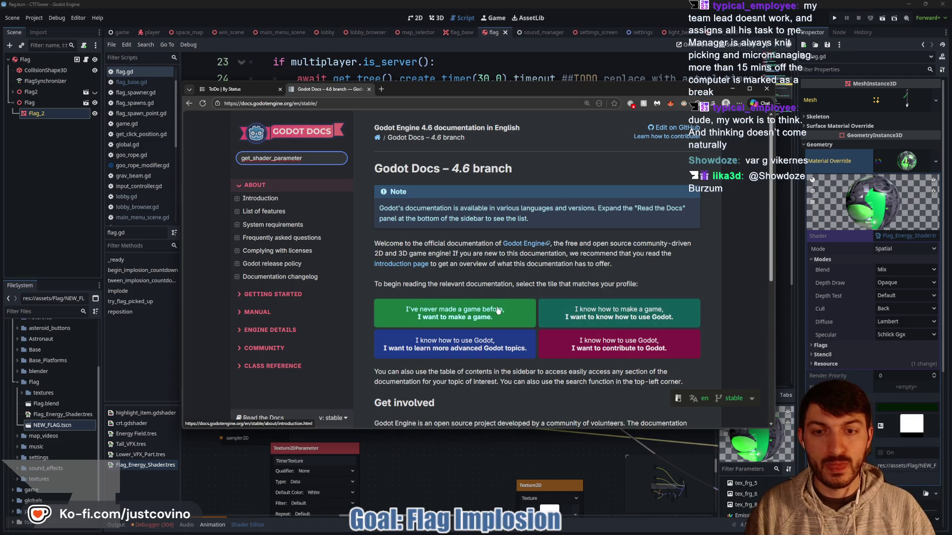
drag(557, 85, 500, 49)
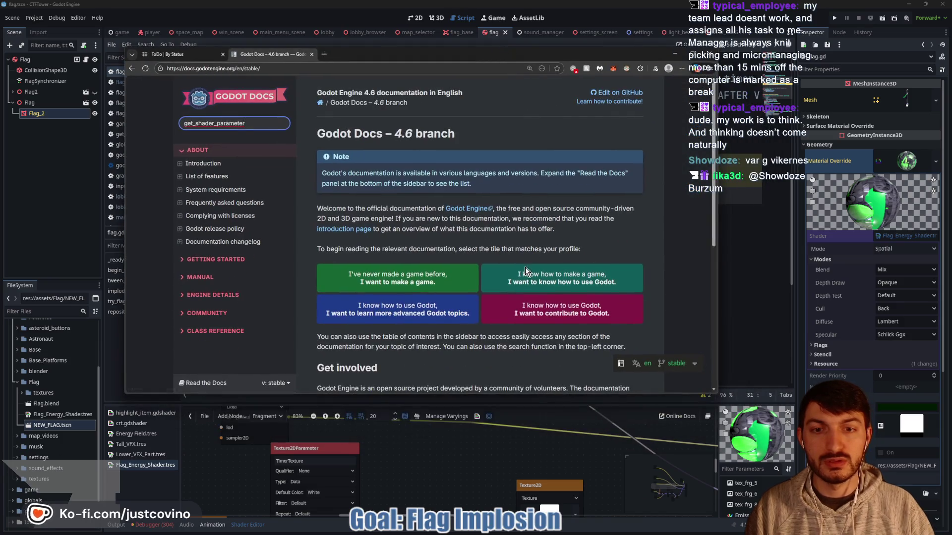
drag(716, 394, 821, 516)
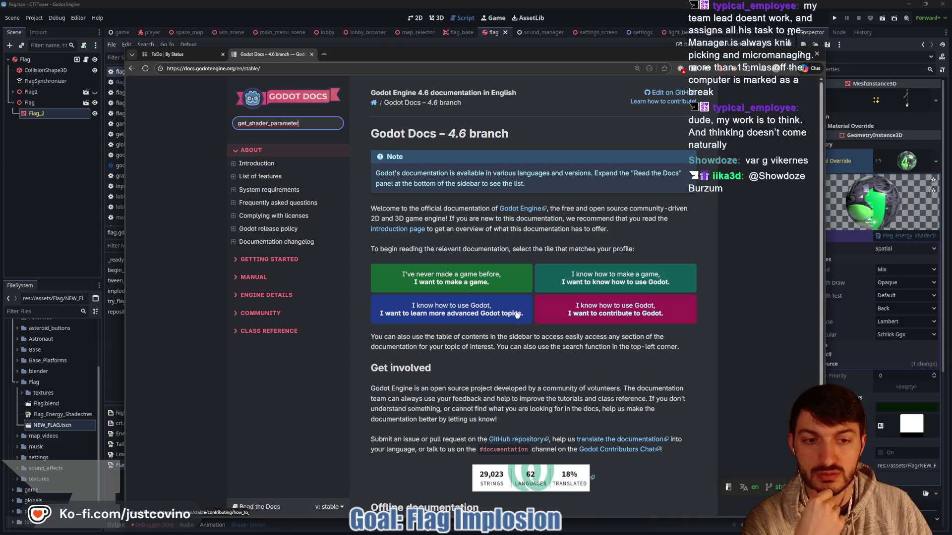
Browse from the Tutorials index to the 3D tutorials section.
click(448, 318)
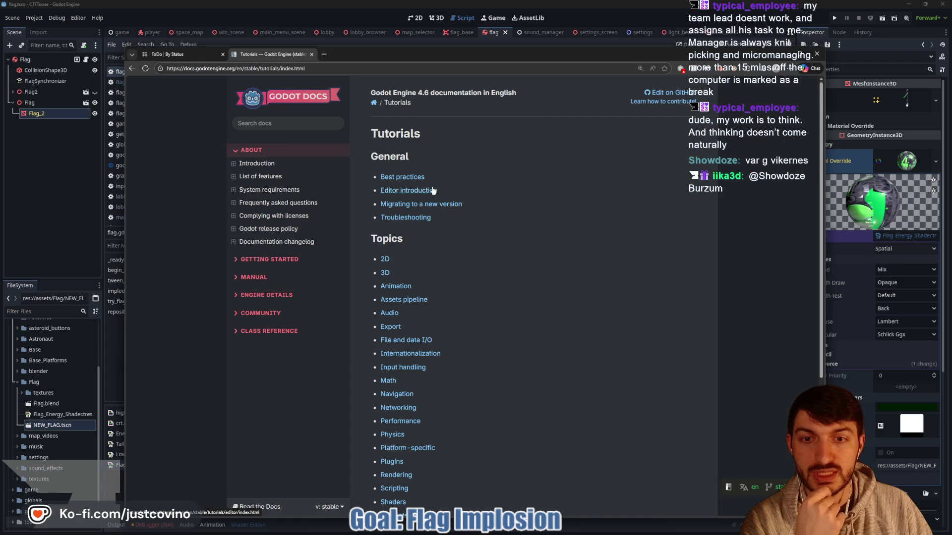
scroll(426, 259, down, 2)
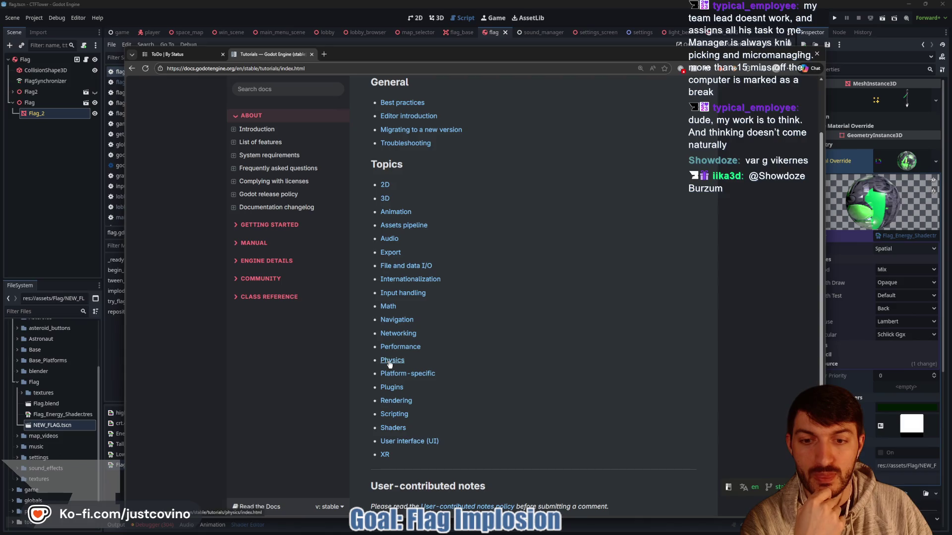
click(386, 199)
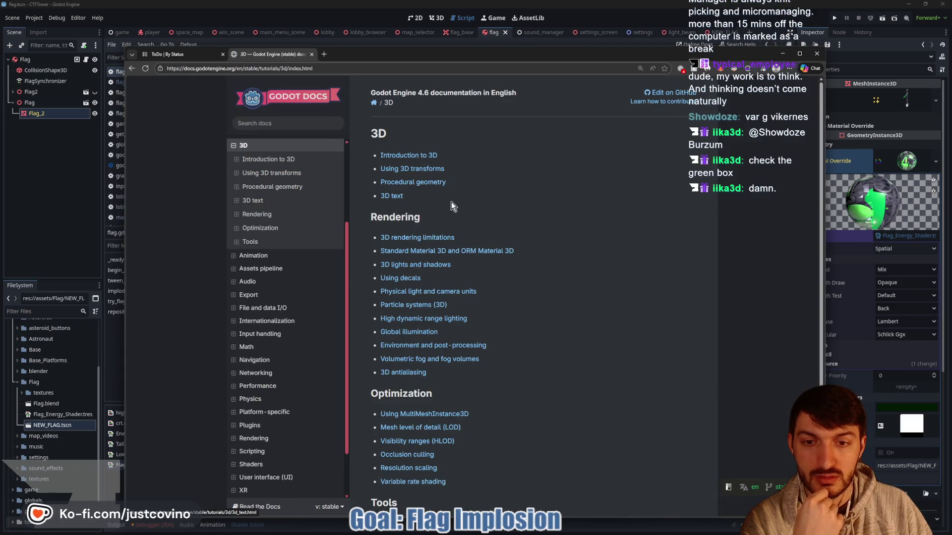
scroll(451, 202, down, 1)
scroll(451, 201, up, 1)
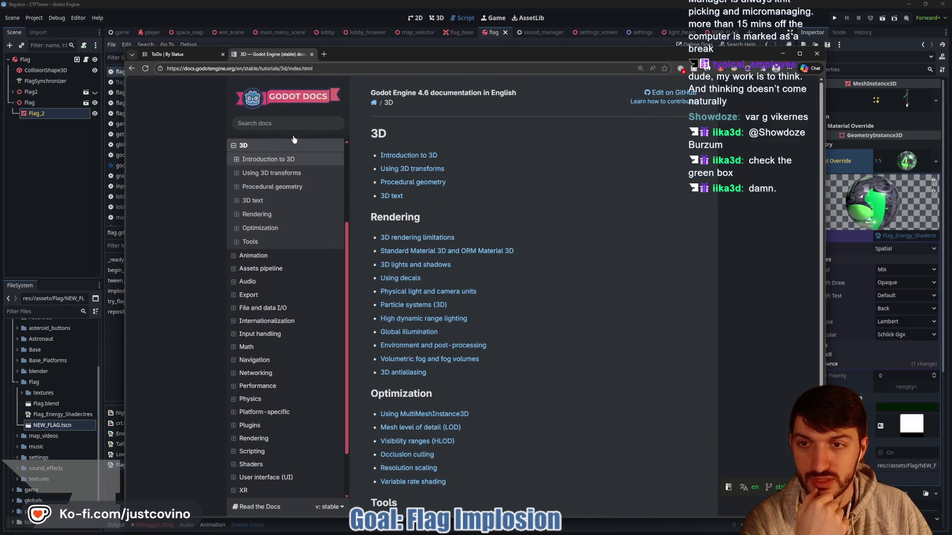
click(281, 123)
Search the docs for get_shader_parameter, open the Shader class reference, then hide the browser.
text(shader_parameter)
key(Return)
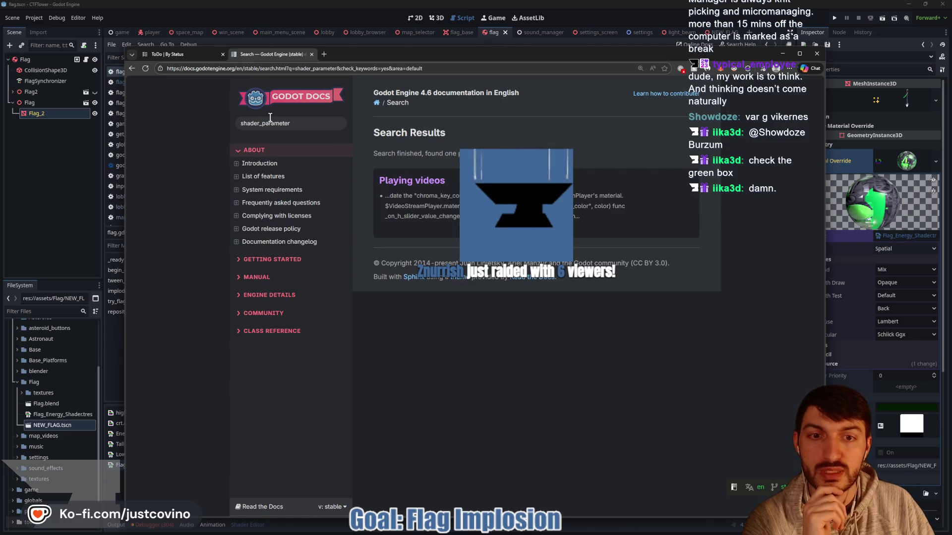
right_click(255, 128)
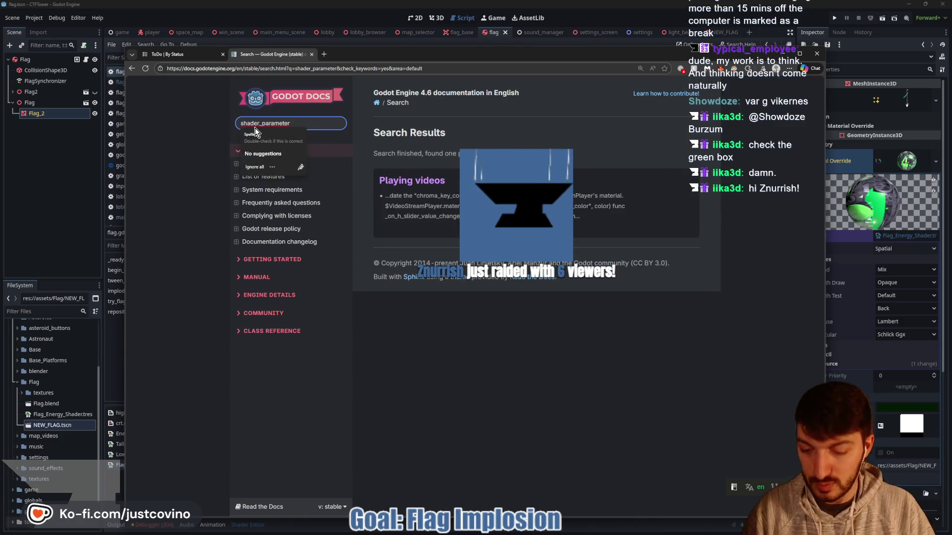
click(255, 127)
key(Home)
text(get_)
key(Return)
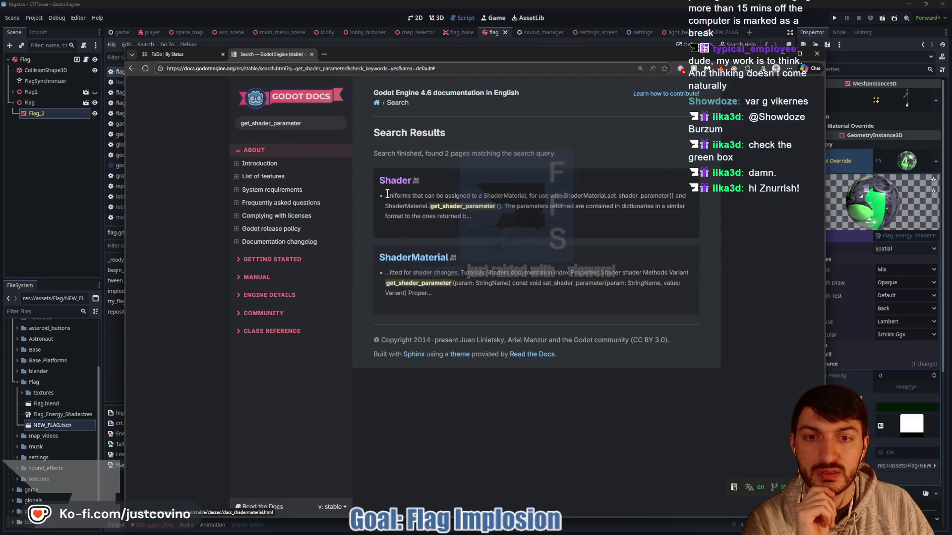
click(389, 182)
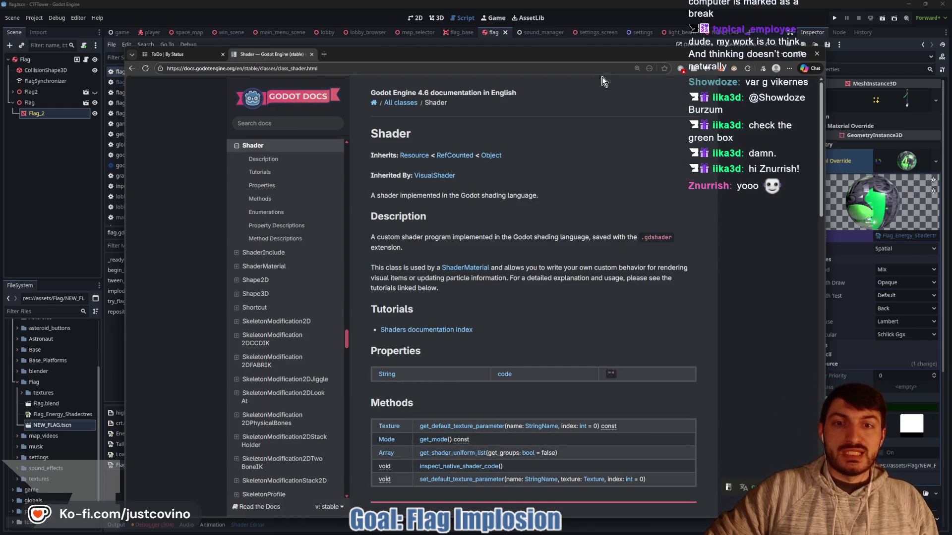
click(574, 24)
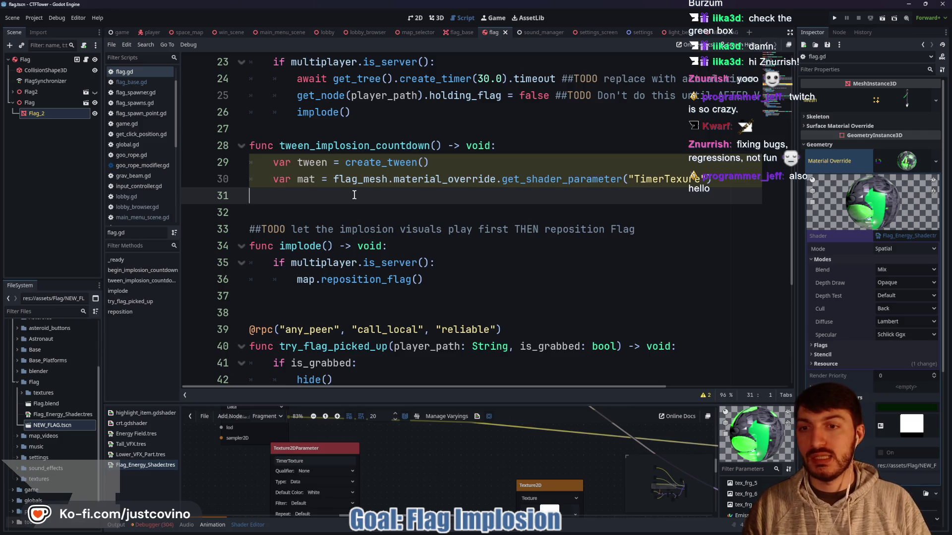
Add a blank line after line 31, then test Timer Texture gradient stop offsets on the flag in 3D.
key(Return)
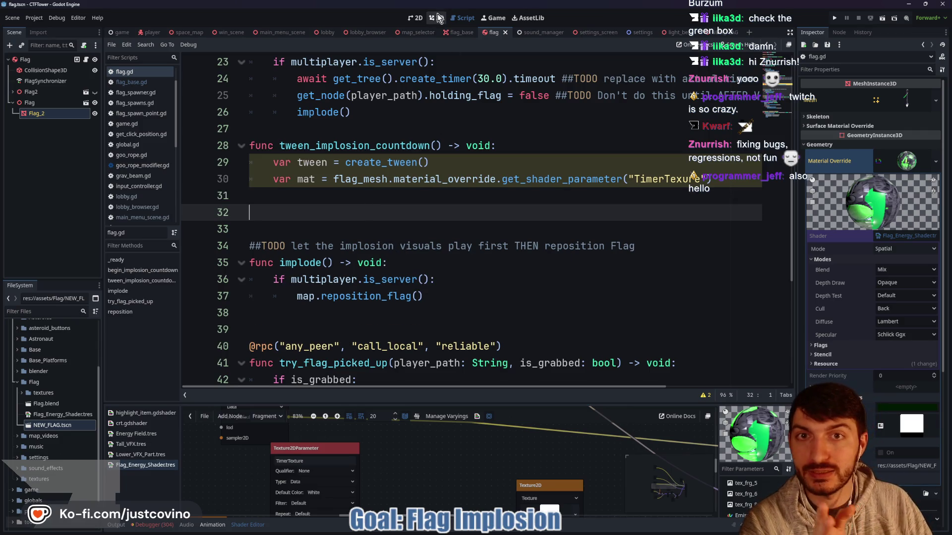
click(437, 18)
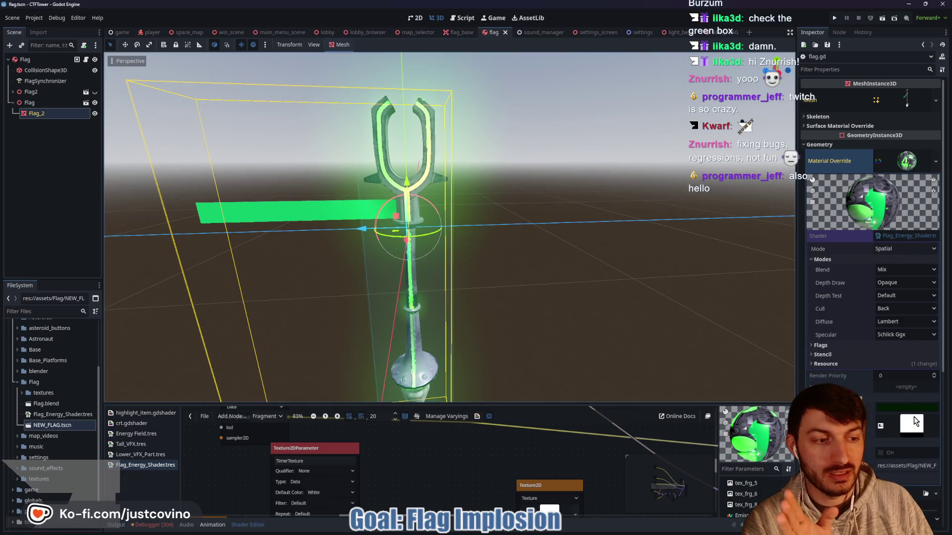
click(915, 422)
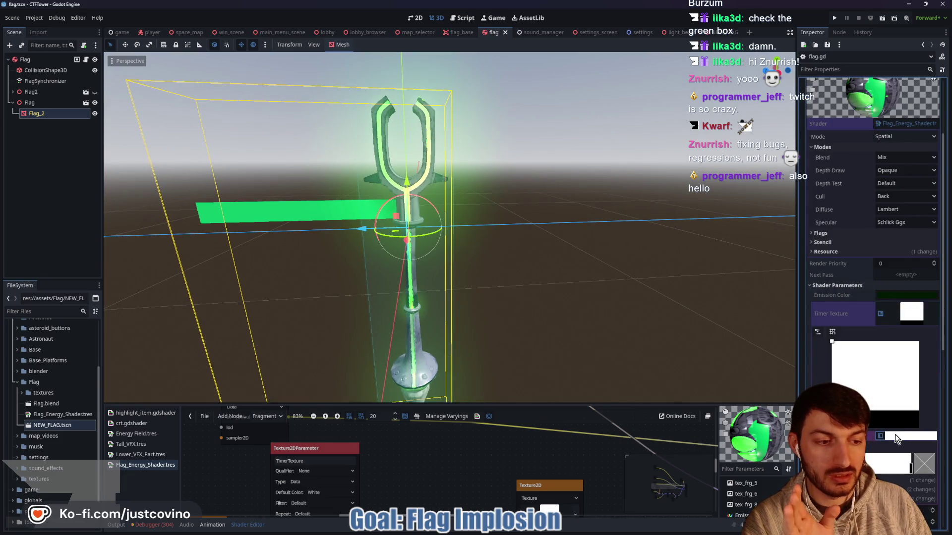
click(879, 468)
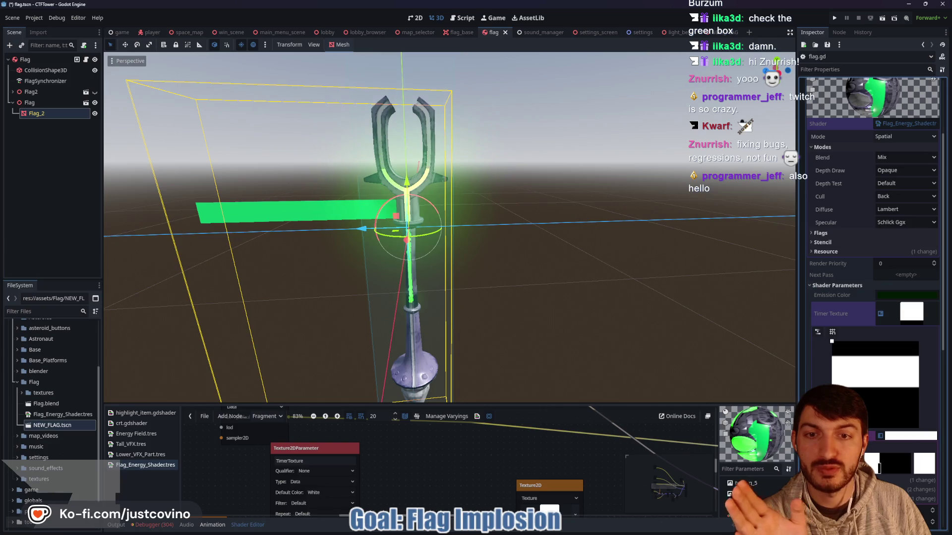
click(880, 468)
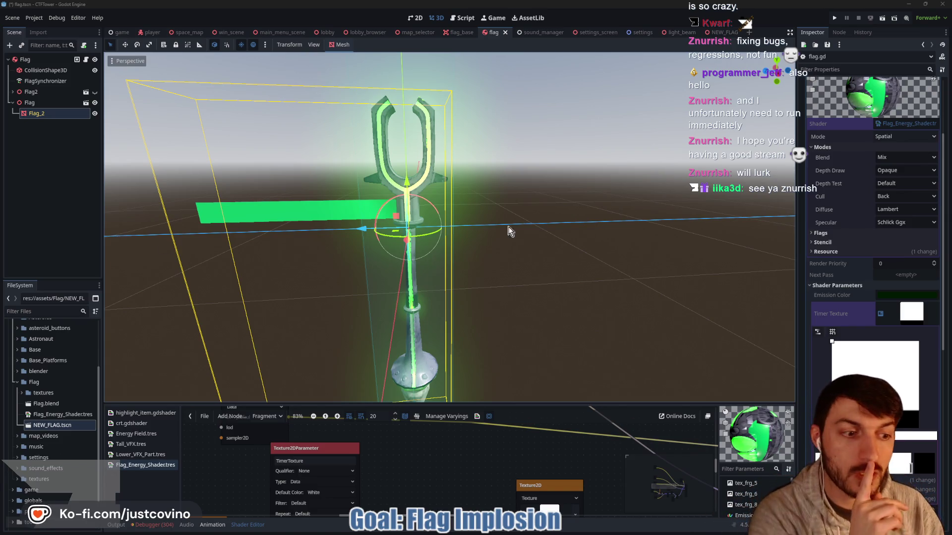
click(463, 19)
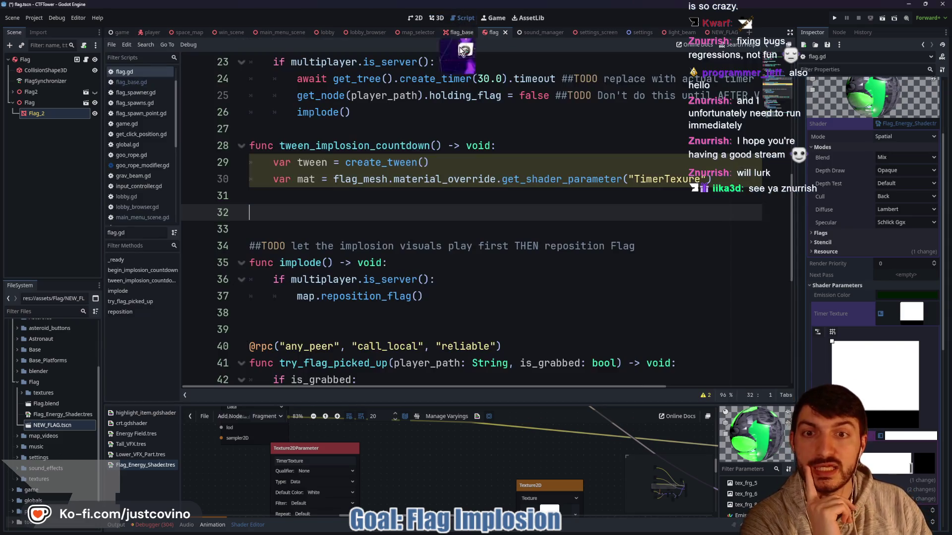
Bring the Shader class reference back up and scroll down through it.
click(604, 196)
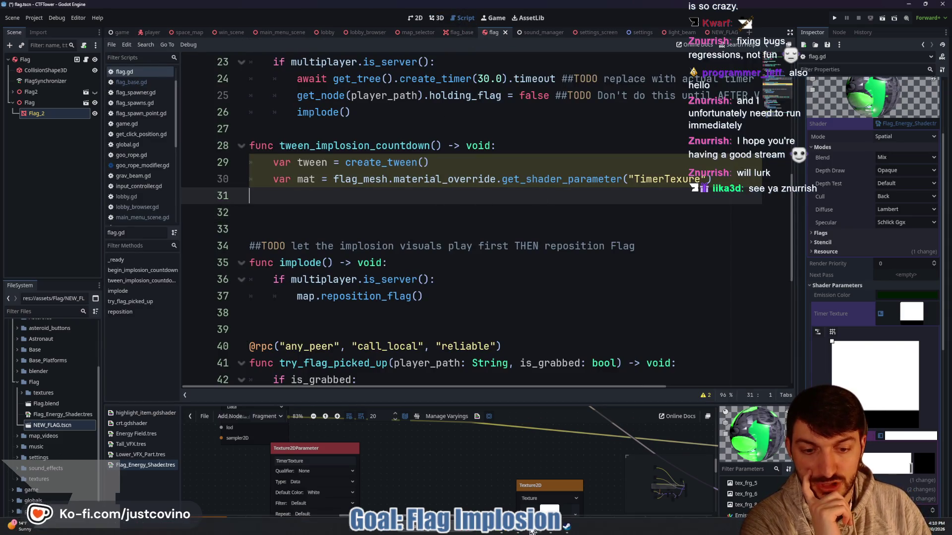
click(501, 530)
scroll(495, 271, down, 3)
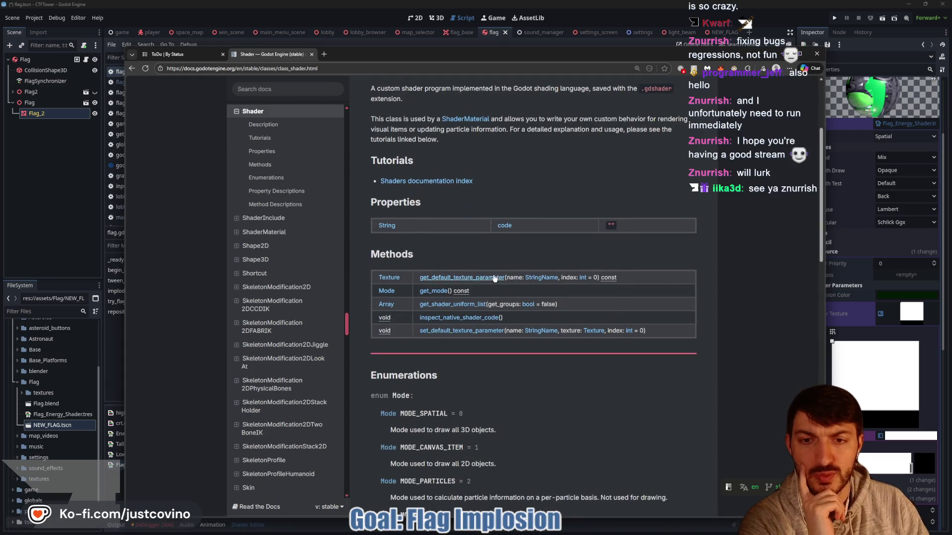
scroll(494, 279, down, 4)
scroll(498, 288, down, 4)
scroll(496, 284, down, 8)
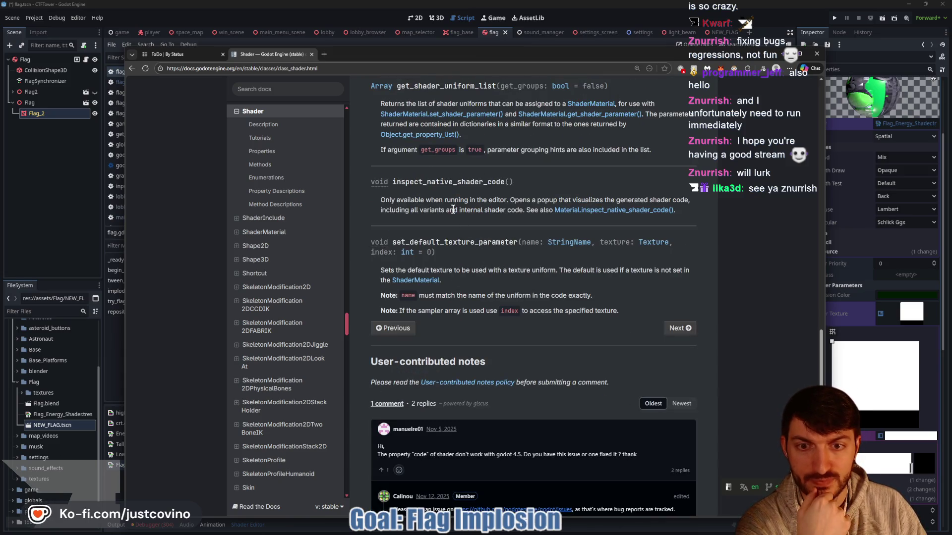
scroll(452, 212, down, 3)
Scroll back to the top of the Shader page, then return to Godot's settings scene.
scroll(453, 214, up, 4)
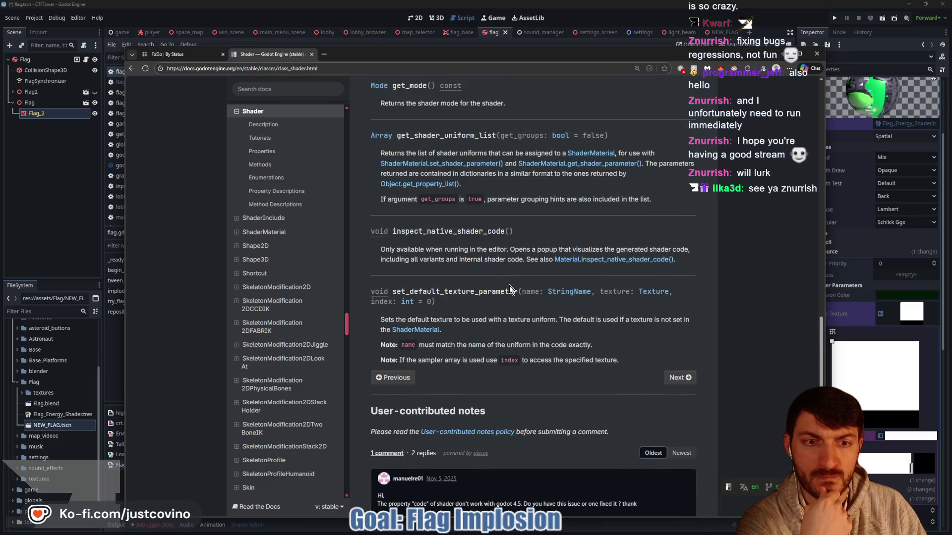
scroll(508, 275, up, 2)
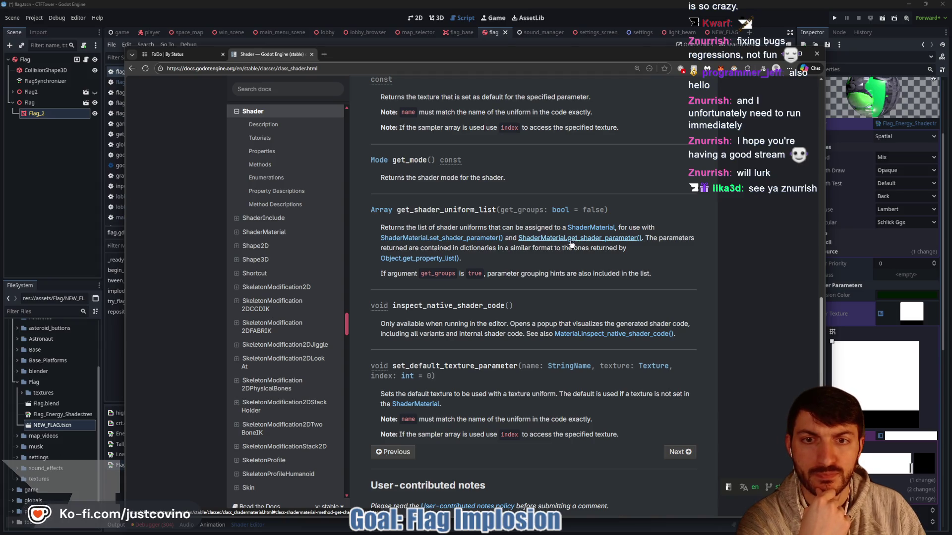
scroll(572, 244, up, 2)
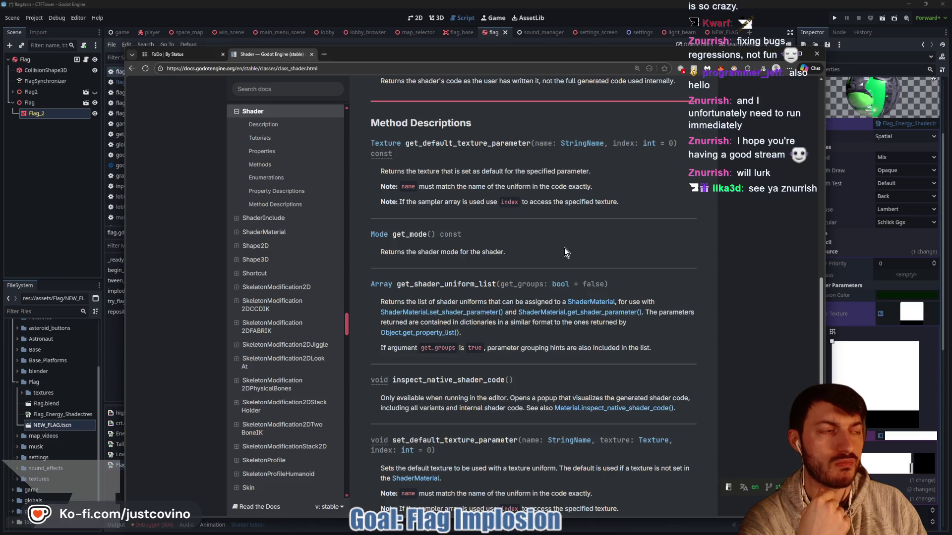
scroll(555, 248, up, 3)
scroll(519, 251, up, 1)
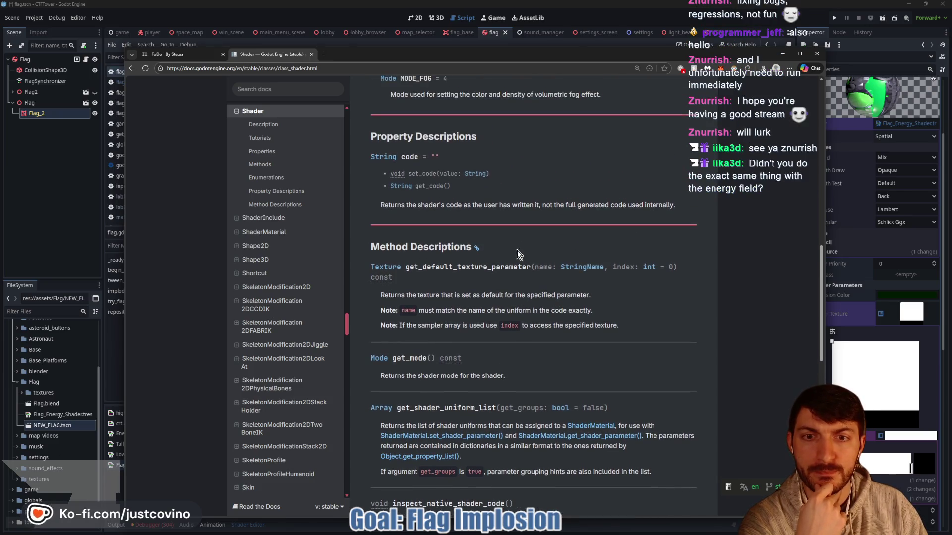
scroll(468, 276, up, 3)
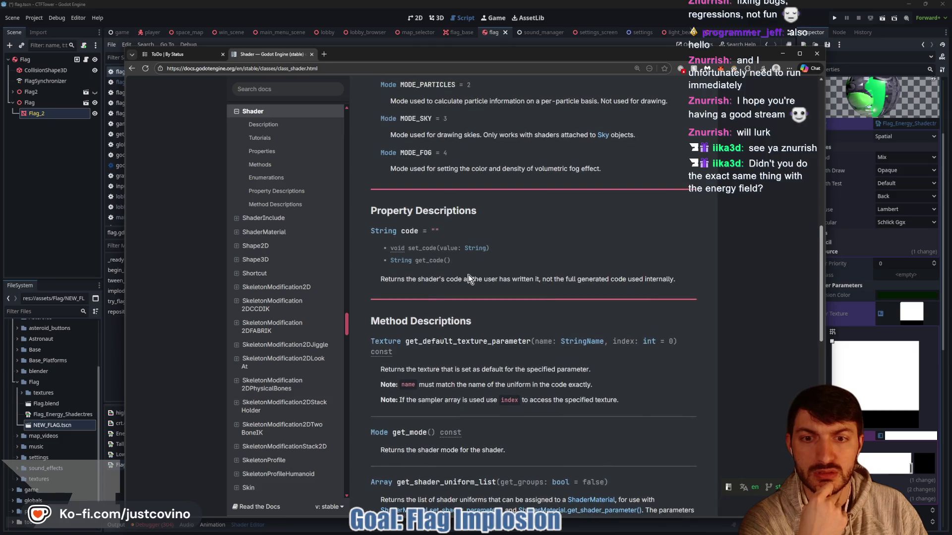
scroll(468, 276, up, 2)
click(68, 216)
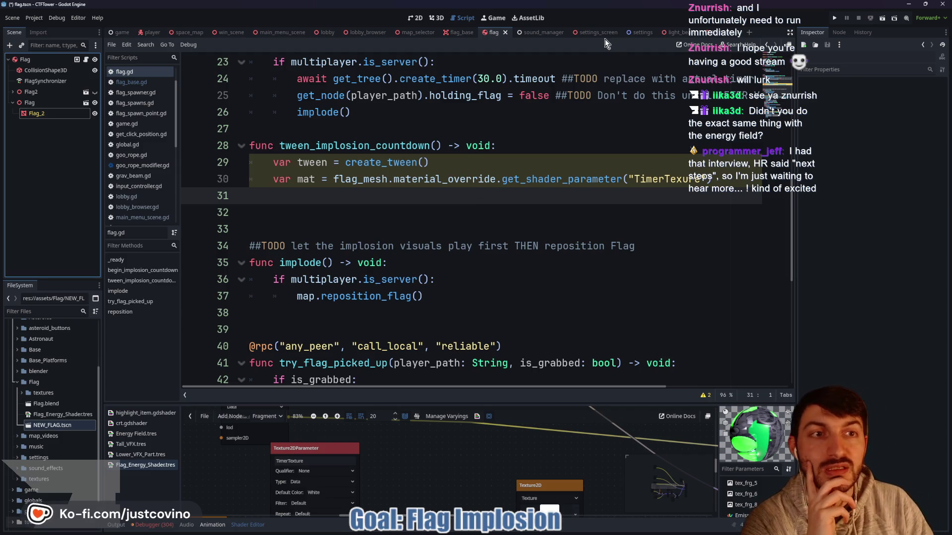
click(685, 34)
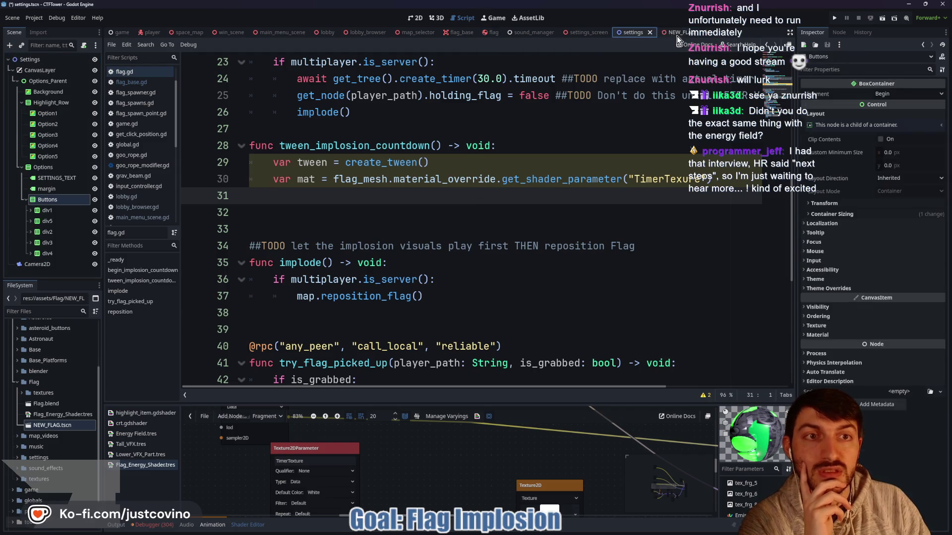
Close the settings and sound_manager tabs and switch to flag_base.gd.
click(599, 33)
click(542, 31)
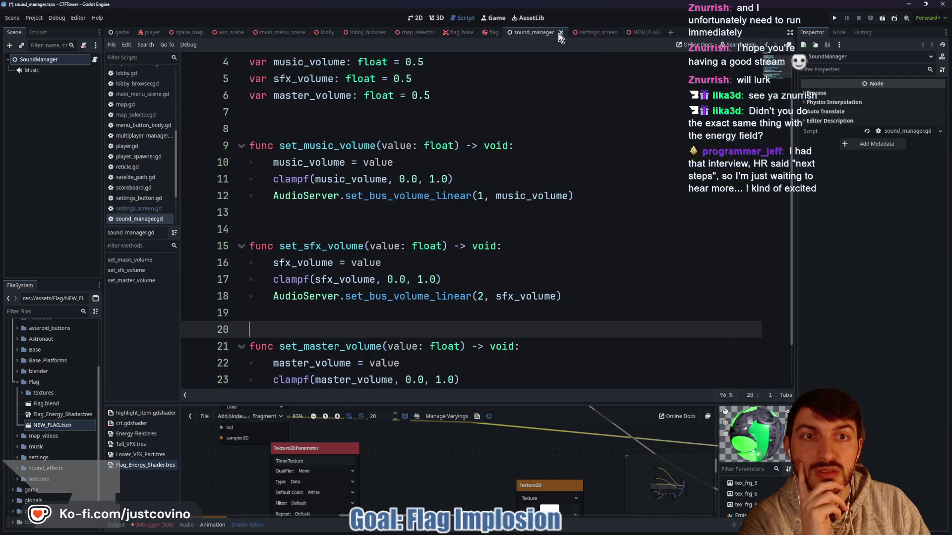
click(491, 32)
click(459, 32)
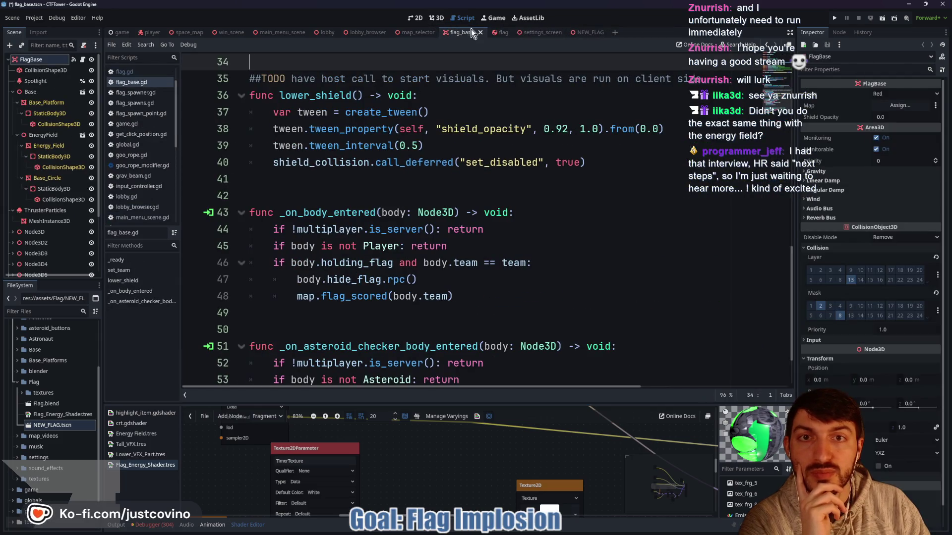
click(433, 19)
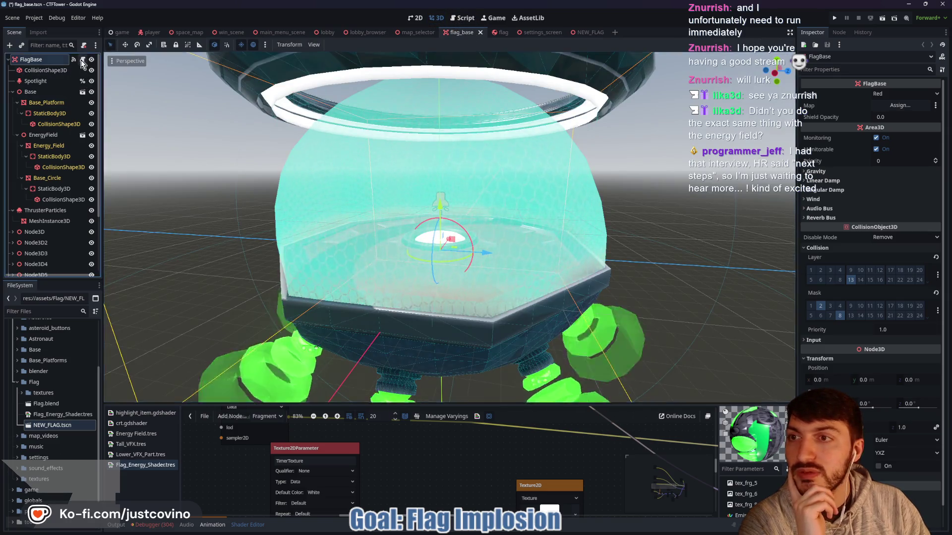
click(461, 19)
Inspect the lower_shield tween call and the set_surface_override_material call in flag_base.gd.
scroll(456, 199, down, 2)
scroll(432, 205, up, 4)
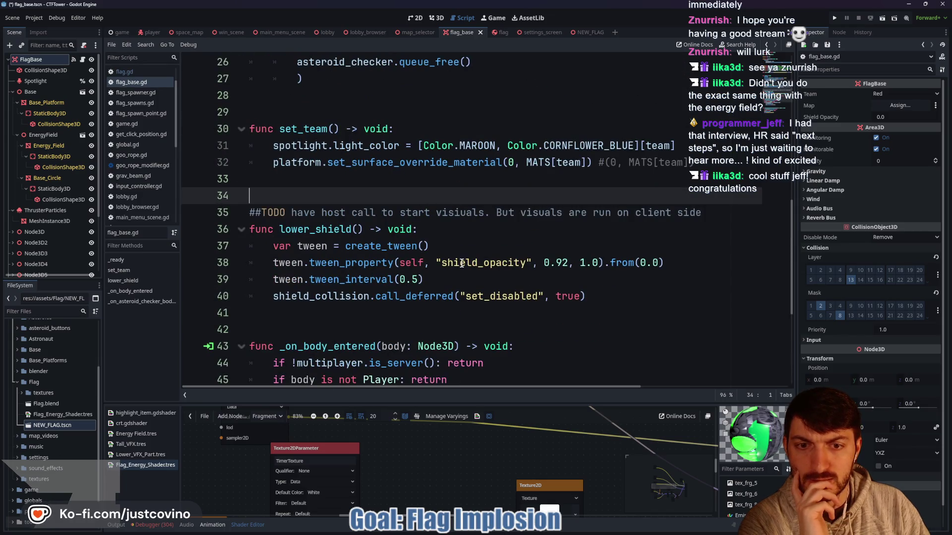
double_click(407, 267)
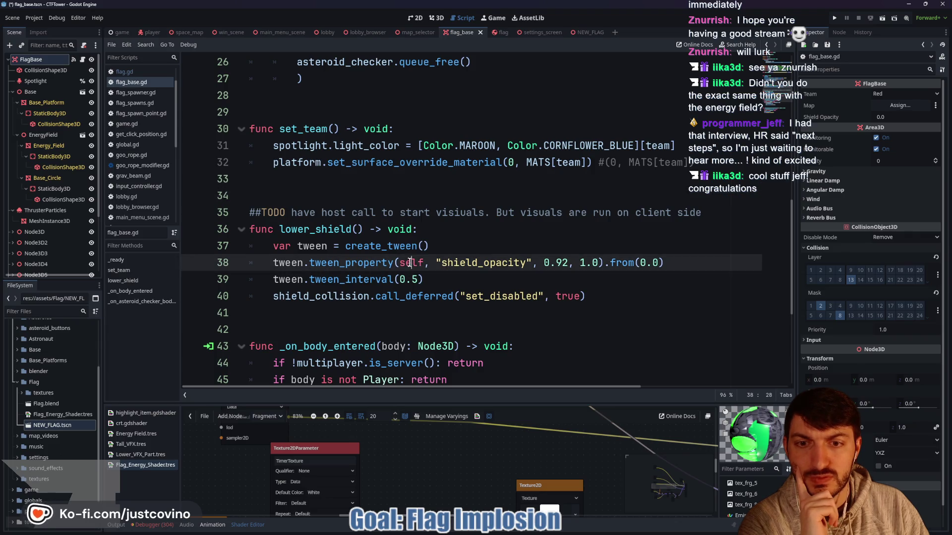
scroll(405, 264, up, 3)
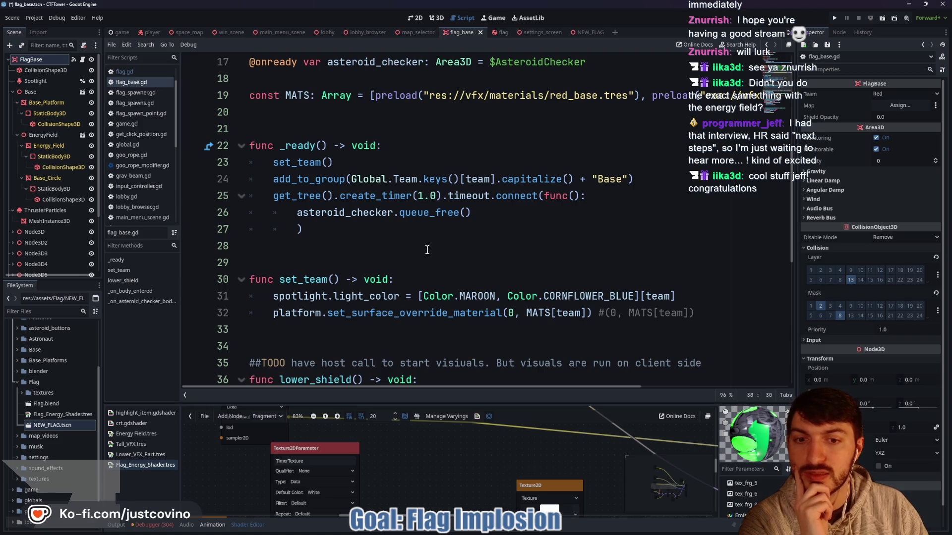
double_click(397, 317)
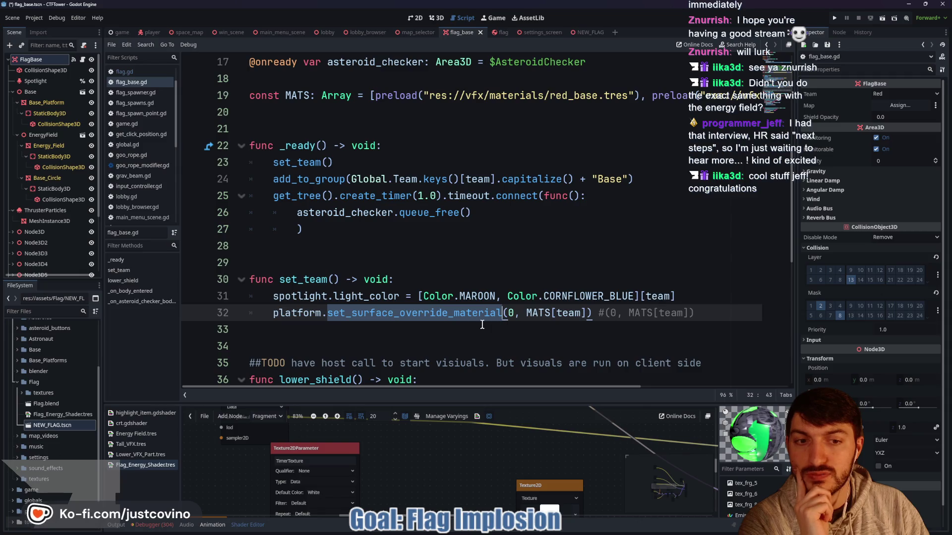
Delete the trailing '#(0, MATS[team])' comment from line 32's set_surface_override_material call.
scroll(434, 312, up, 2)
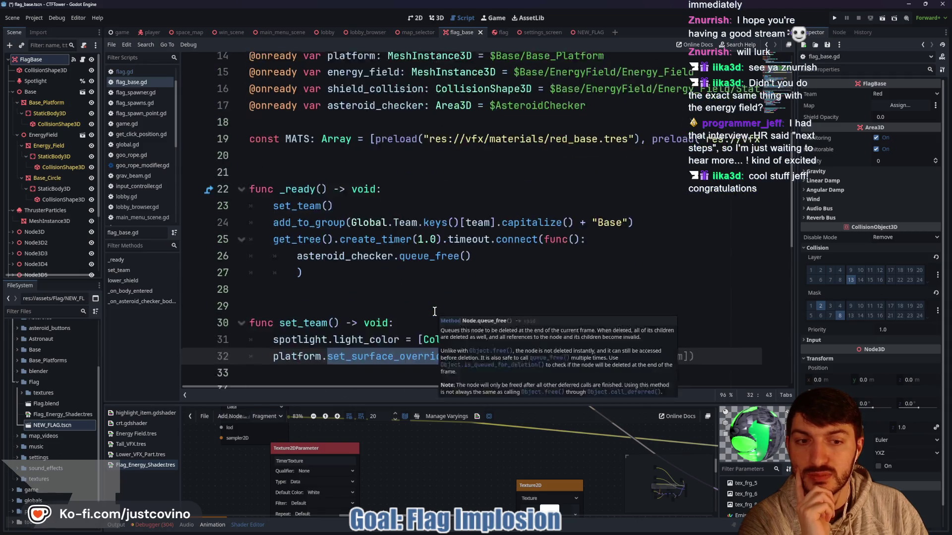
scroll(435, 312, down, 4)
scroll(434, 312, up, 3)
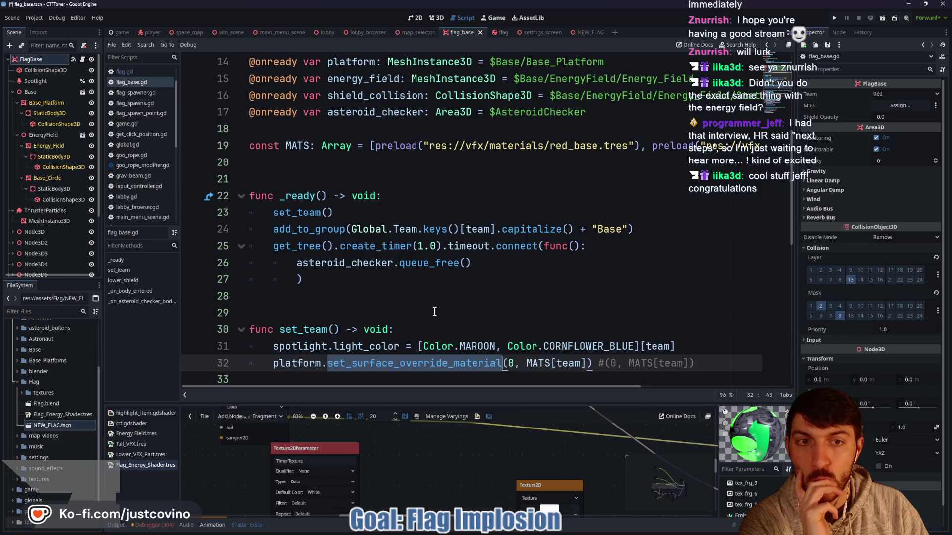
scroll(435, 311, down, 1)
drag(697, 312, 601, 316)
key(BackSpace)
key(BackSpace)
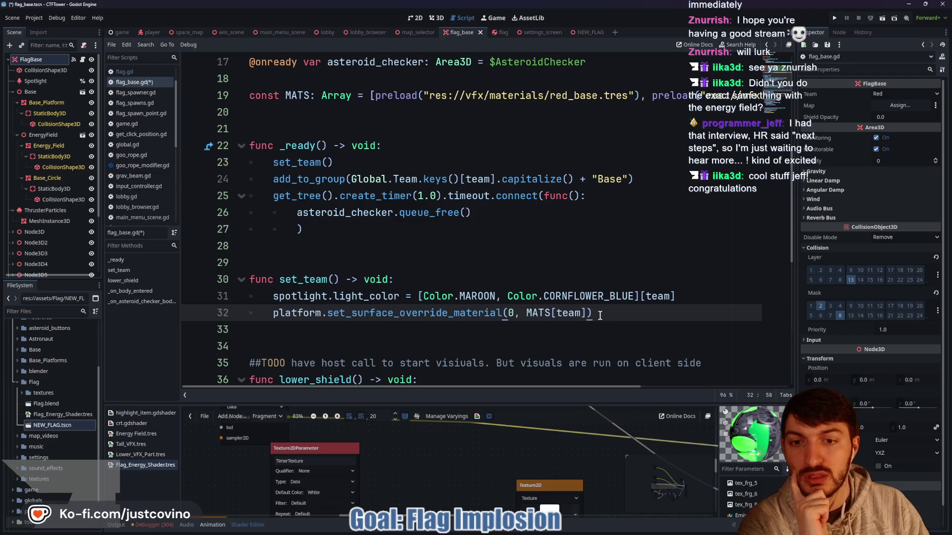
scroll(576, 330, up, 1)
scroll(523, 307, up, 3)
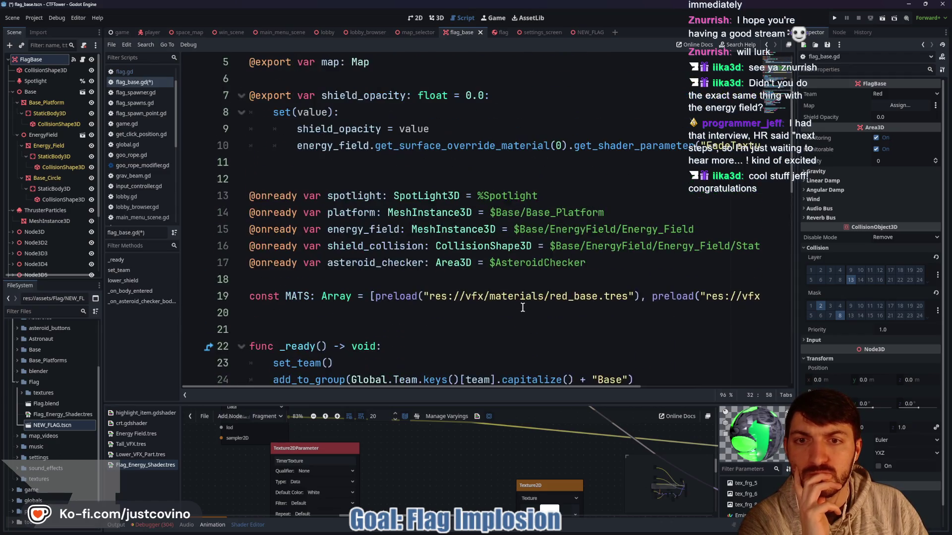
scroll(522, 307, up, 2)
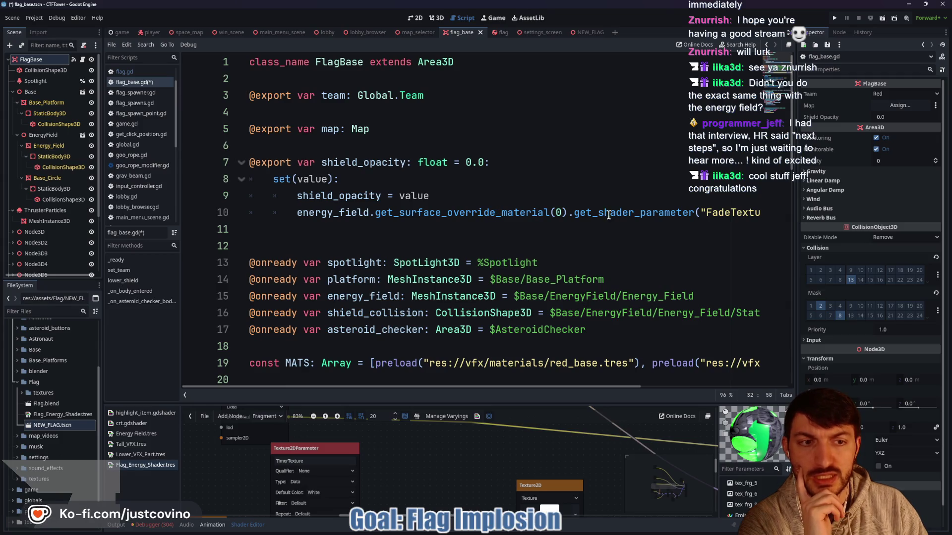
drag(519, 386, 542, 387)
mouse_move(678, 381)
mouse_down()
mouse_move(616, 374)
mouse_move(706, 374)
mouse_up()
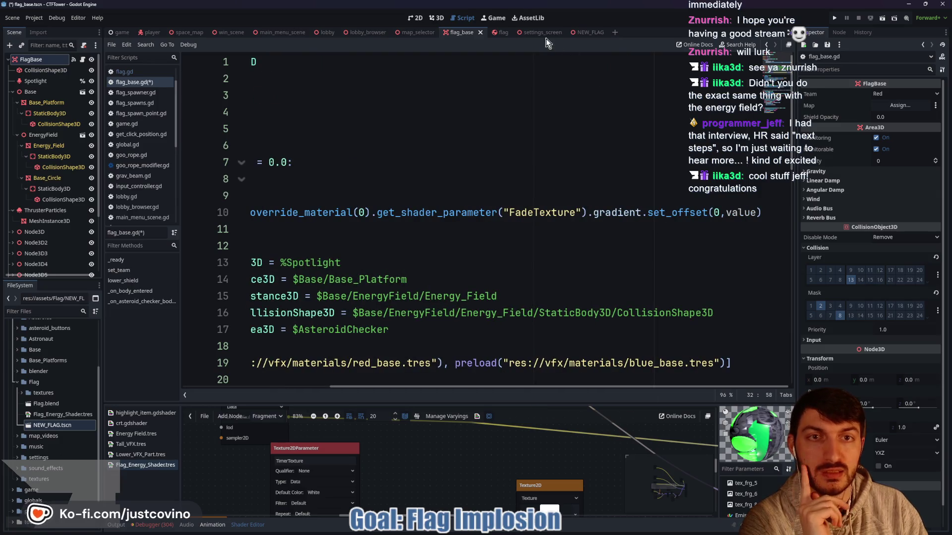
In flag.gd, store the TimerTexture's .gradient in a gradient variable and begin gradient.set_offsets( on line 31.
click(502, 32)
click(733, 176)
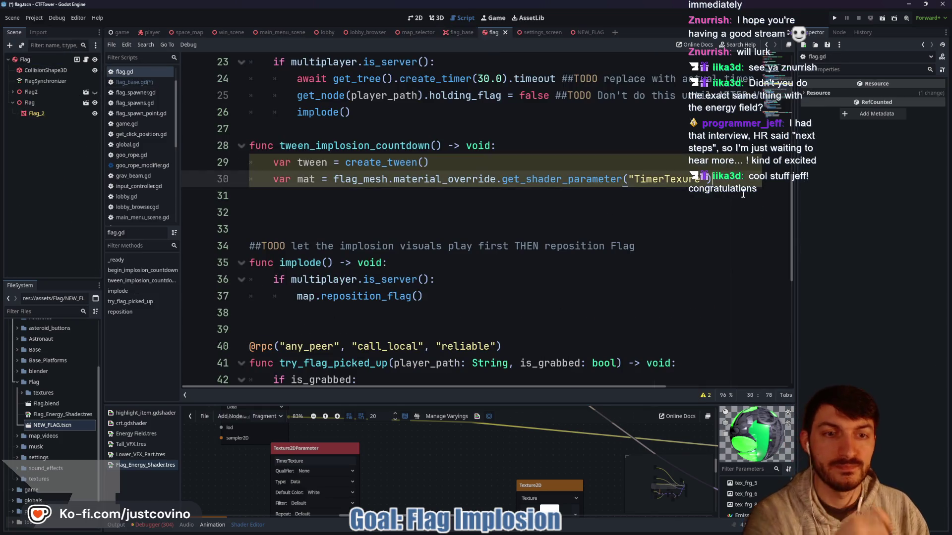
text(.gradient)
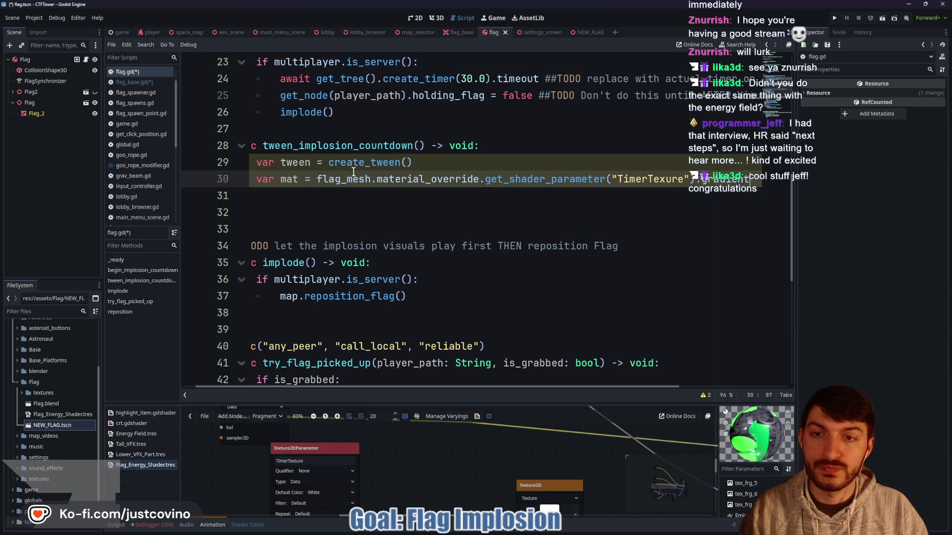
text(gradient)
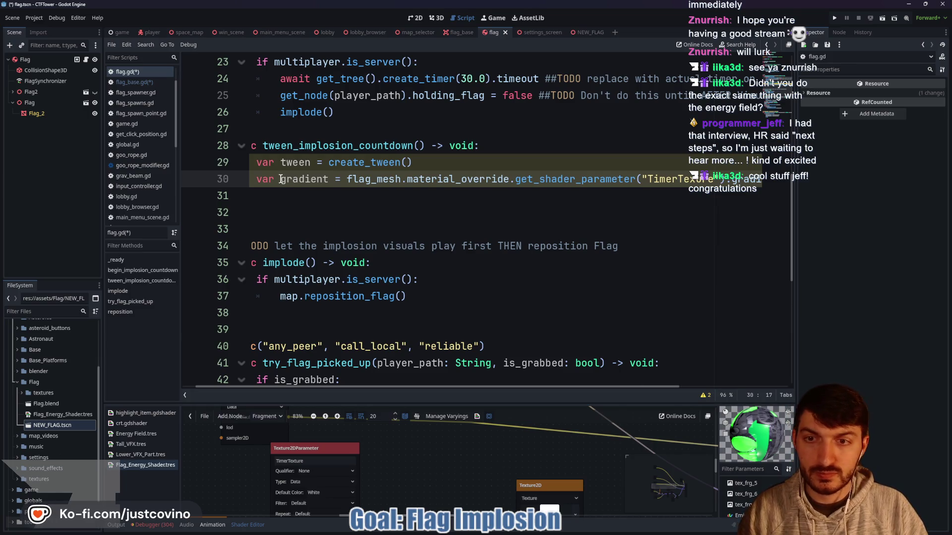
click(290, 197)
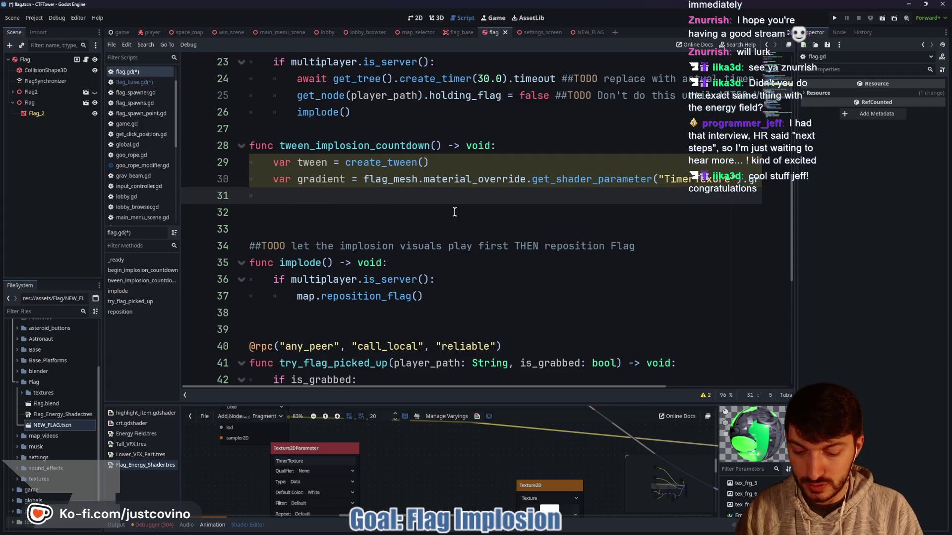
text(radient.set_off)
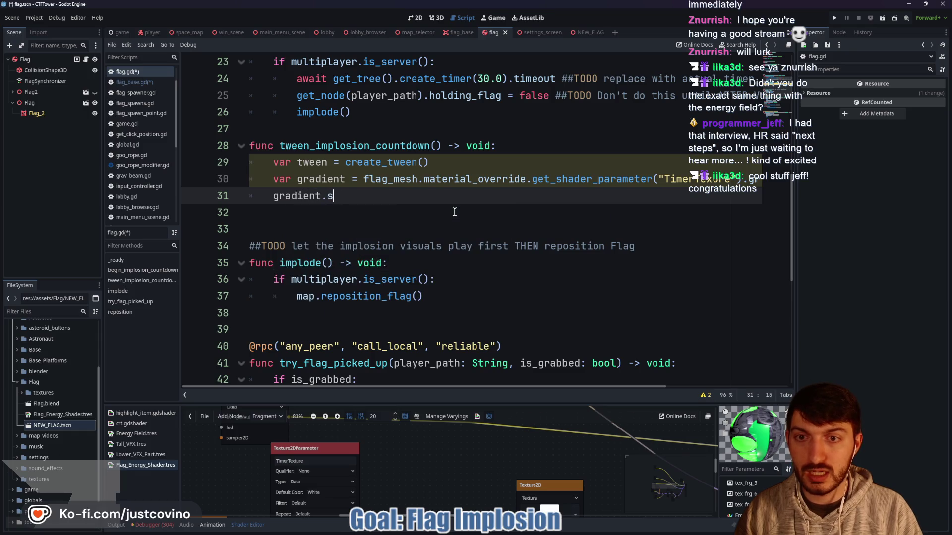
text(sets()
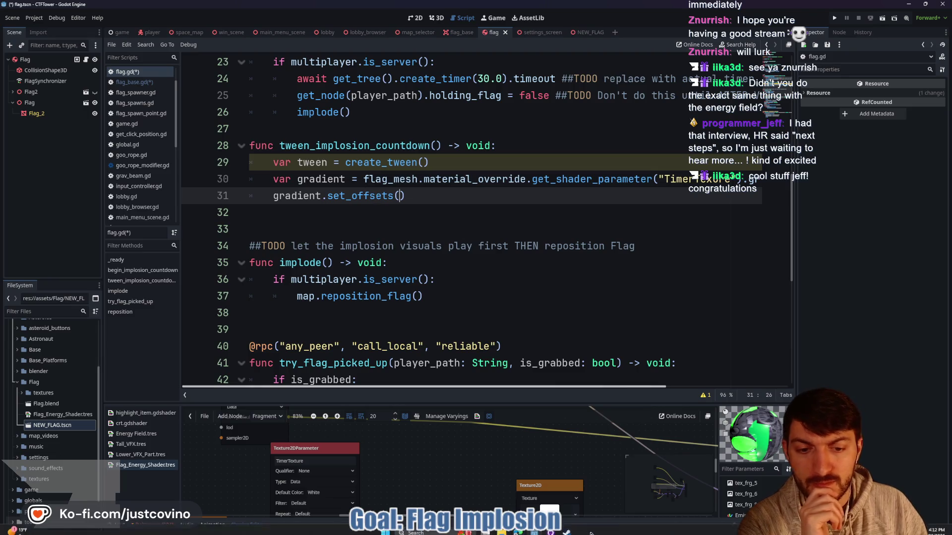
click(468, 533)
click(308, 90)
Search the docs for gradient.set_offsets() and read the Gradient class's set_offset method.
text(set_offsets)
key(Return)
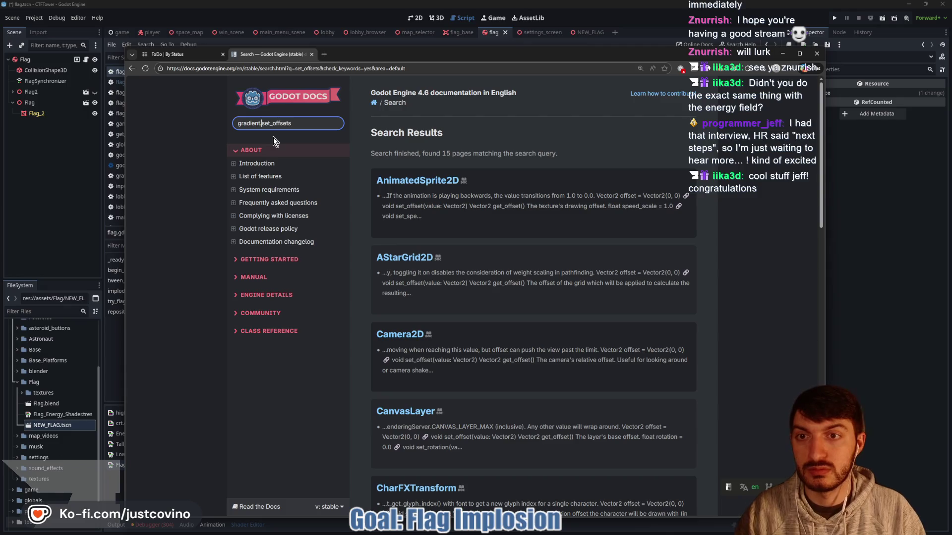
click(305, 124)
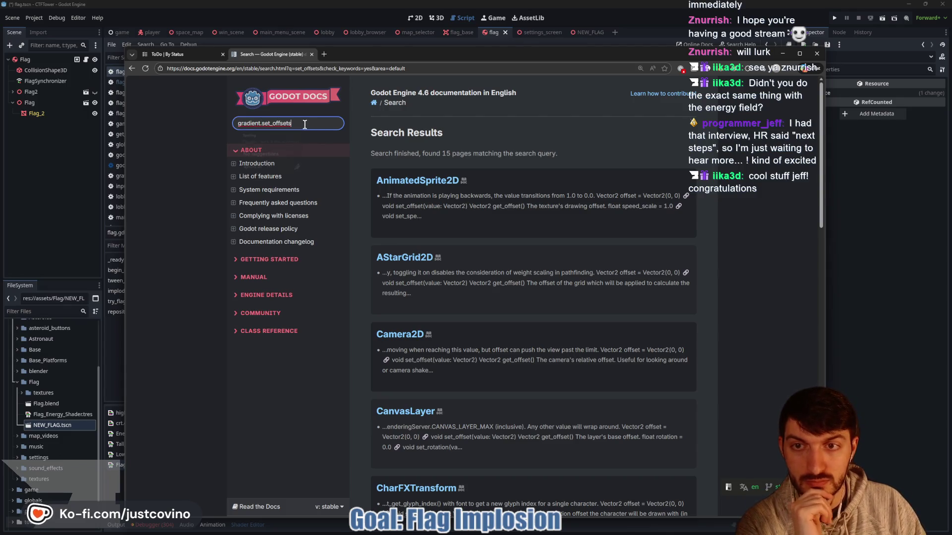
text(())
key(Return)
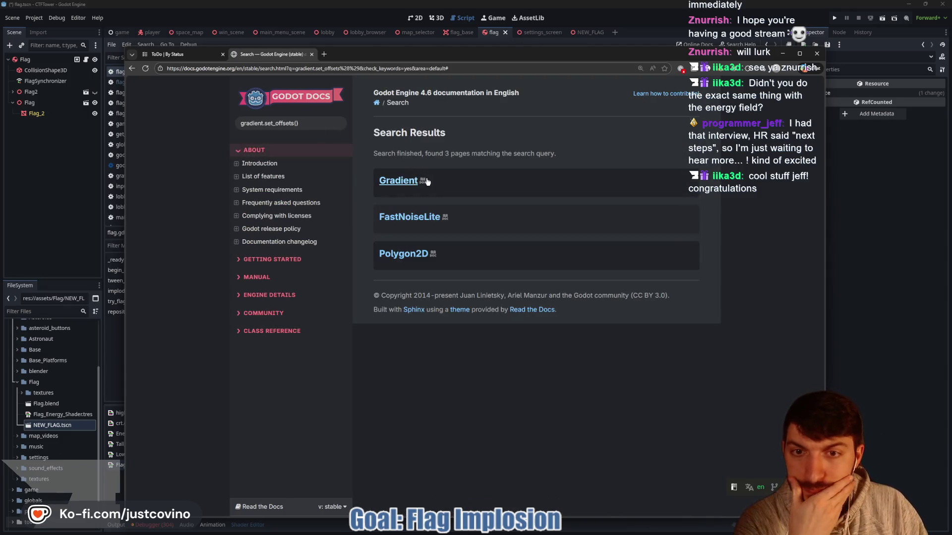
click(399, 181)
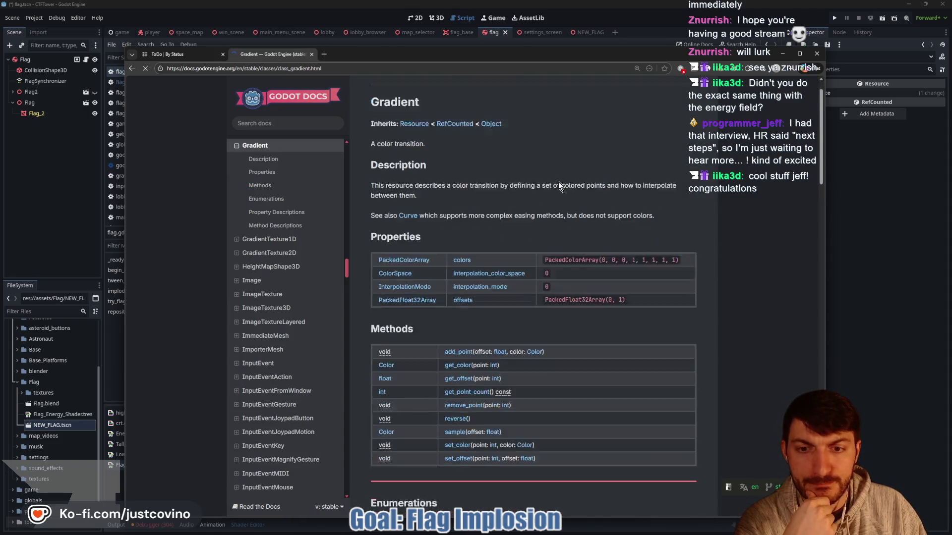
scroll(572, 232, down, 3)
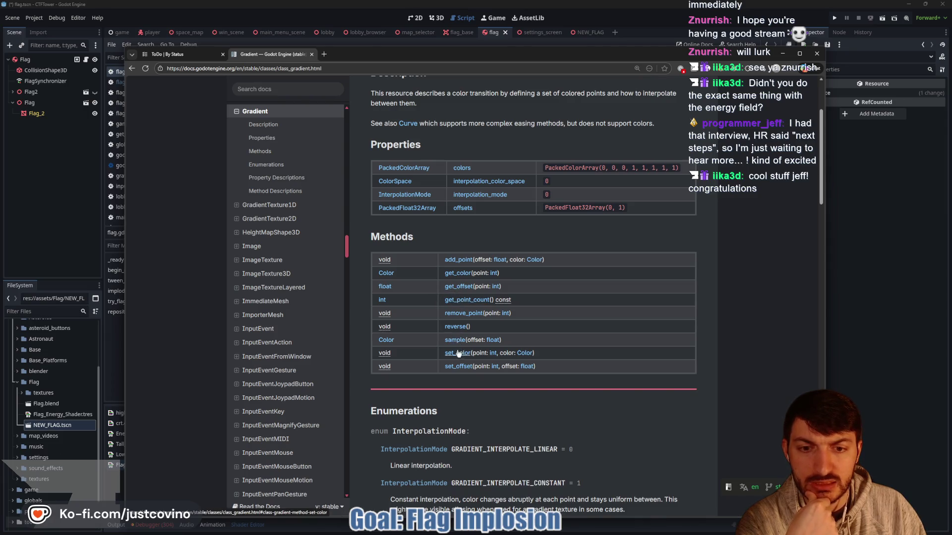
click(452, 370)
scroll(501, 280, up, 1)
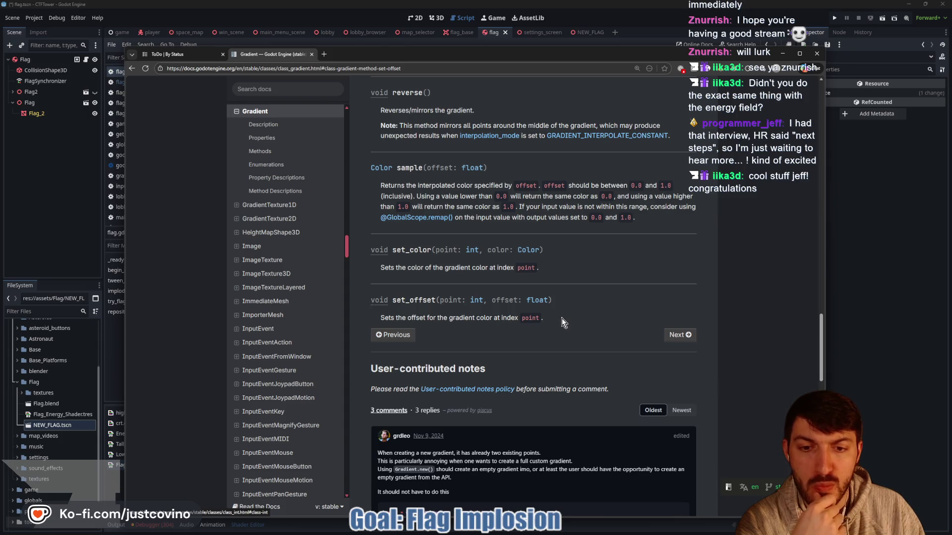
key(alt+Tab)
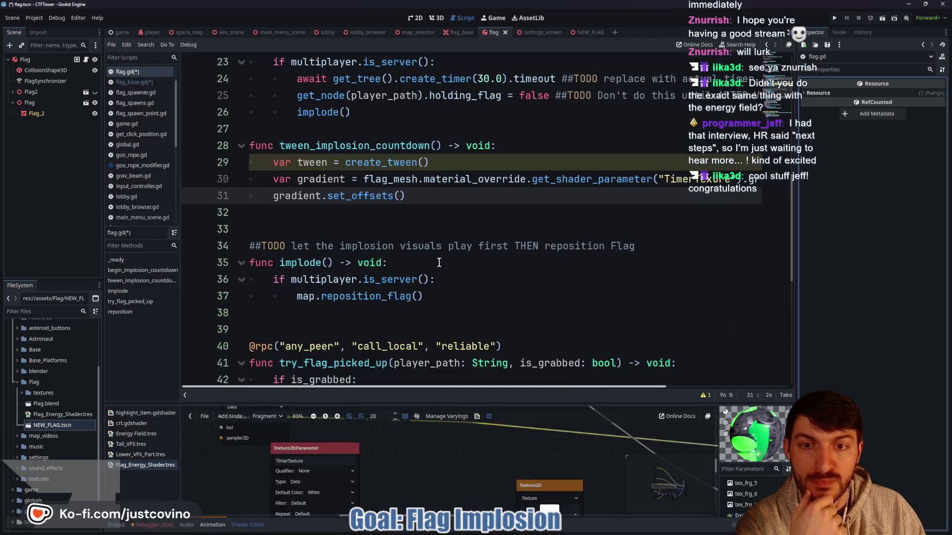
Replace line 31 with tween.tween_property(gradient, "set_offset:", ) using autocomplete.
drag(405, 195, 271, 196)
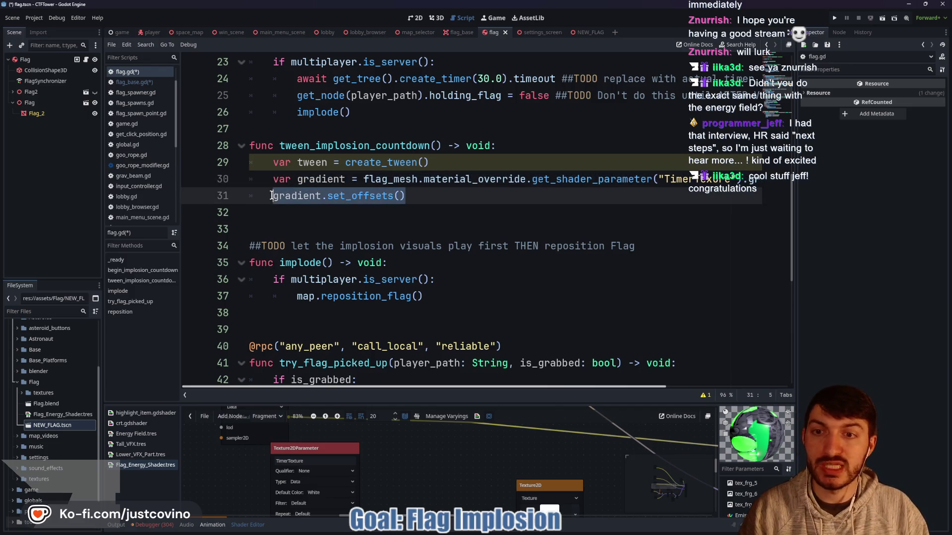
text(tween.tween_p)
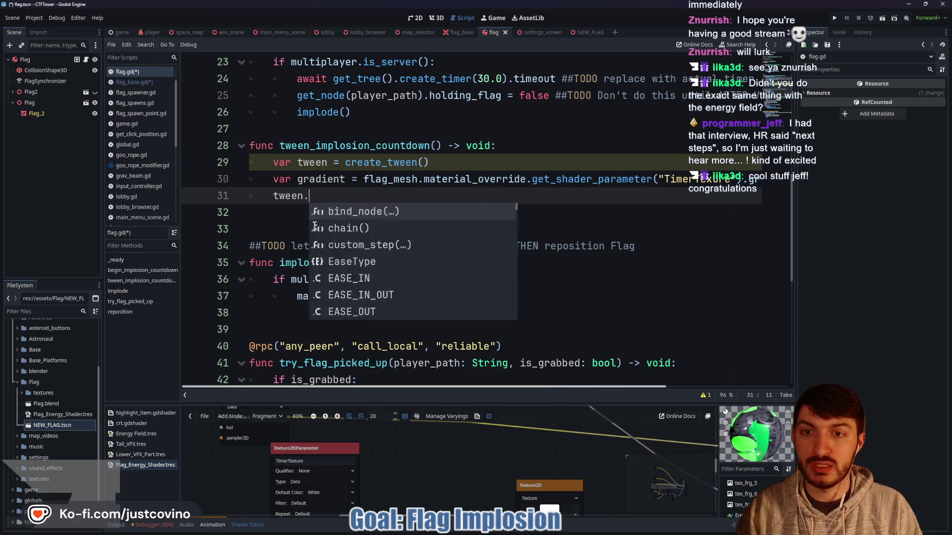
key(Return)
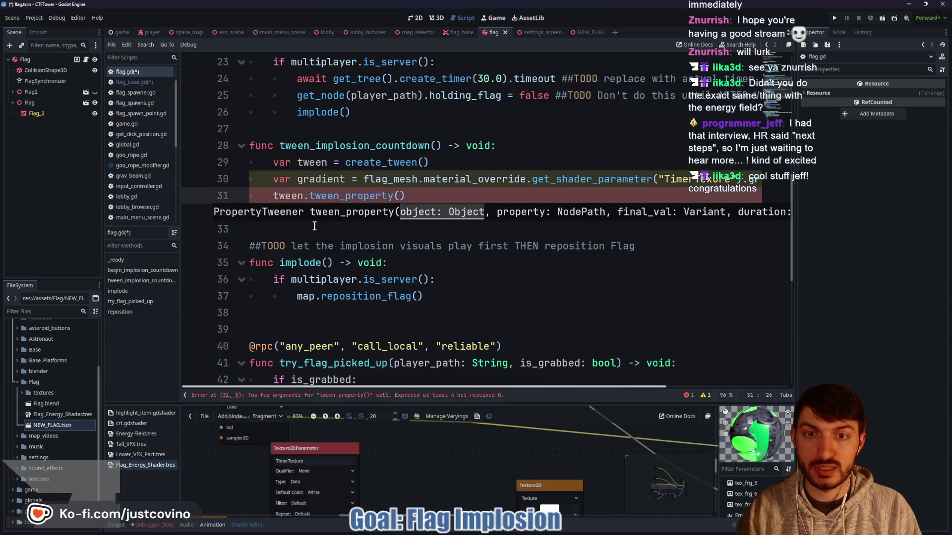
text(gradient)
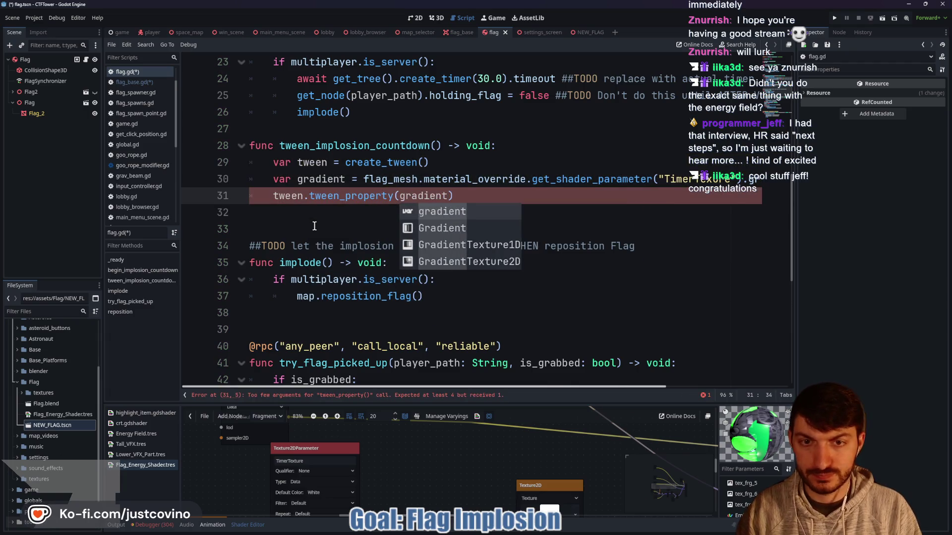
text(, )
text(offset)
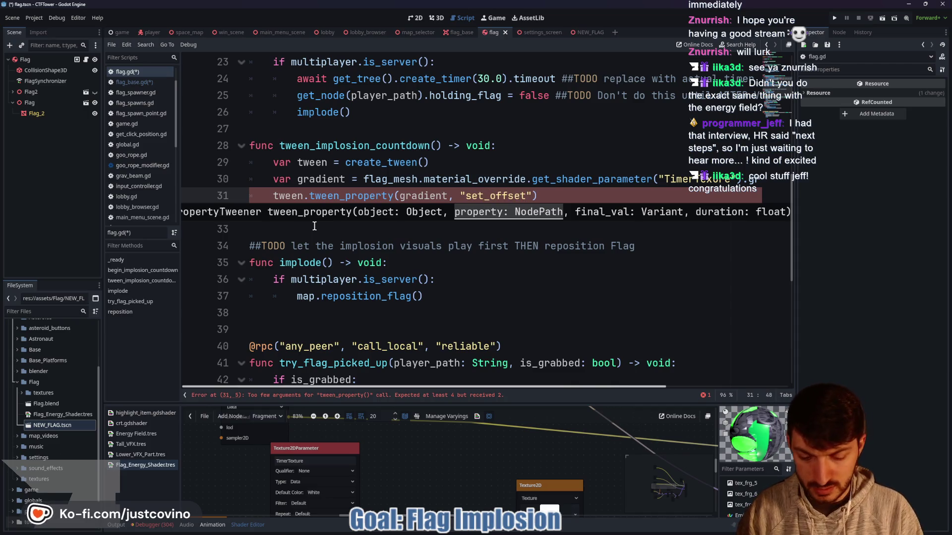
text(", )
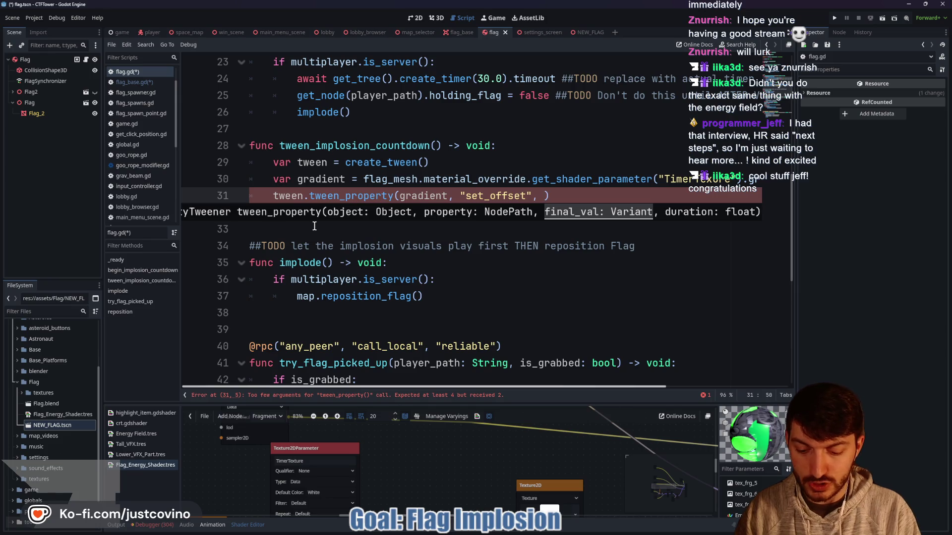
text(ectro)
key(BackSpace)
key(BackSpace)
key(BackSpace)
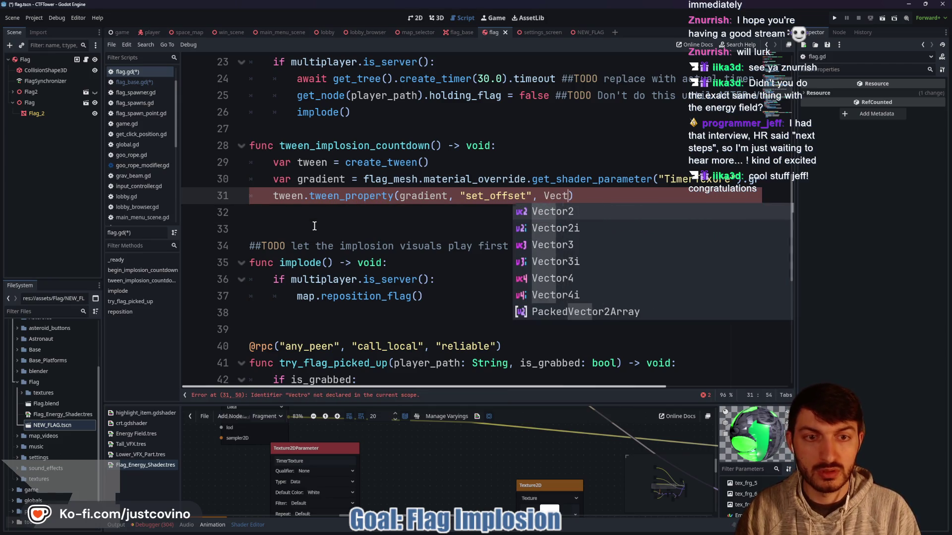
key(BackSpace)
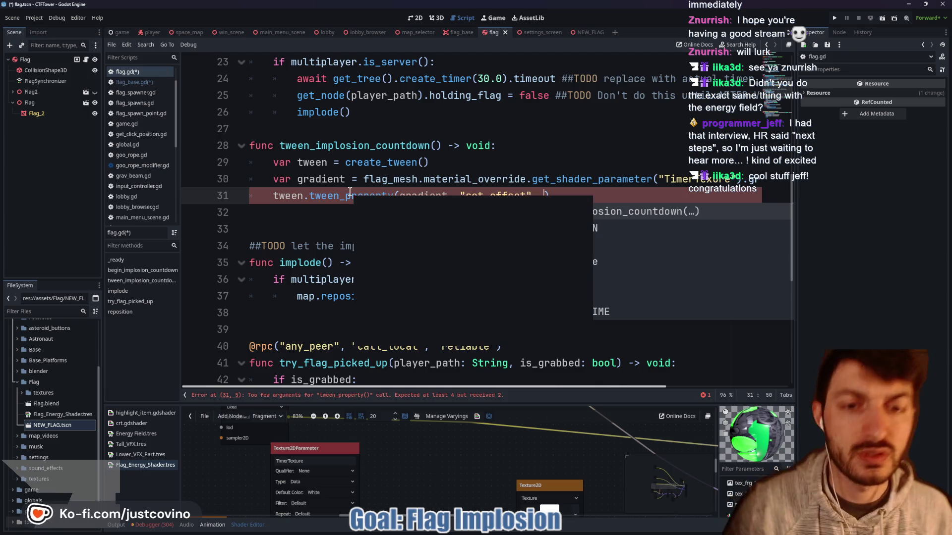
key(Left)
key(Left)
key(Left)
key(Escape)
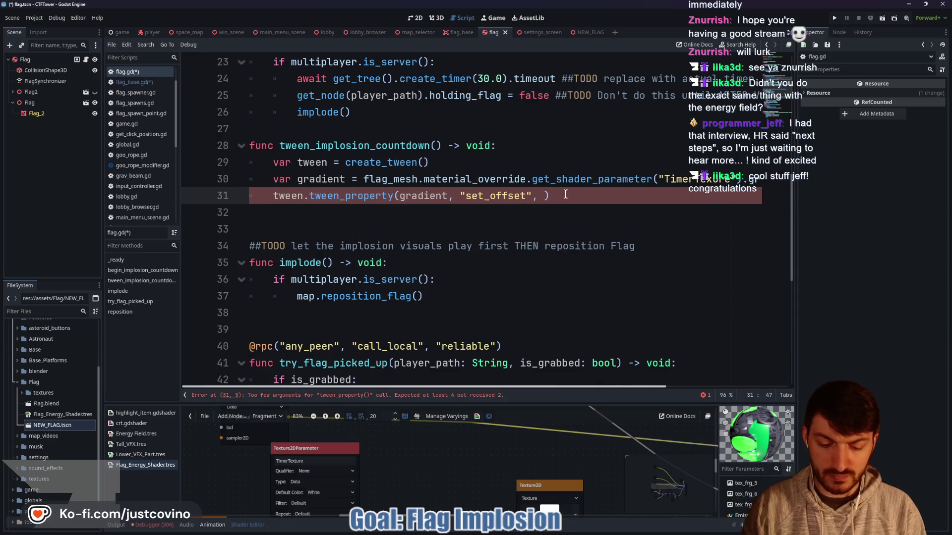
text(:1)
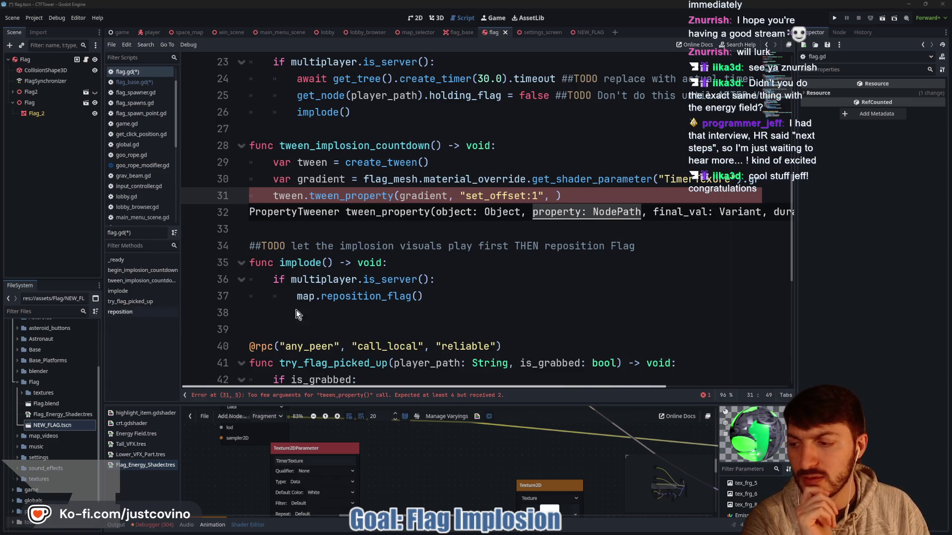
After checking lobby.gd and flag_base.gd, change the property string to "set_offset:0".
click(325, 34)
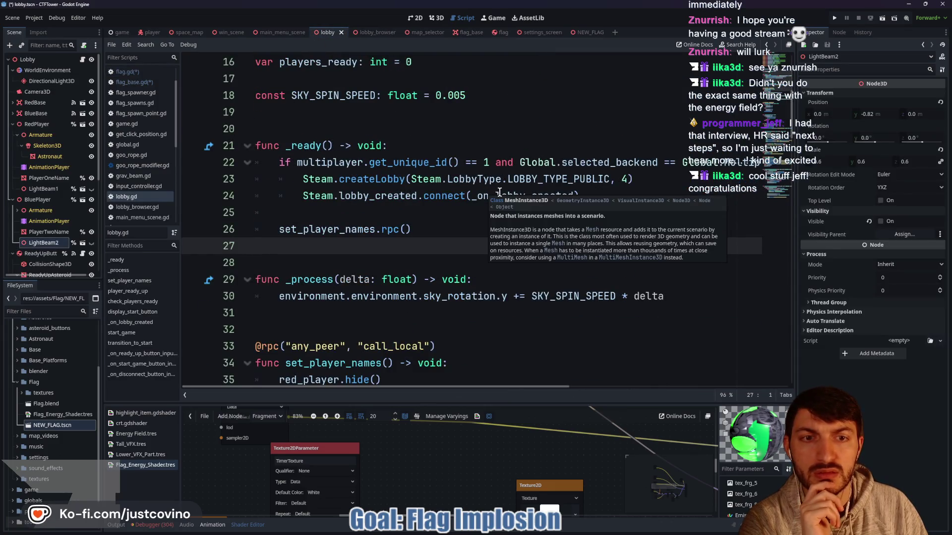
scroll(477, 183, up, 3)
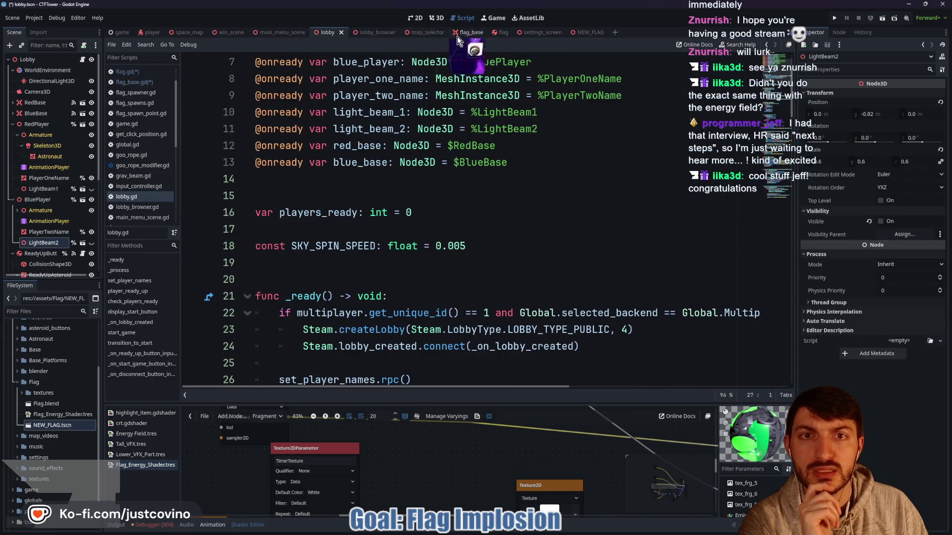
click(465, 34)
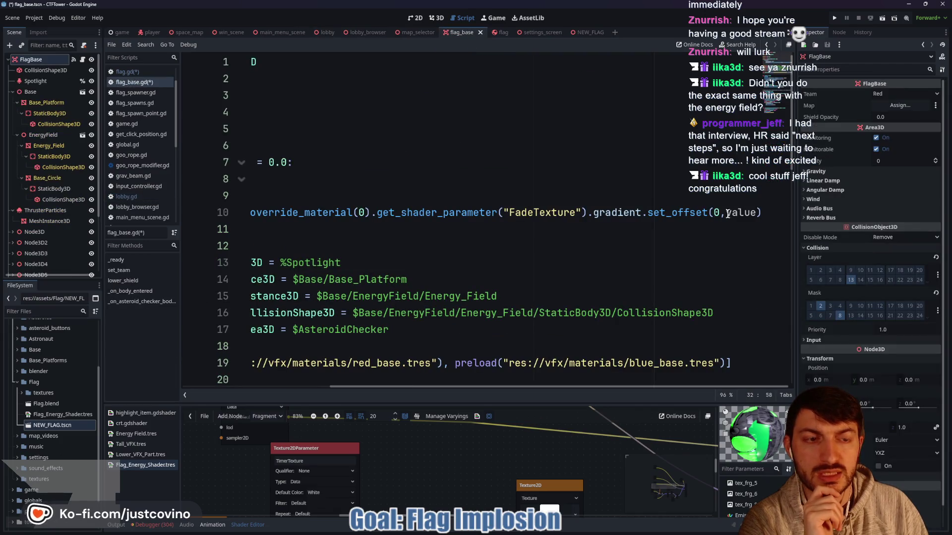
mouse_move(585, 36)
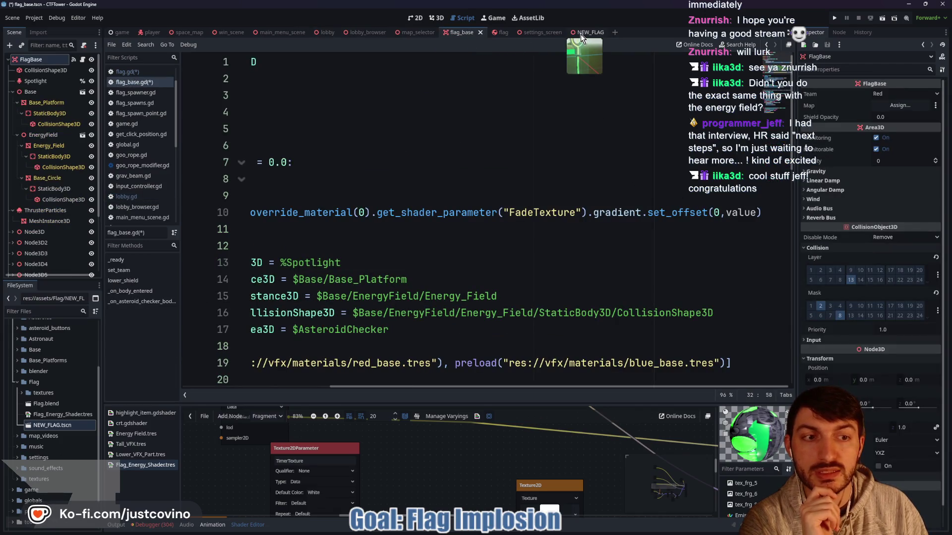
click(498, 32)
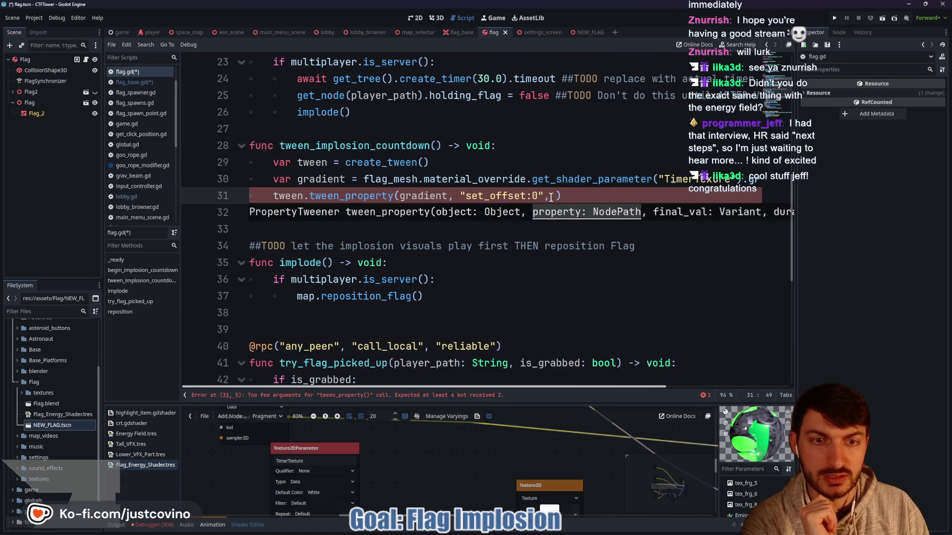
key(BackSpace)
text(0)
key(Right)
key(Right)
key(Right)
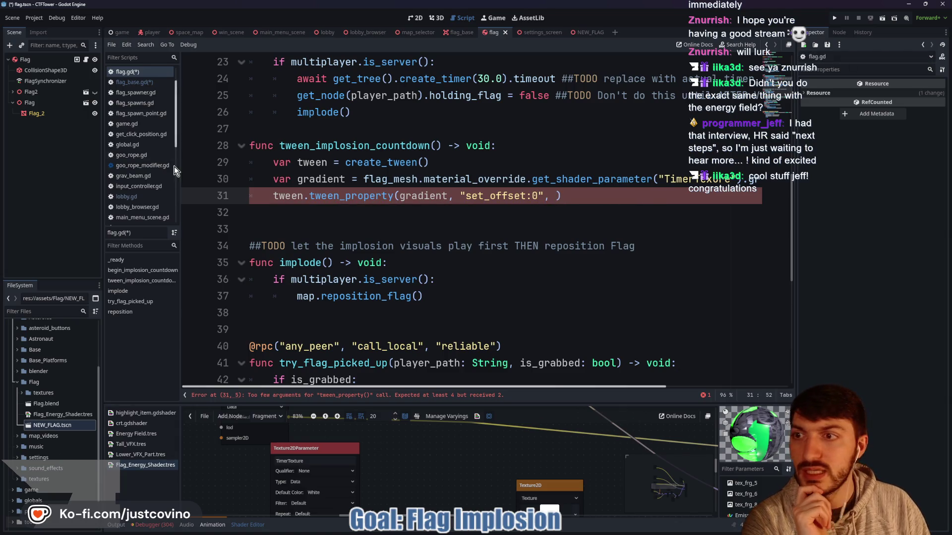
click(40, 114)
scroll(823, 386, down, 3)
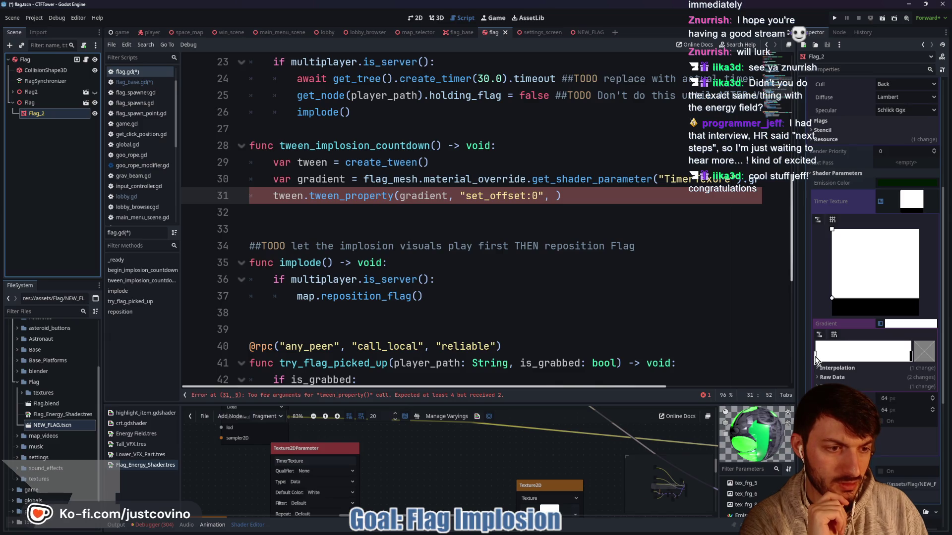
Expand the gradient's raw data, enable grid snap, and drag stops to offsets 0.276 and 1.0.
click(838, 377)
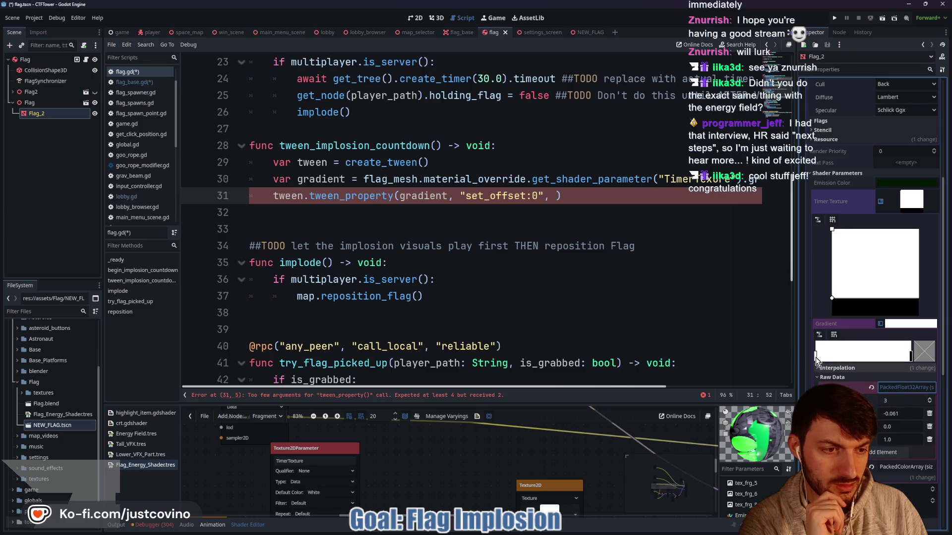
mouse_move(816, 357)
mouse_down()
mouse_move(893, 359)
mouse_move(869, 358)
mouse_up()
click(834, 333)
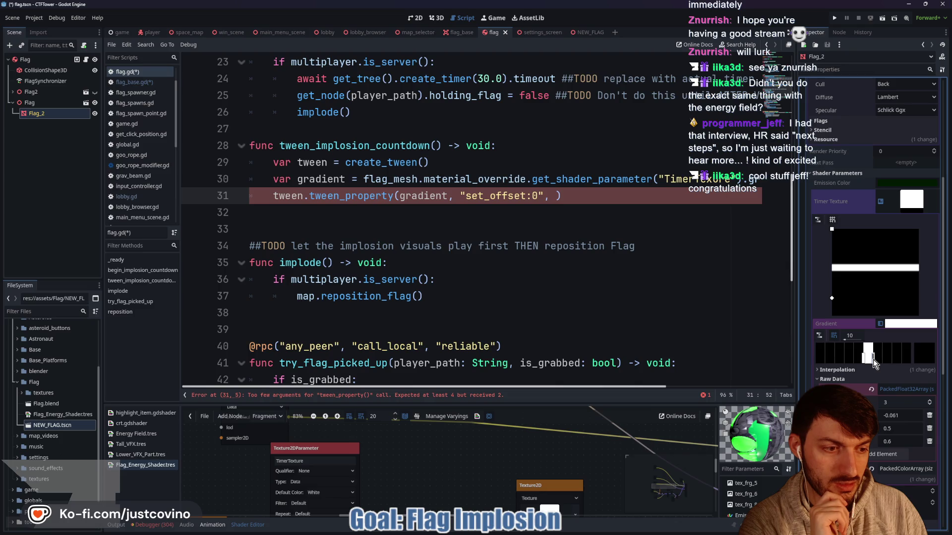
mouse_move(873, 359)
mouse_down()
mouse_move(921, 361)
mouse_move(763, 365)
mouse_up()
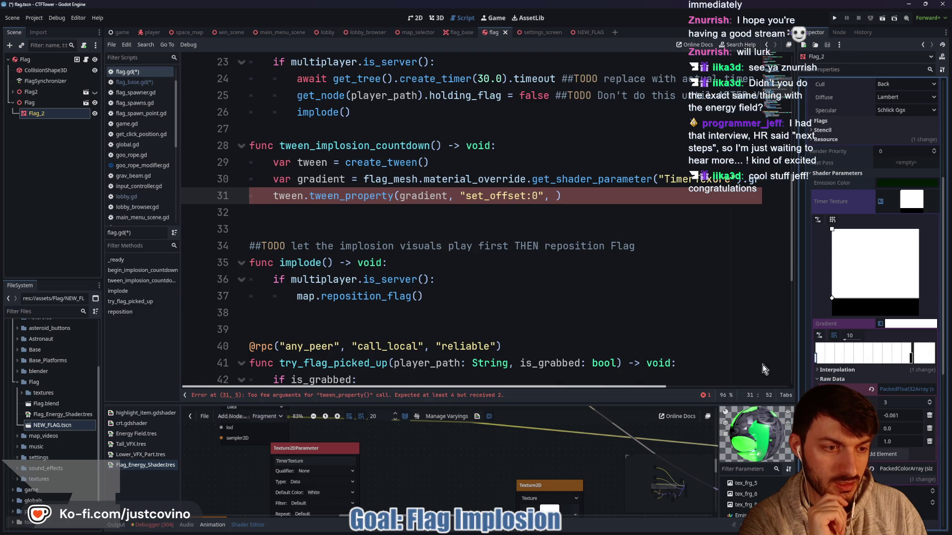
click(549, 196)
Make IMPLOSION_TIME the duration argument of the gradient offset tween call.
text(0.5)
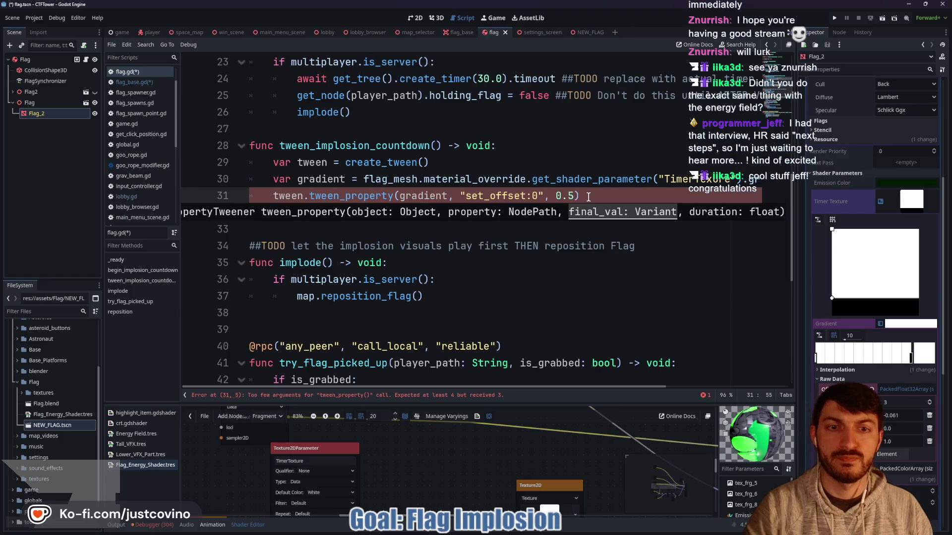
text(, )
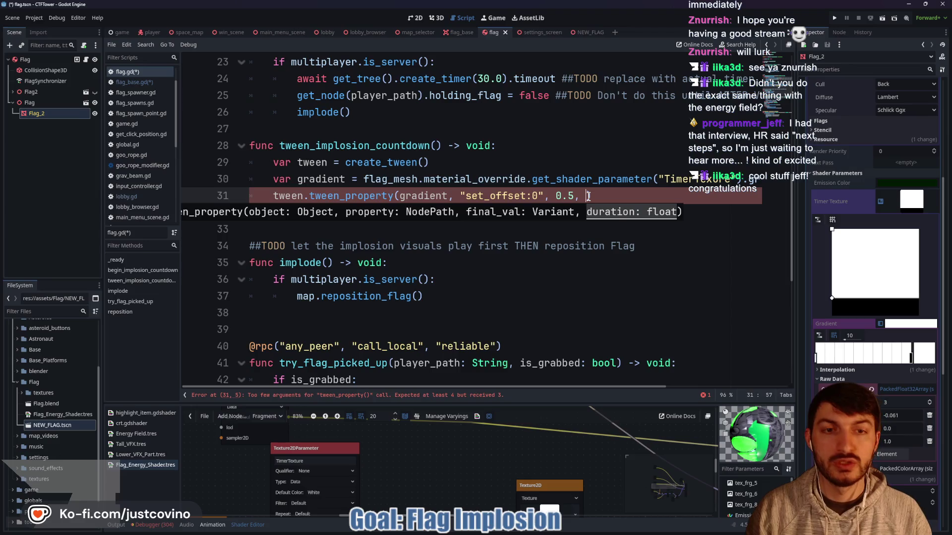
text(10)
key(BackSpace)
key(BackSpace)
scroll(516, 195, up, 5)
text(IMPLOSI)
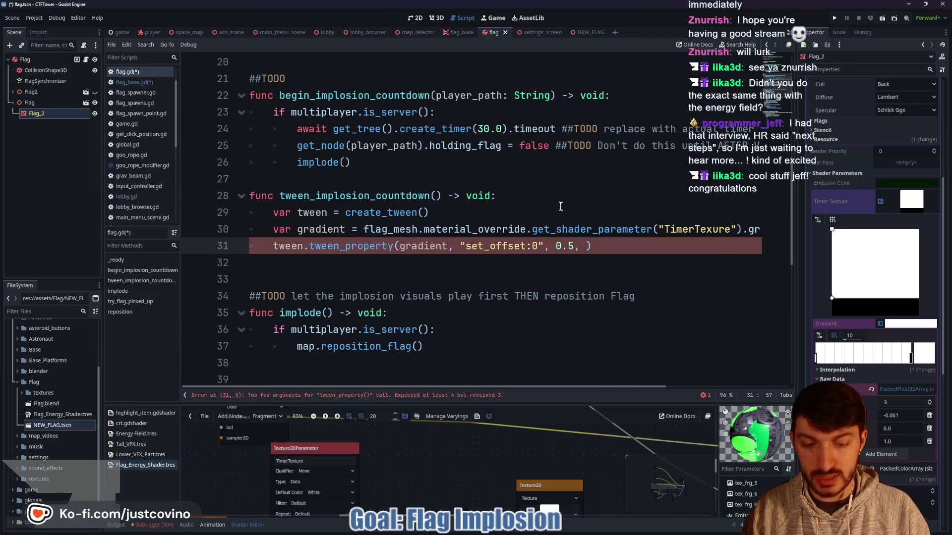
text(ON_)
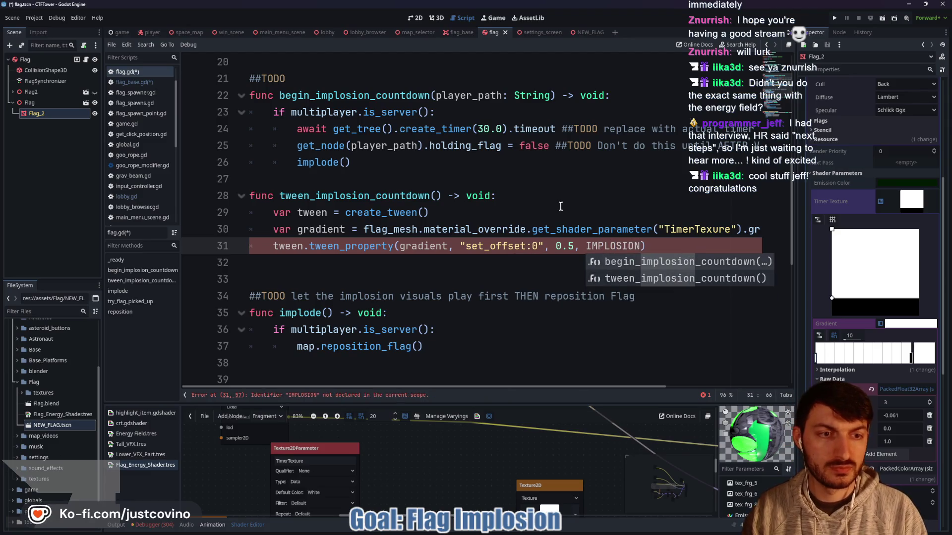
text(TIME)
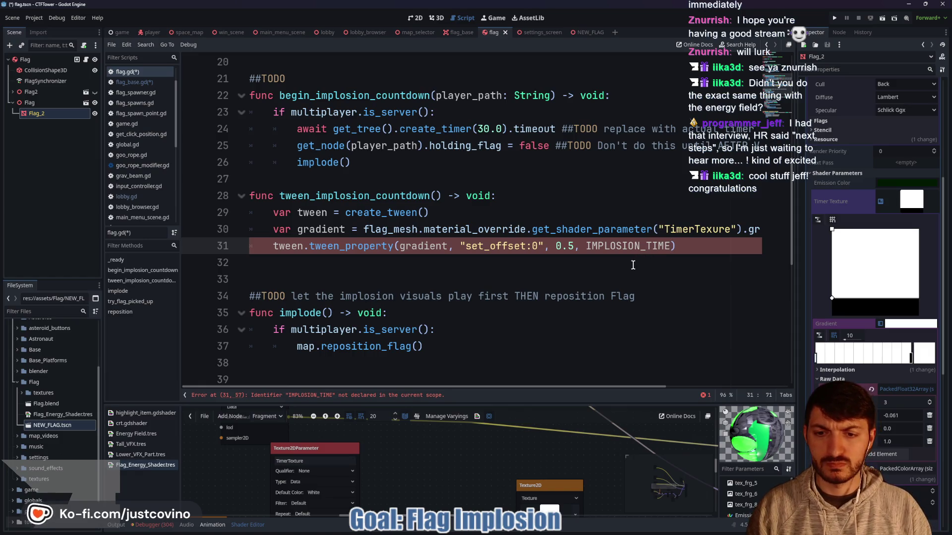
Copy the IMPOSION_TIME constant name from line 13 over IMPLOSION_TIME on line 31 and save.
scroll(562, 276, up, 1)
scroll(563, 276, up, 4)
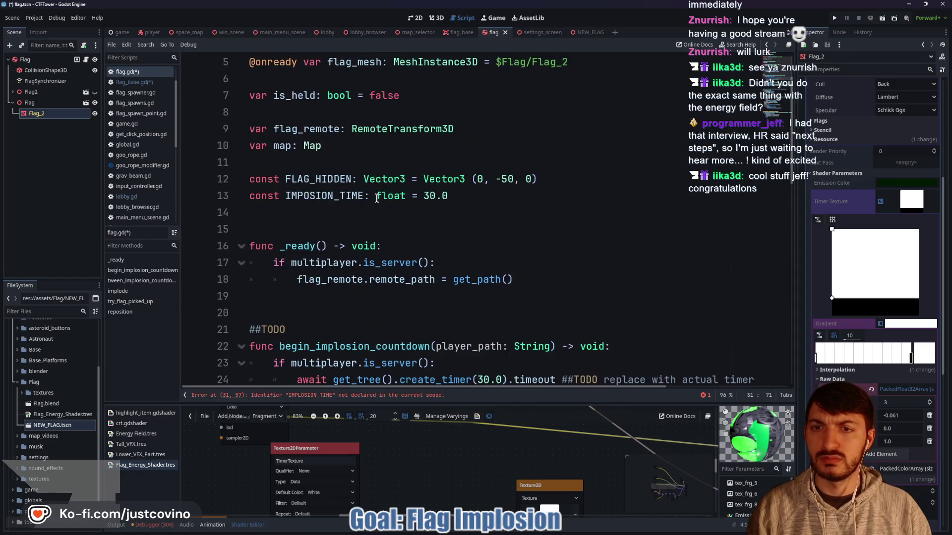
drag(286, 195, 364, 198)
key(ctrl+x)
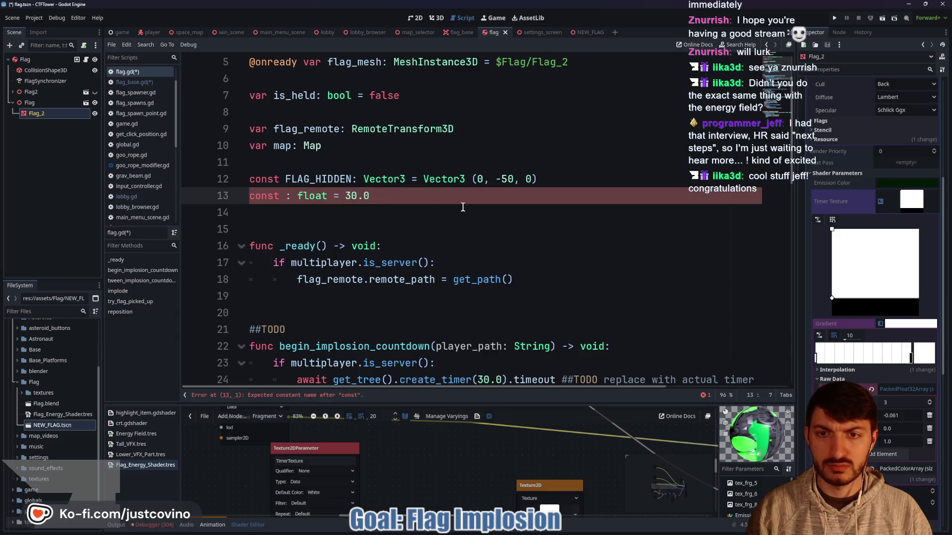
key(ctrl+z)
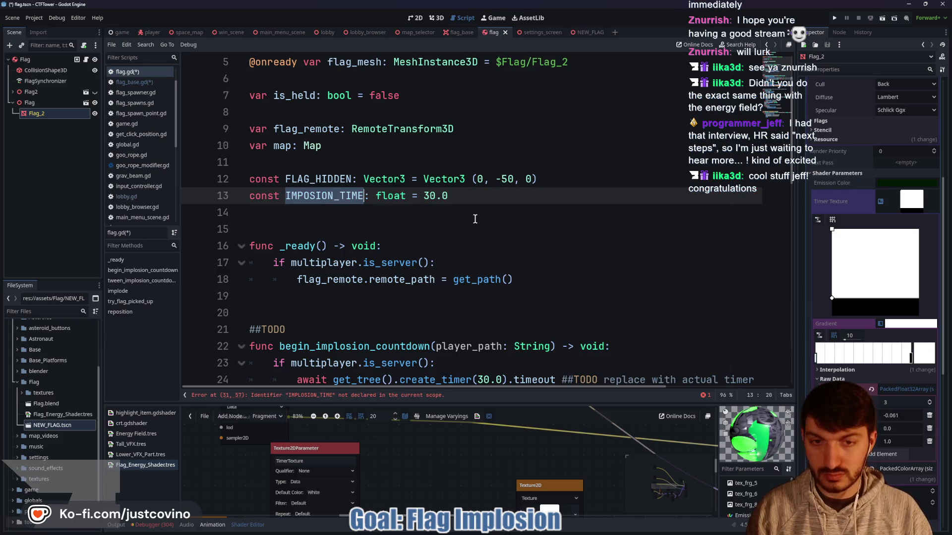
scroll(475, 219, down, 6)
drag(587, 197, 671, 197)
key(ctrl+v)
click(605, 214)
key(ctrl+s)
Correct IMPOSION_TIME to IMPLOSION_TIME on lines 13 and 31 and save flag.gd.
click(604, 196)
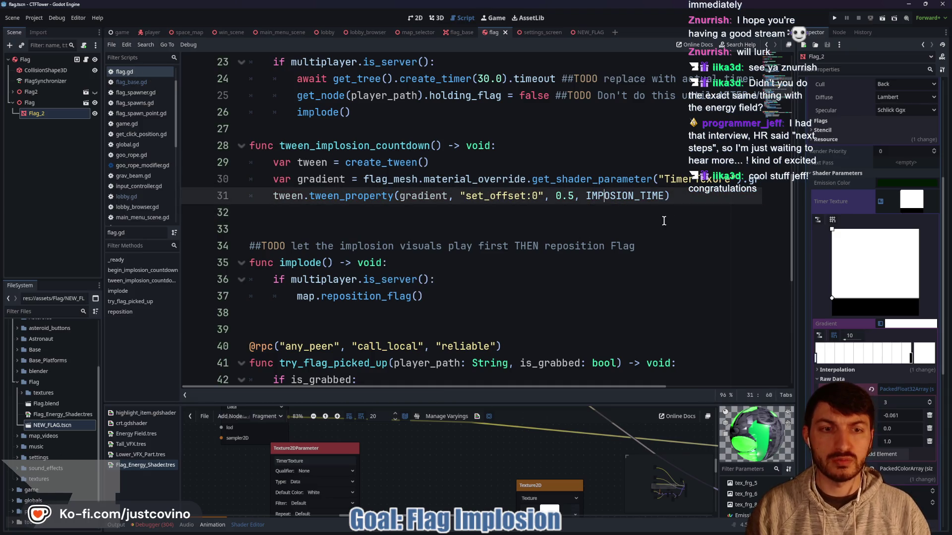
text(L)
scroll(446, 211, up, 5)
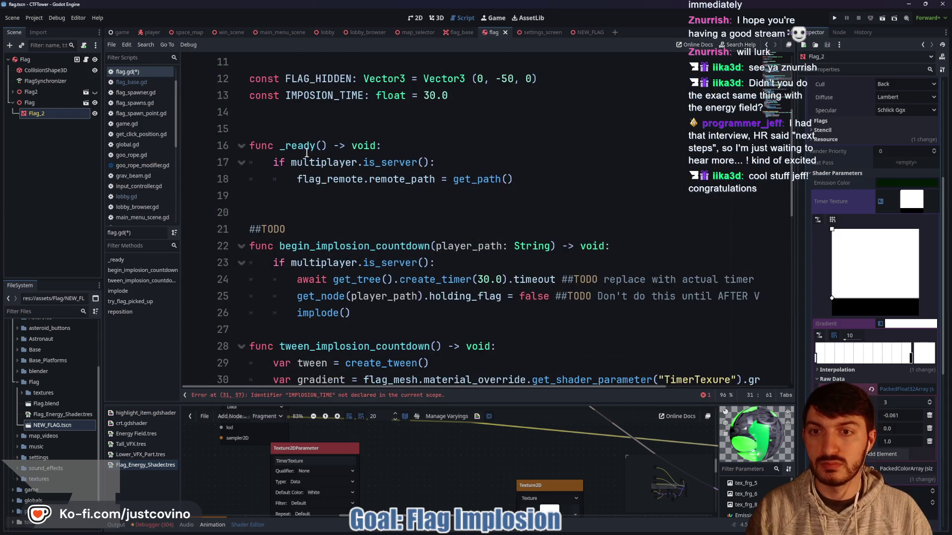
click(304, 97)
text(L)
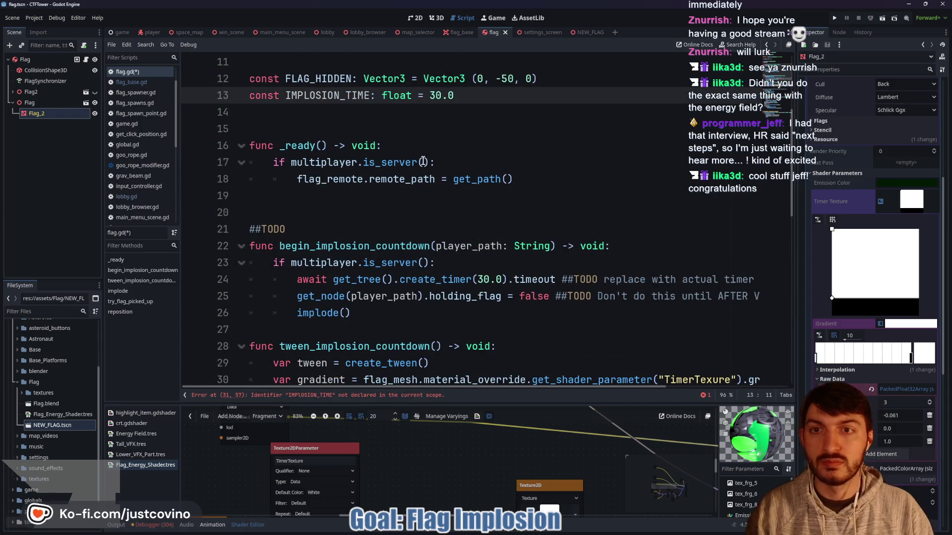
scroll(635, 239, down, 3)
click(610, 245)
key(BackSpace)
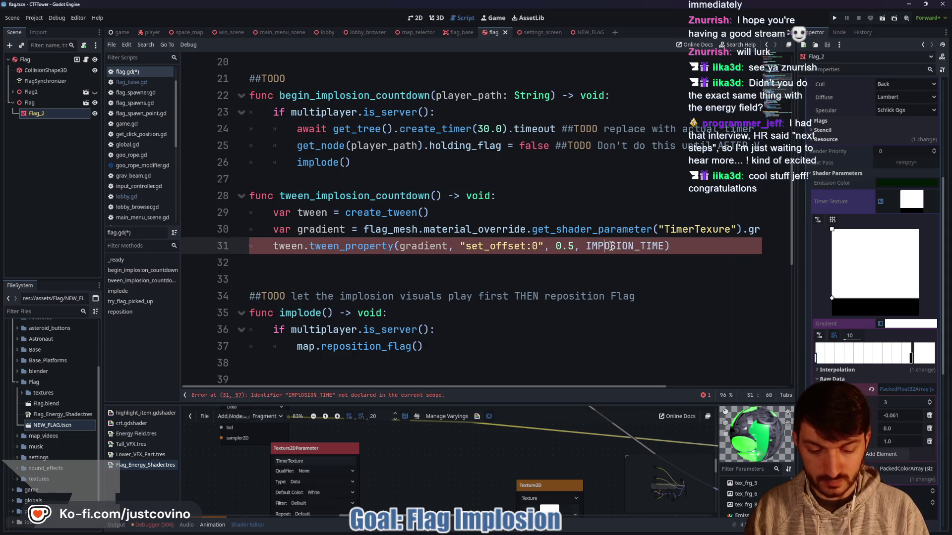
text(L)
key(ctrl+s)
click(691, 244)
key(Return)
Add tween.parallel().tween_property(gradient, "set_offset:1", 0.6, IMPLOSION_TIME) on line 32 and save.
text(tween.t)
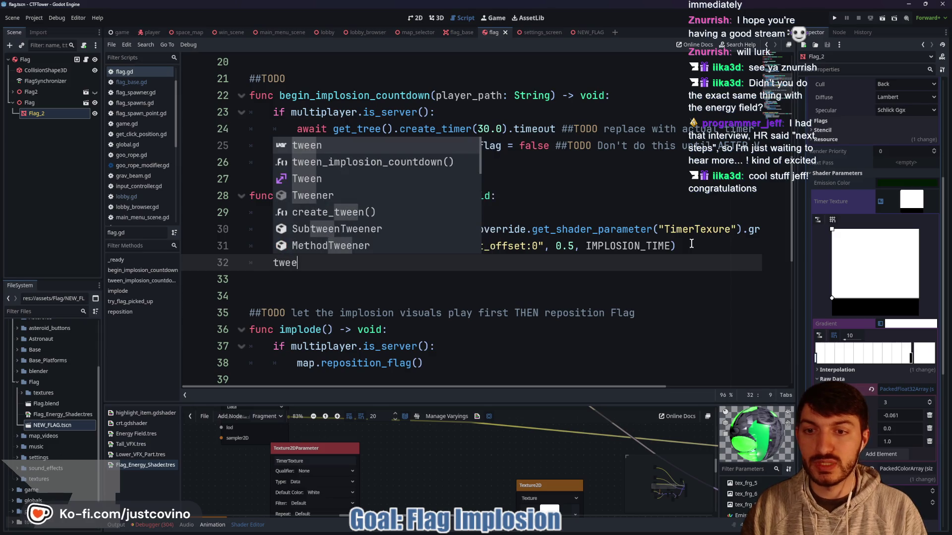
key(BackSpace)
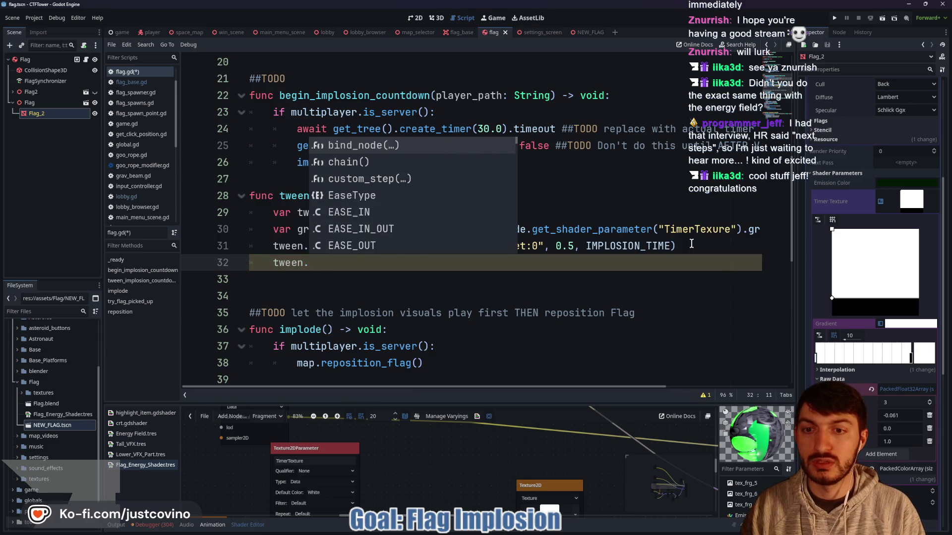
text(par)
key(Return)
text(.tween_pro)
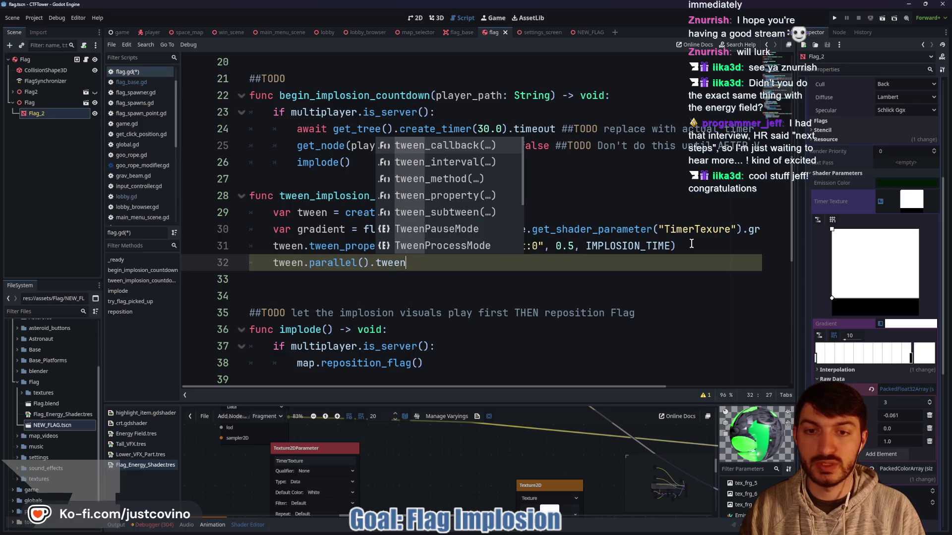
key(Return)
text(gradient)
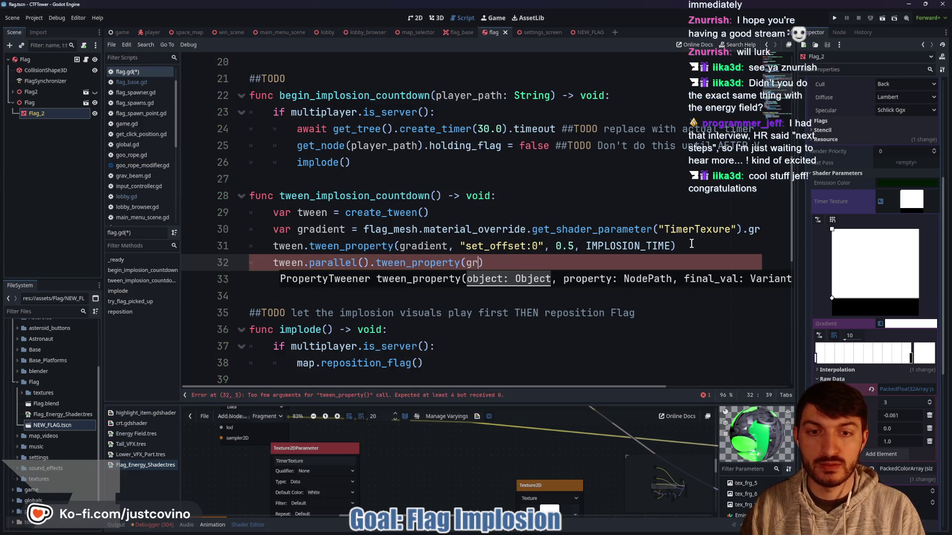
text(, ")
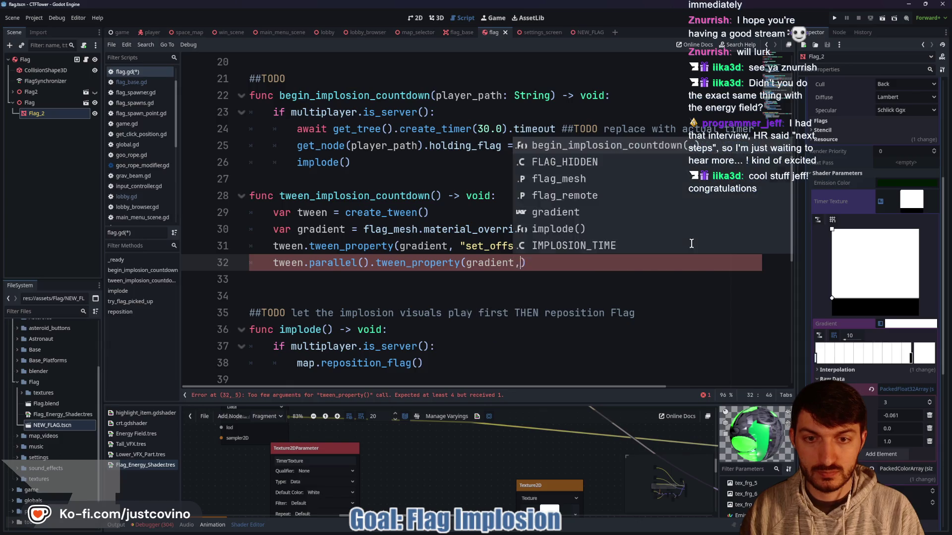
text(set_offset:1)
text(", )
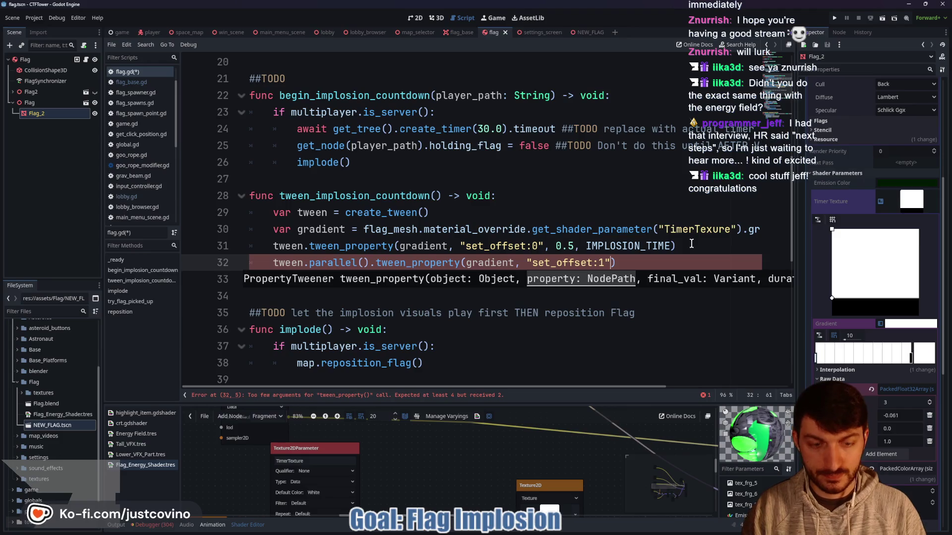
text(0.6)
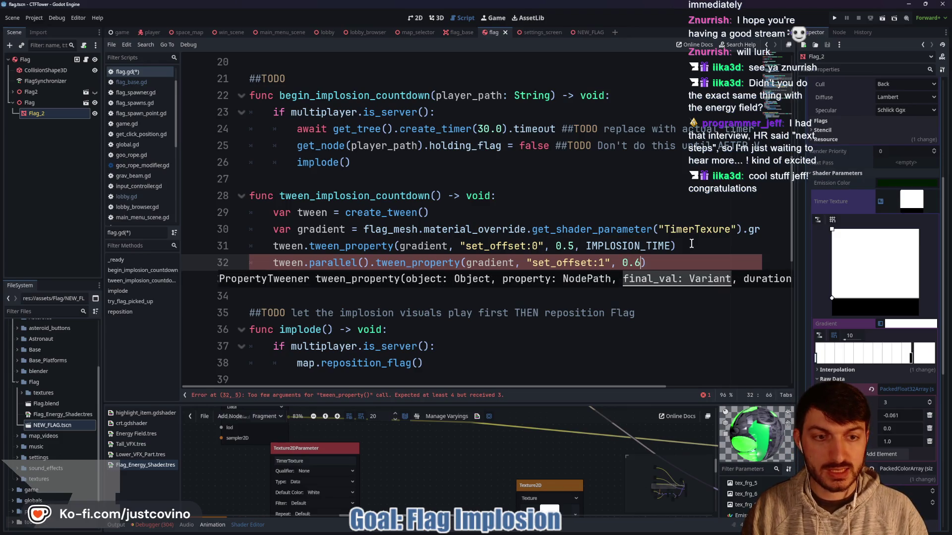
text(, IMPLOSION)
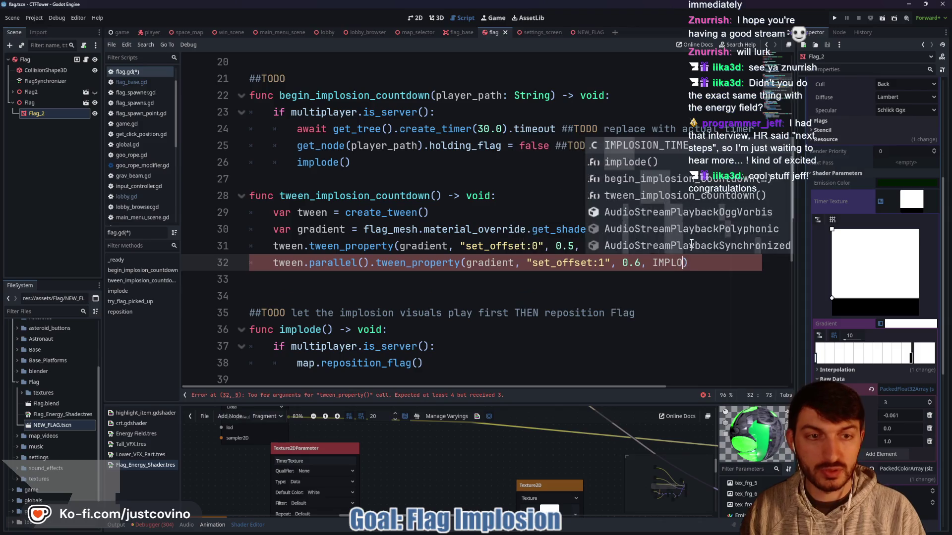
key(Return)
key(ctrl+s)
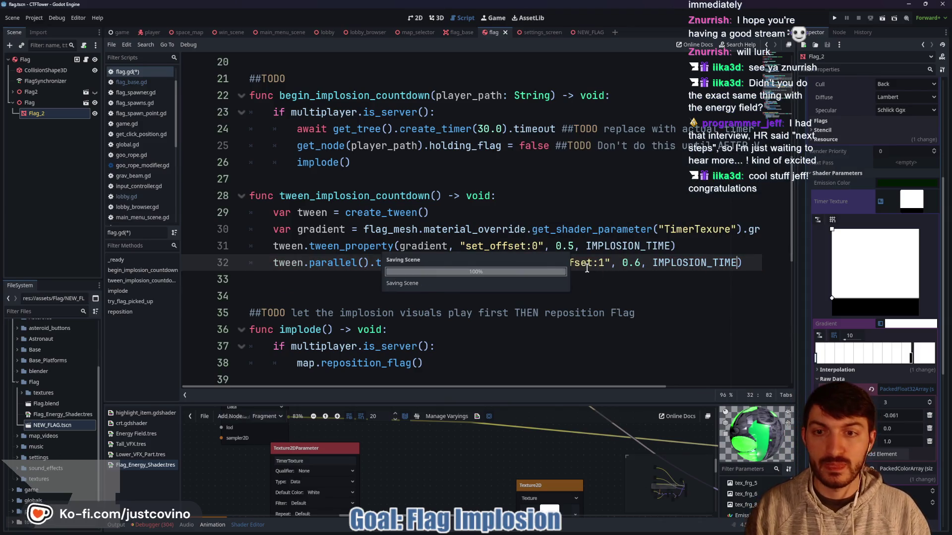
click(363, 287)
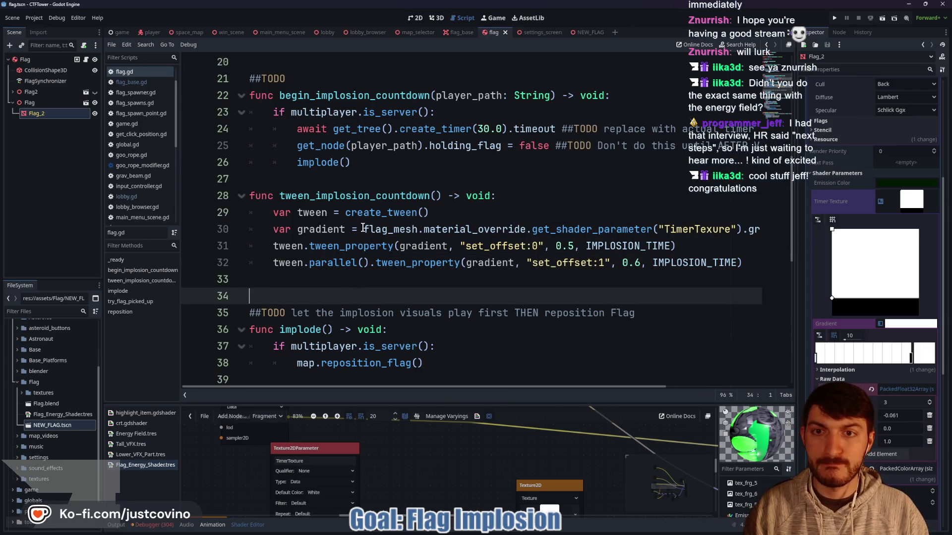
scroll(363, 185, up, 1)
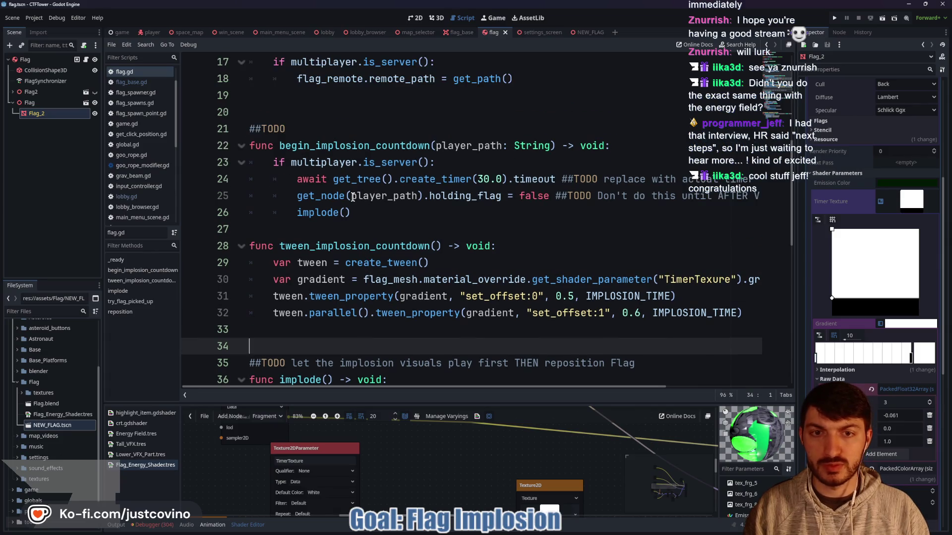
End tween_implosion_countdown with 'await tween.finished' and save.
click(322, 330)
text(await tween.)
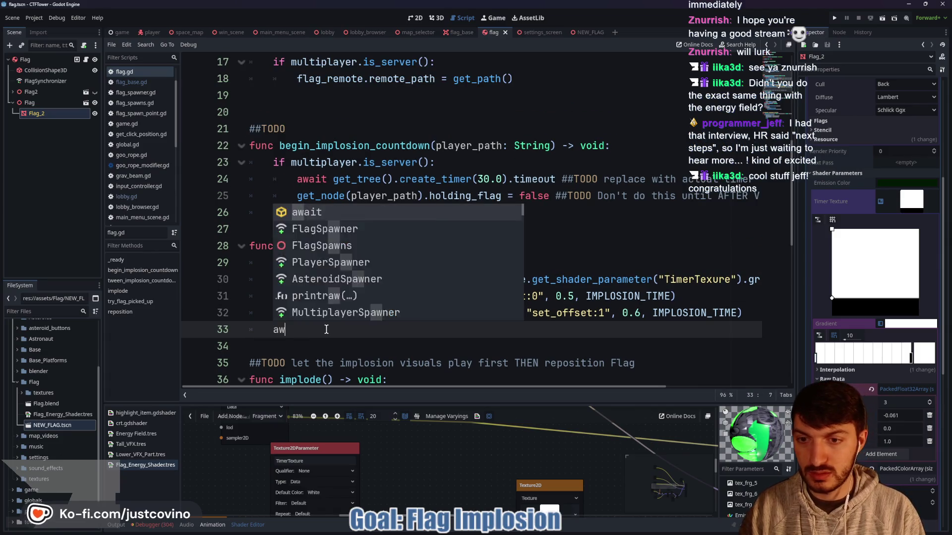
text(finished)
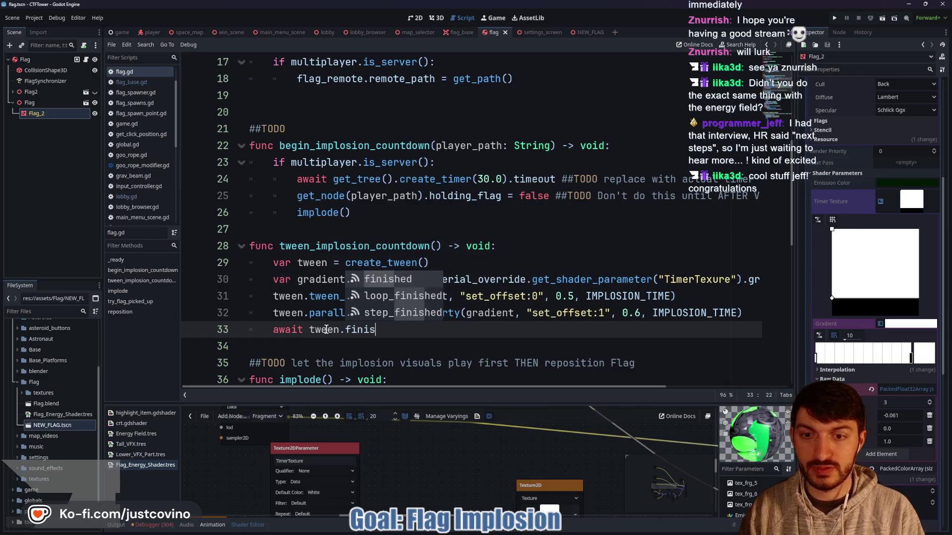
key(Escape)
key(ctrl+s)
Replace the 30-second timer await on line 24 with 'await tween_implosion_countdown()' and save.
drag(297, 179, 764, 177)
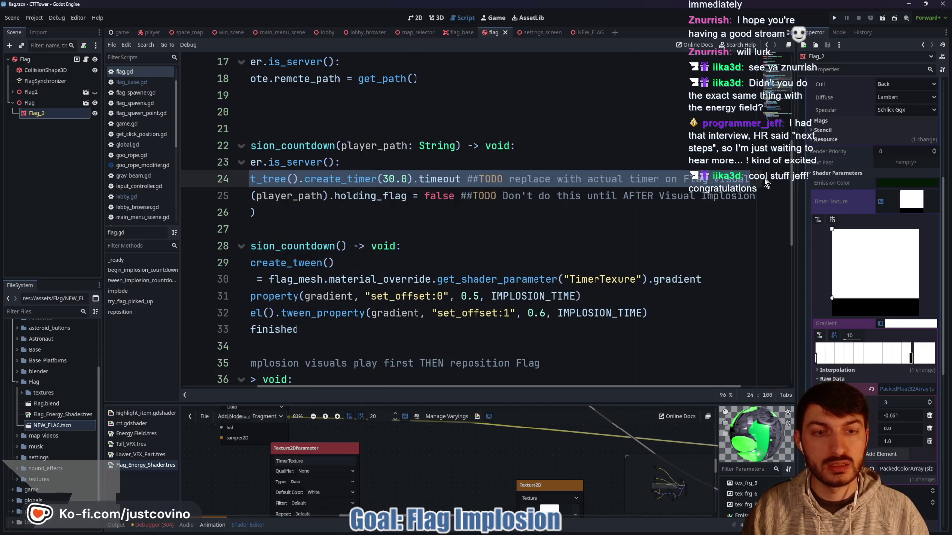
text(await tw)
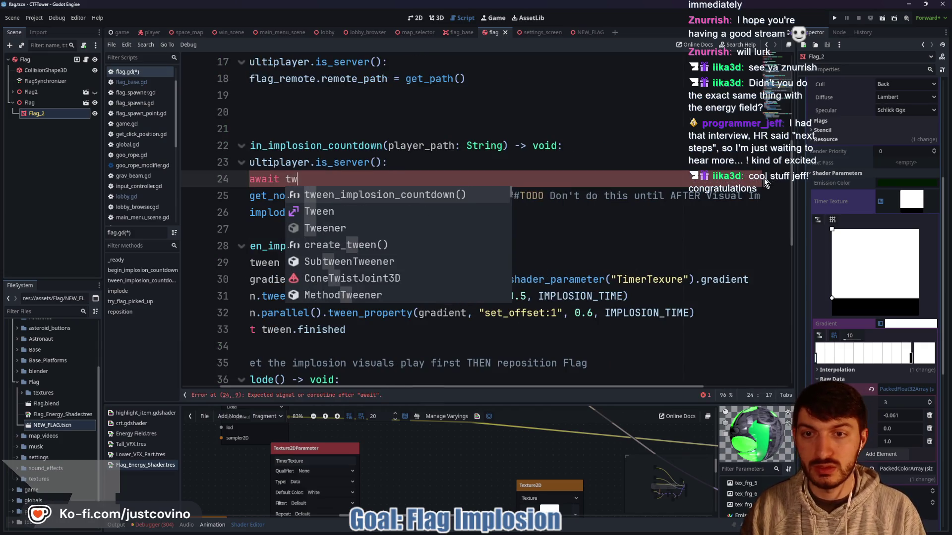
key(Return)
key(ctrl+s)
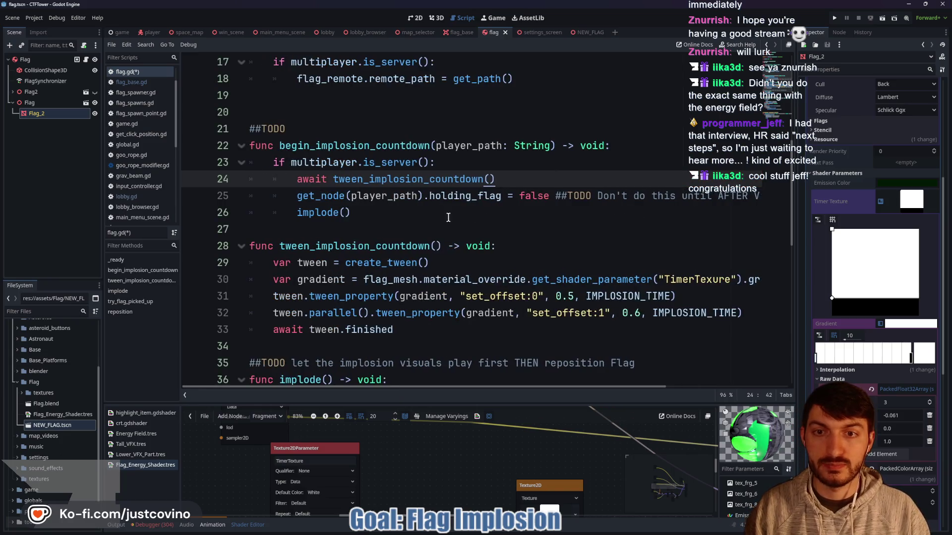
Collapse the Timer Texture gradient editor, add blank lines around tween_implosion_countdown, and save.
click(425, 220)
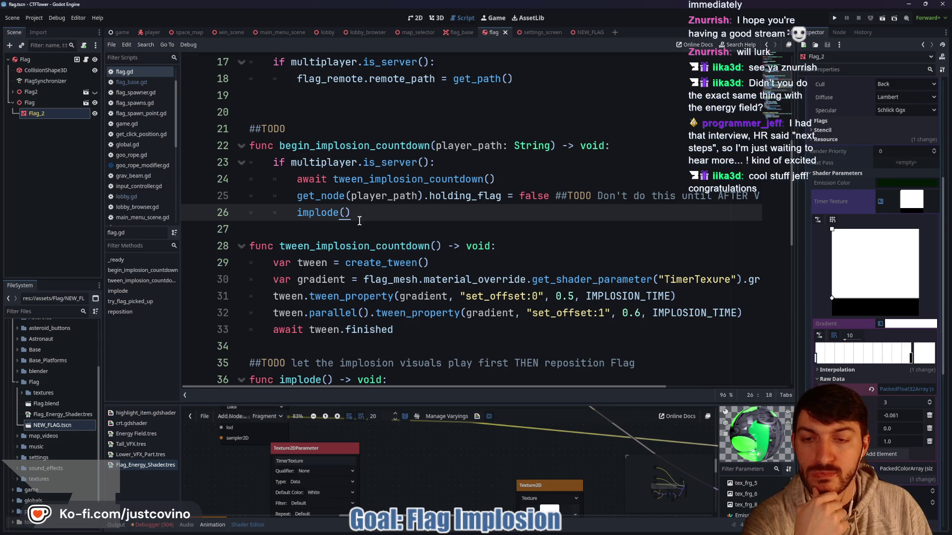
scroll(393, 225, down, 2)
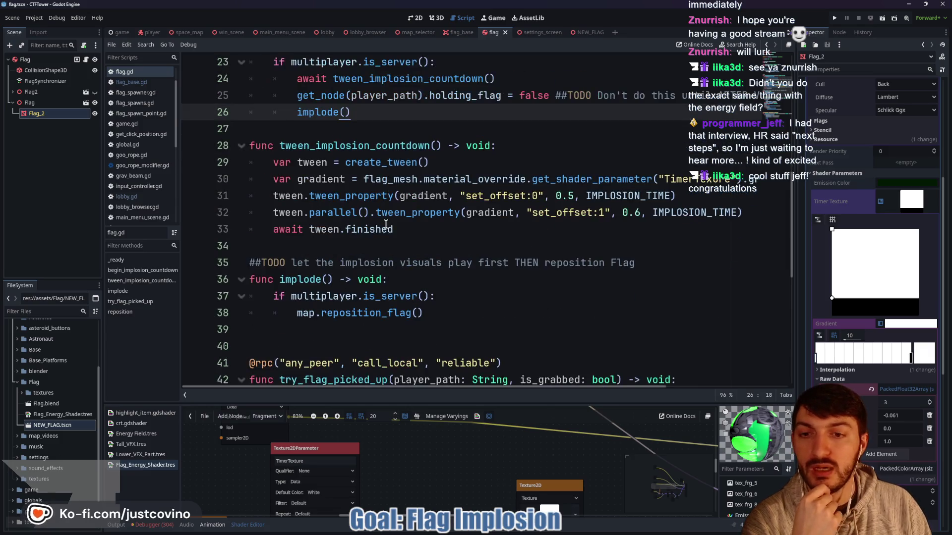
mouse_move(386, 224)
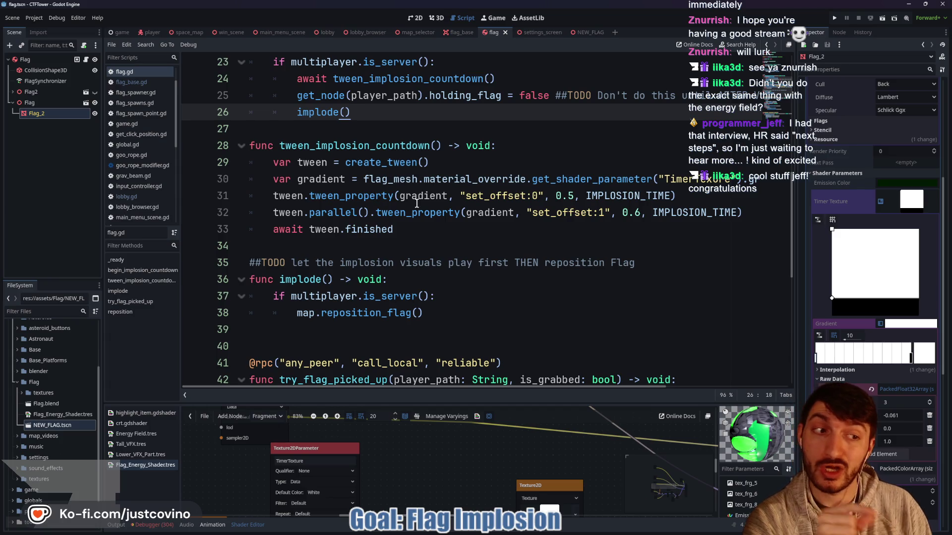
click(916, 204)
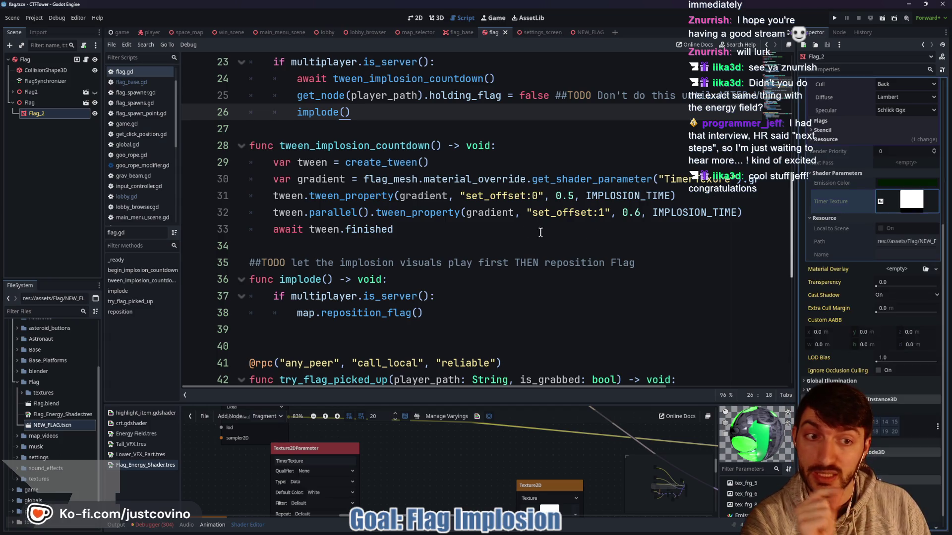
click(493, 230)
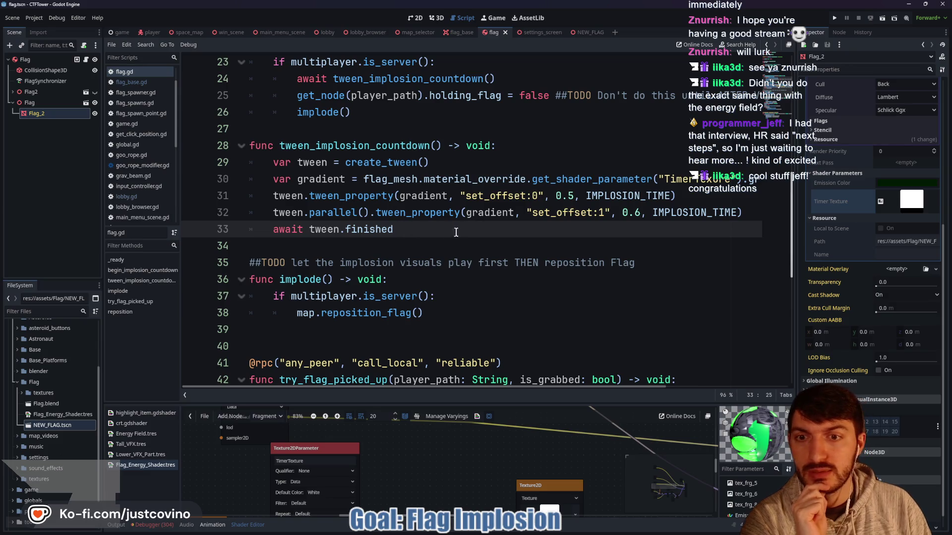
click(362, 250)
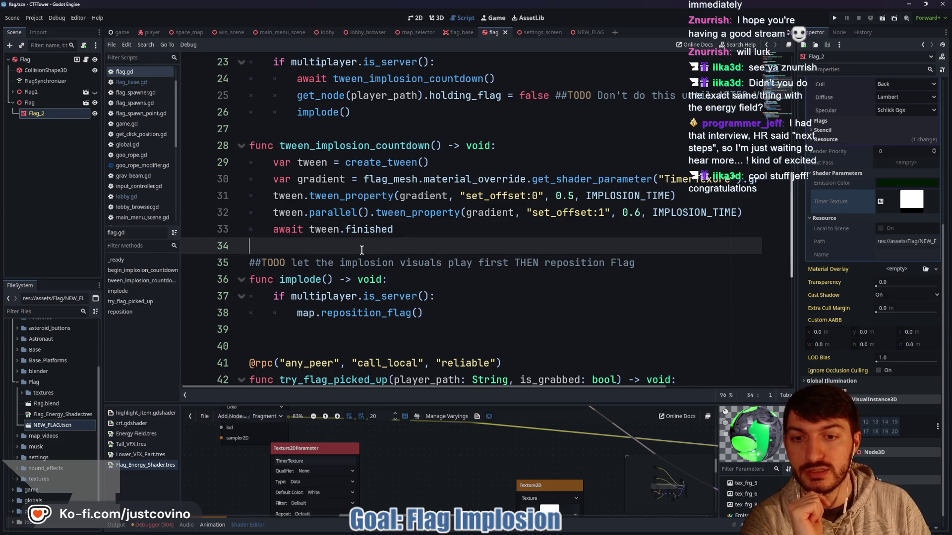
key(Return)
click(319, 133)
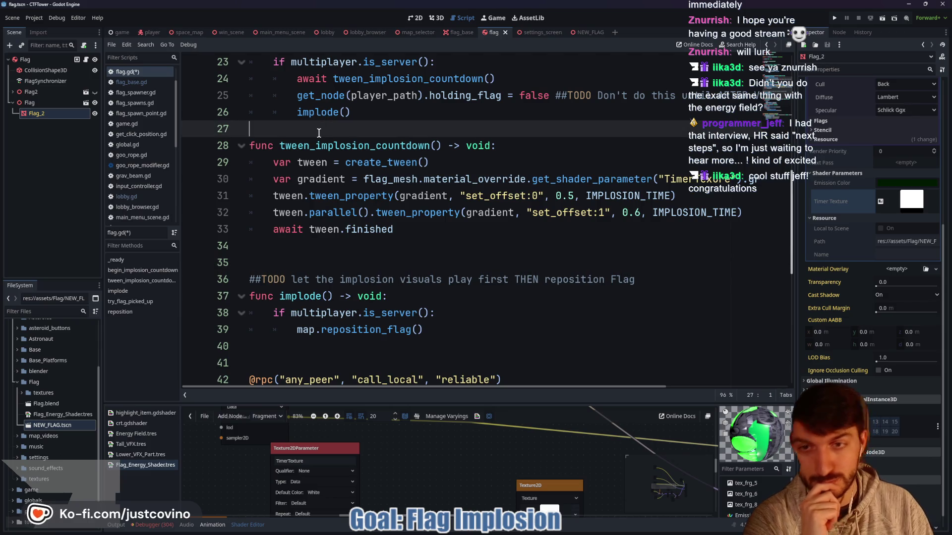
key(Return)
scroll(322, 133, up, 2)
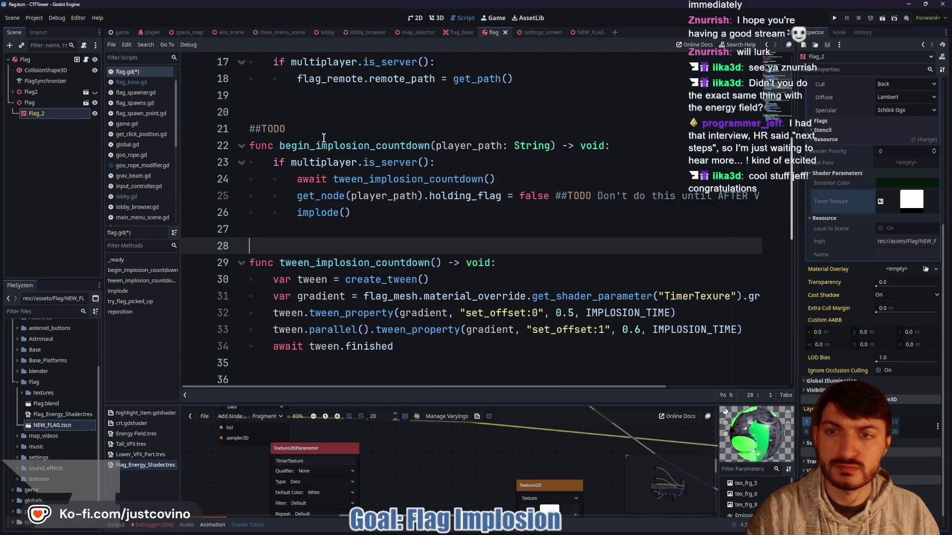
click(319, 120)
key(ctrl+s)
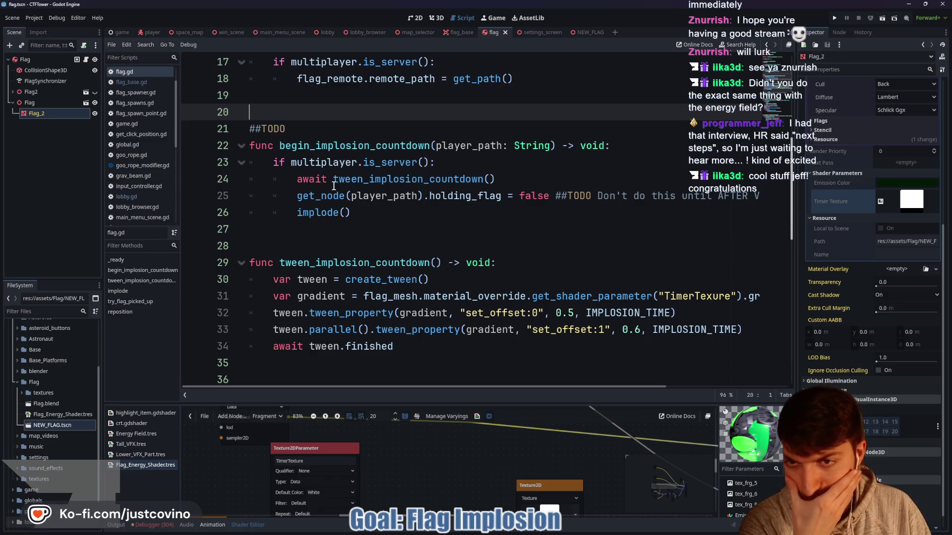
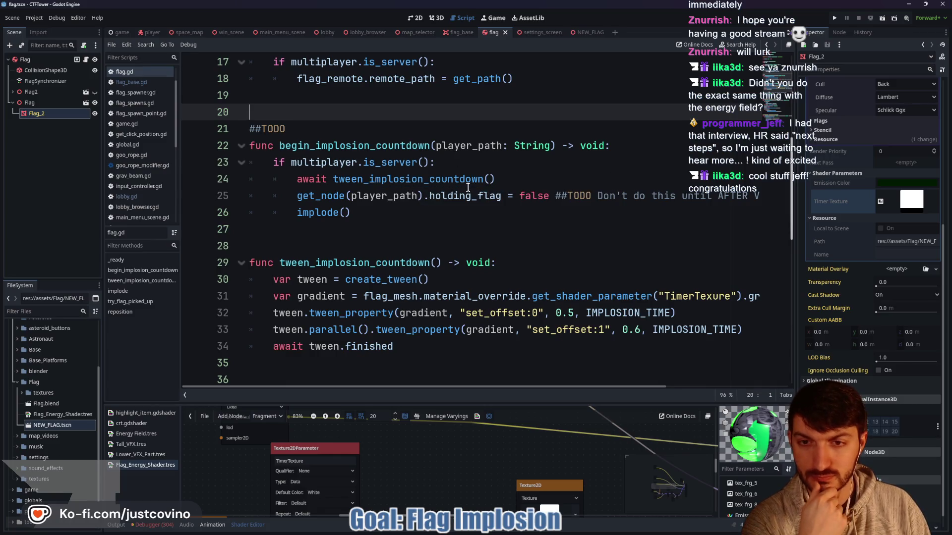
Review the implode function and the holding_flag property around line 25 of flag.gd.
ctrl+click(323, 213)
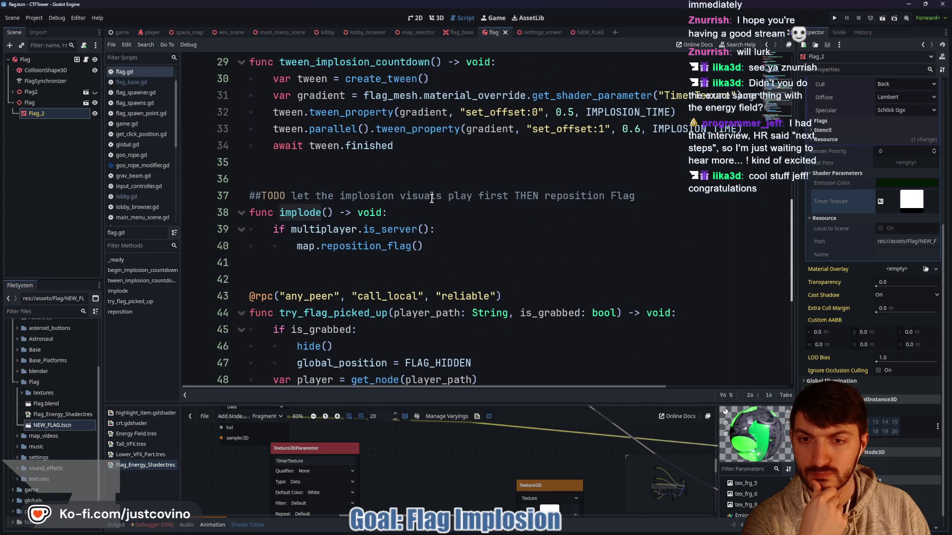
scroll(431, 198, up, 4)
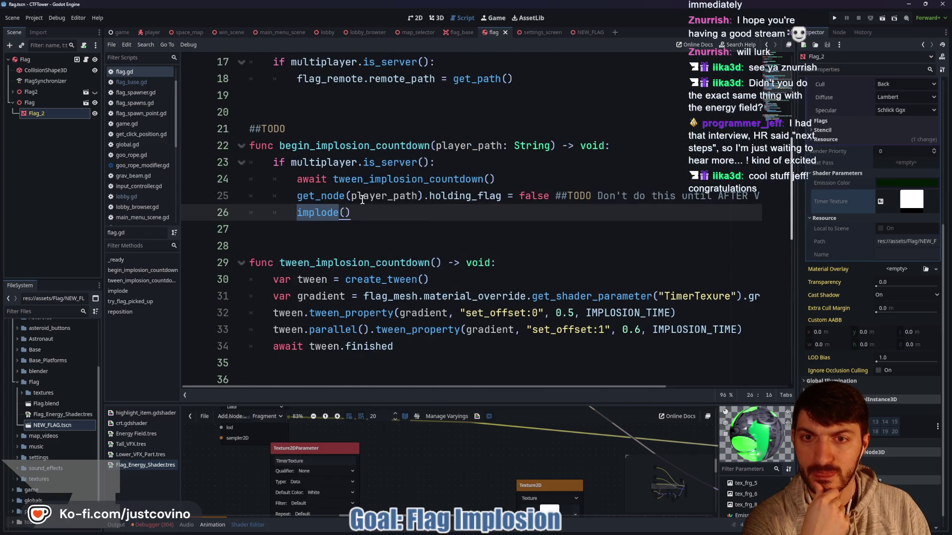
scroll(362, 199, down, 2)
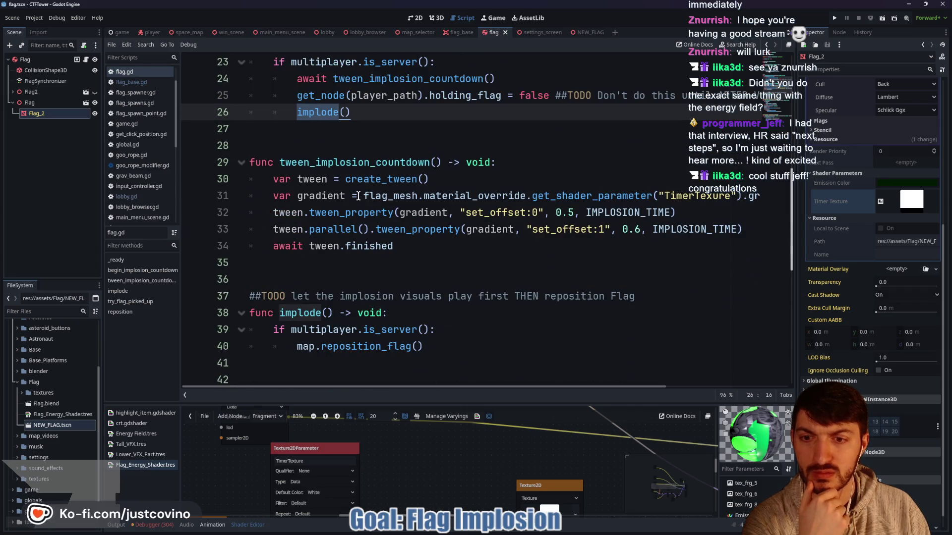
scroll(360, 197, up, 3)
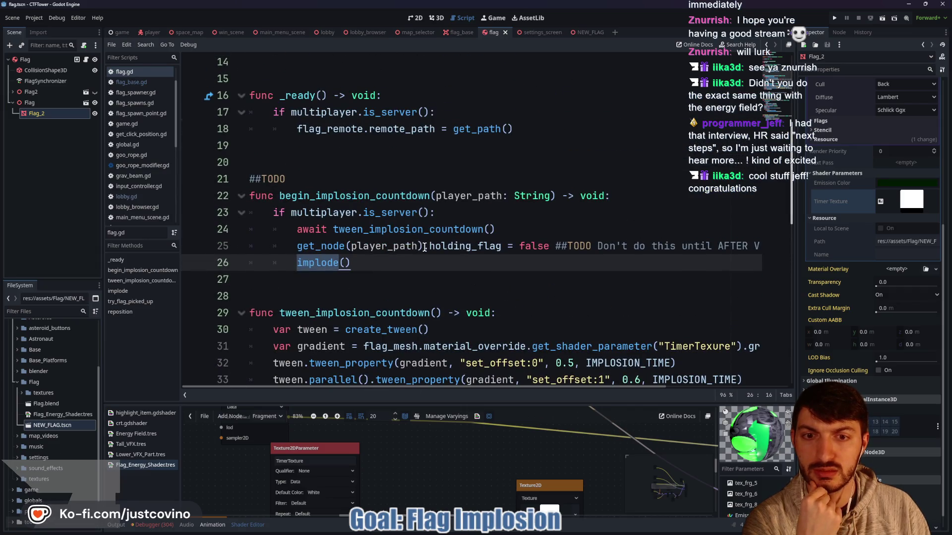
double_click(463, 245)
scroll(441, 250, up, 4)
scroll(439, 249, down, 5)
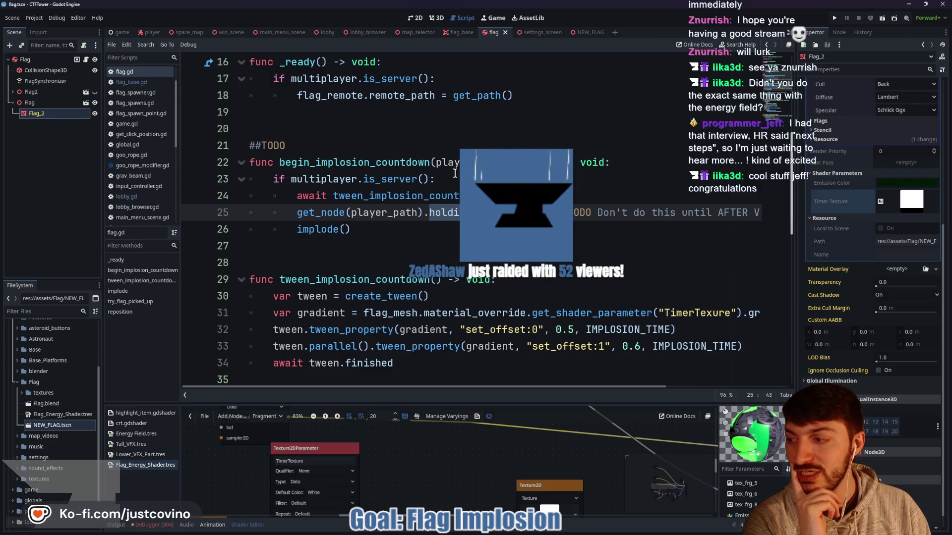
click(351, 229)
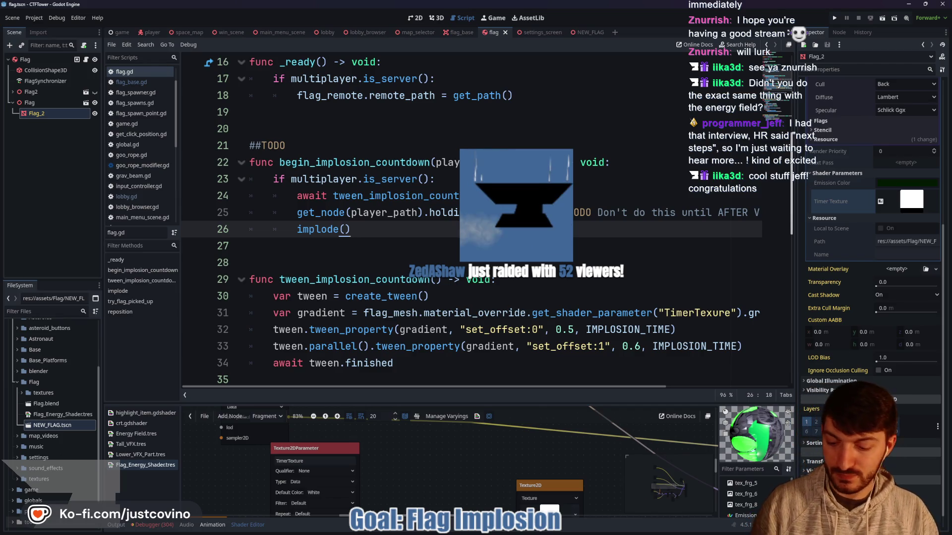
click(366, 251)
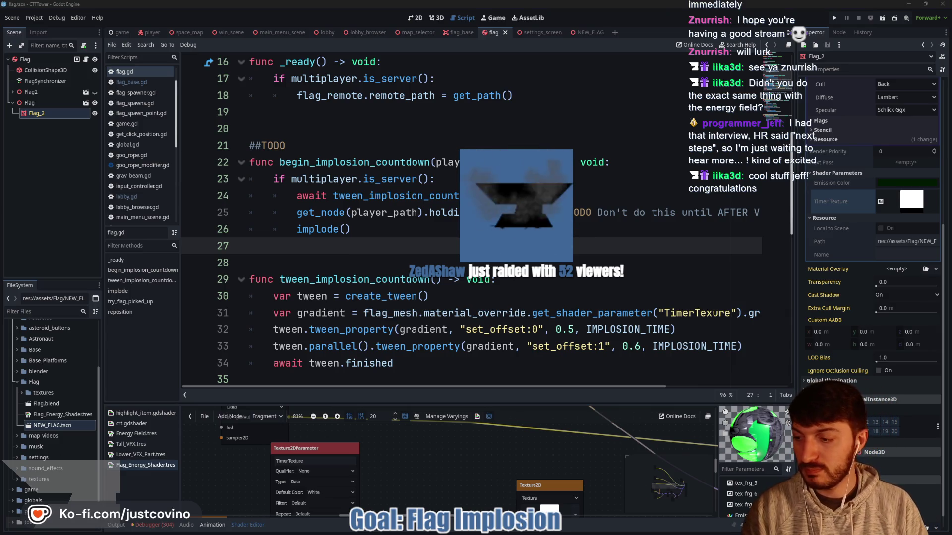
click(411, 235)
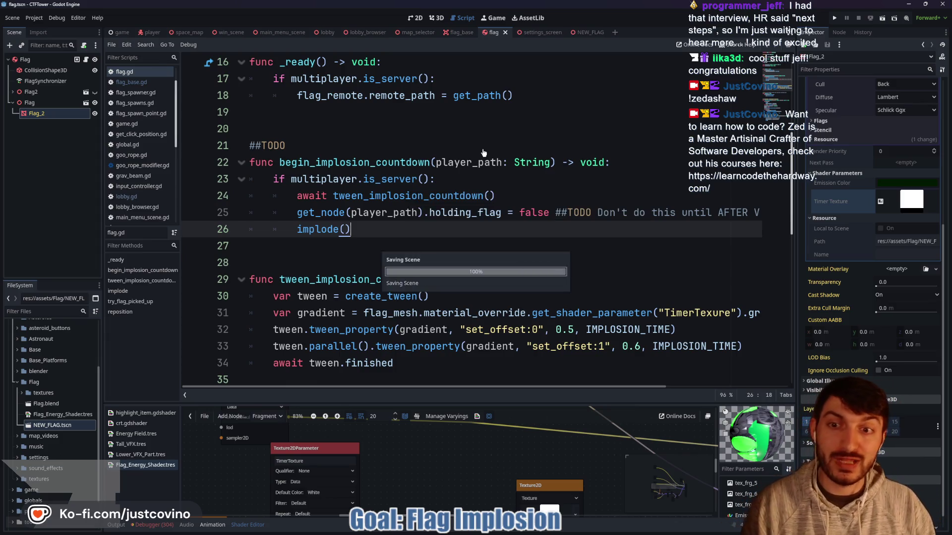
Run the game in two debug windows and tile them side by side.
click(833, 17)
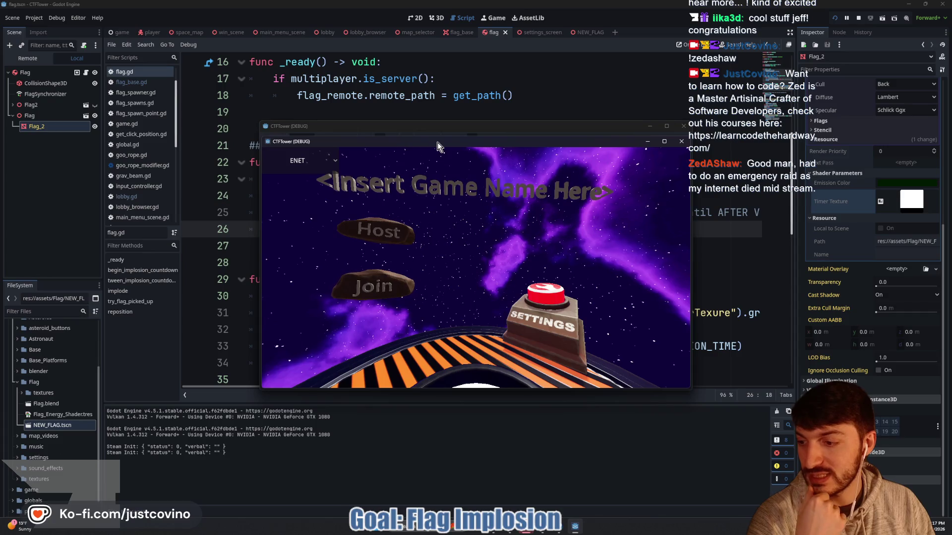
drag(462, 130, 212, 124)
drag(545, 141, 767, 119)
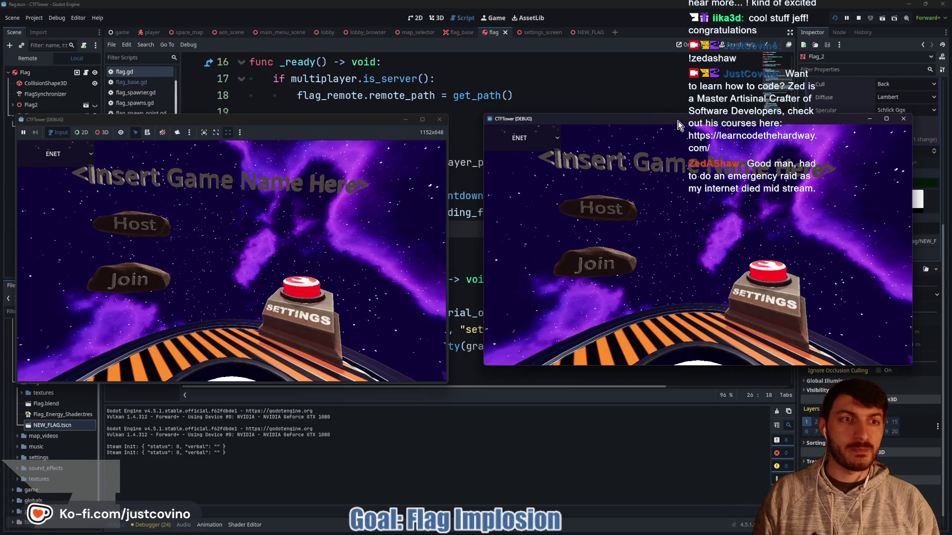
drag(678, 121, 684, 124)
drag(248, 119, 274, 107)
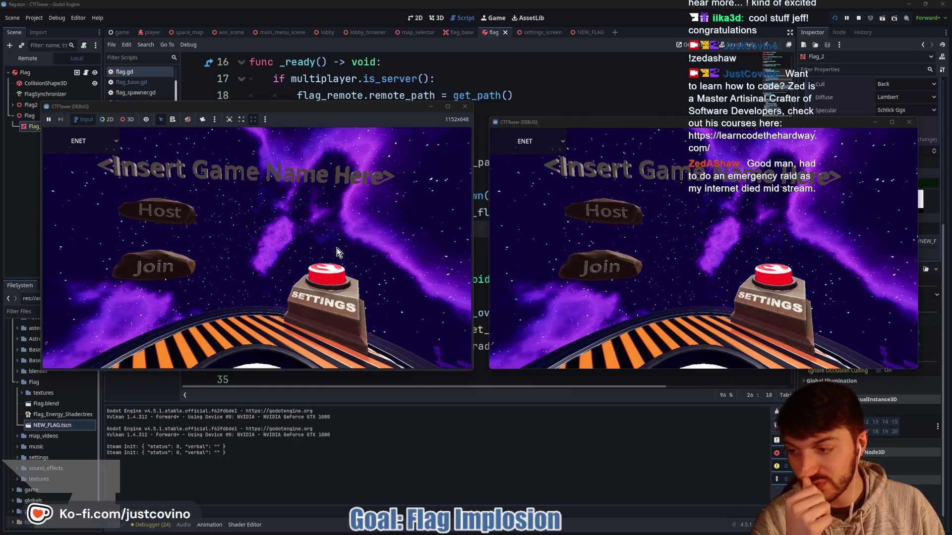
Host in the left window, join lobby 0 from the right, ready up and start the match.
click(193, 208)
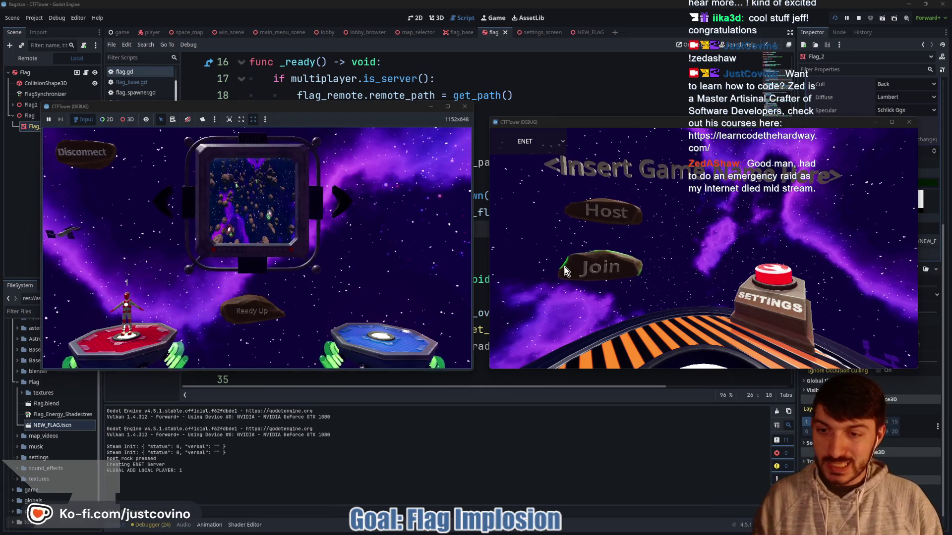
click(584, 268)
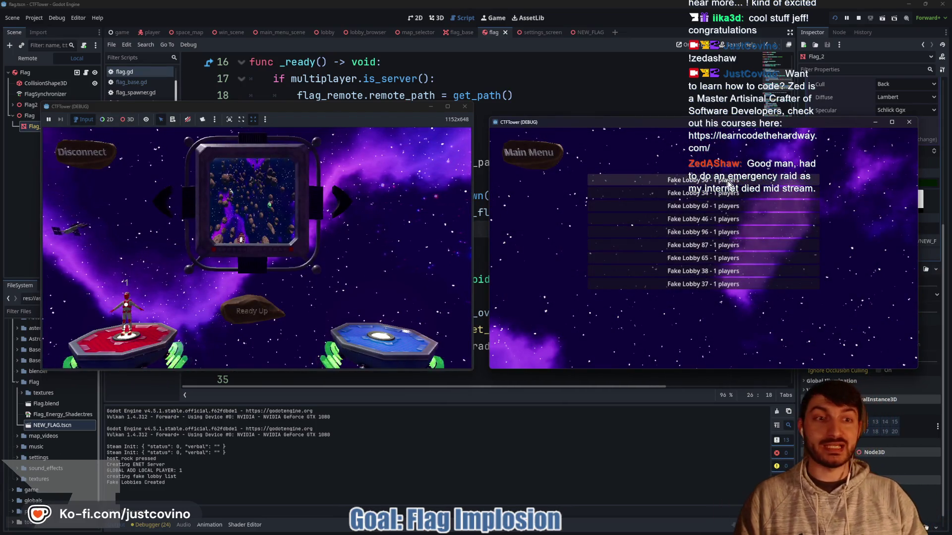
click(728, 182)
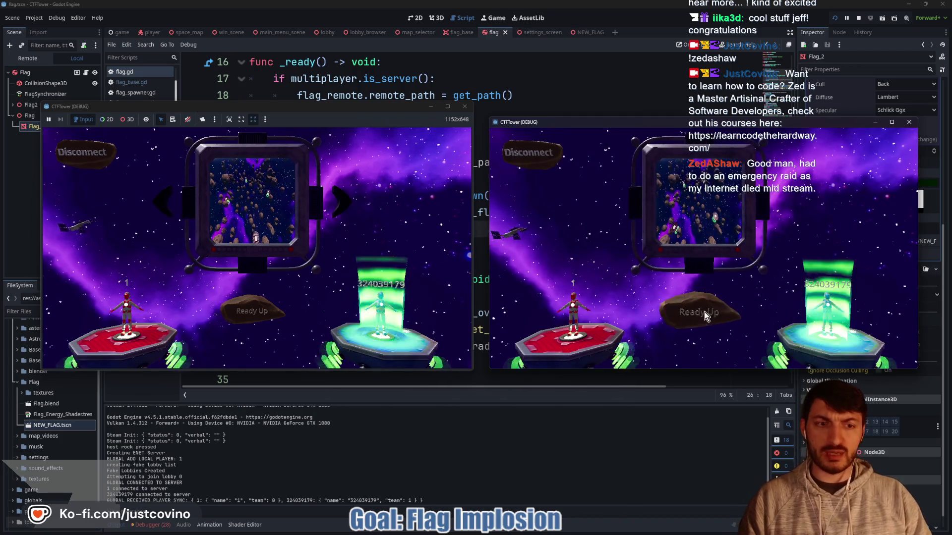
click(257, 307)
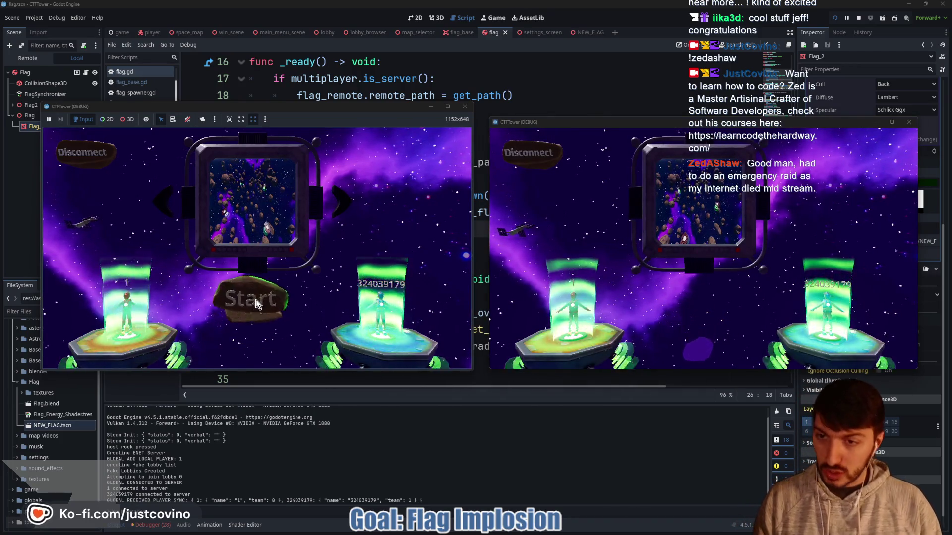
click(252, 304)
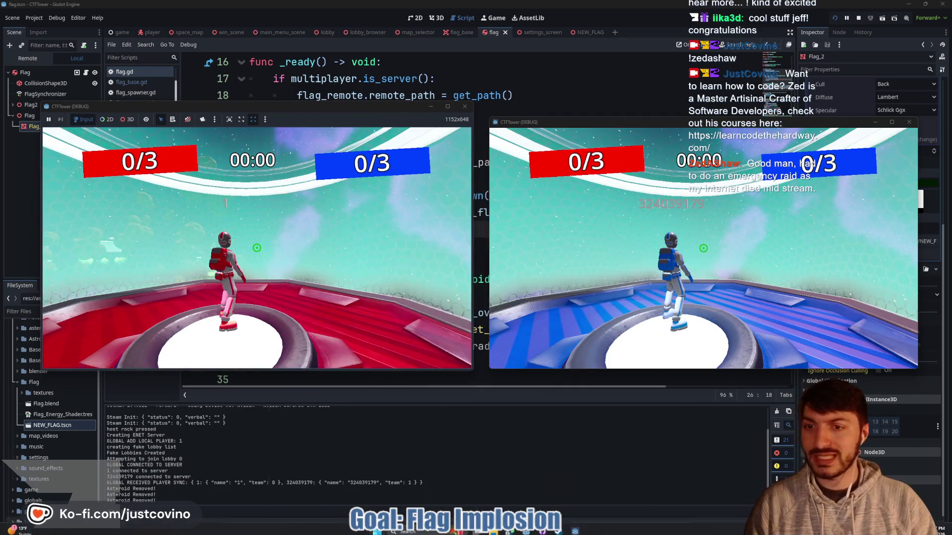
Jump and grapple the red player to the green asteroid until flag.gd errors at line 31.
key(space)
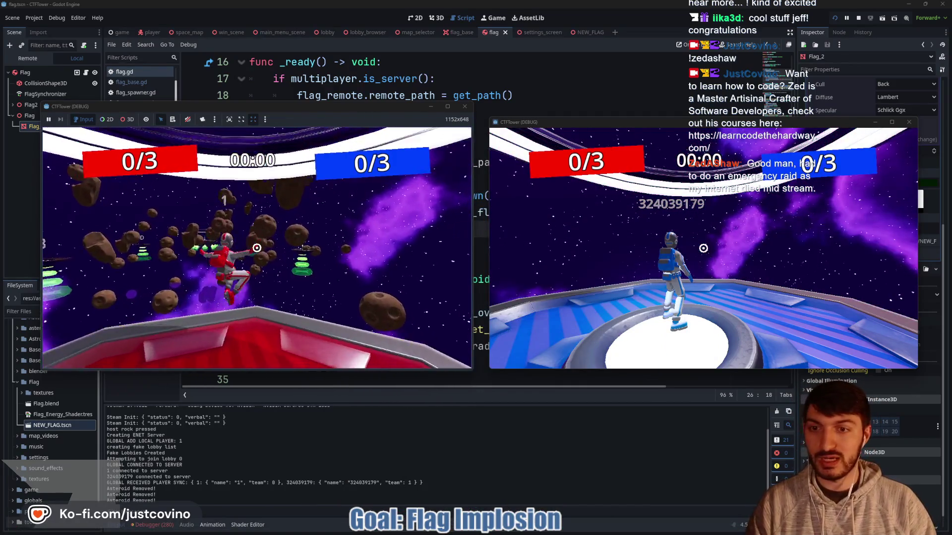
key(w)
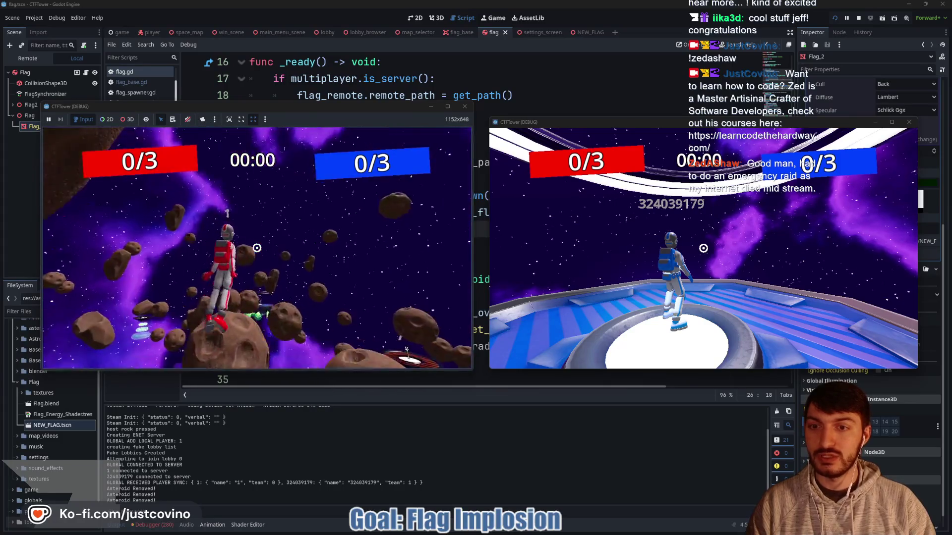
click(257, 248)
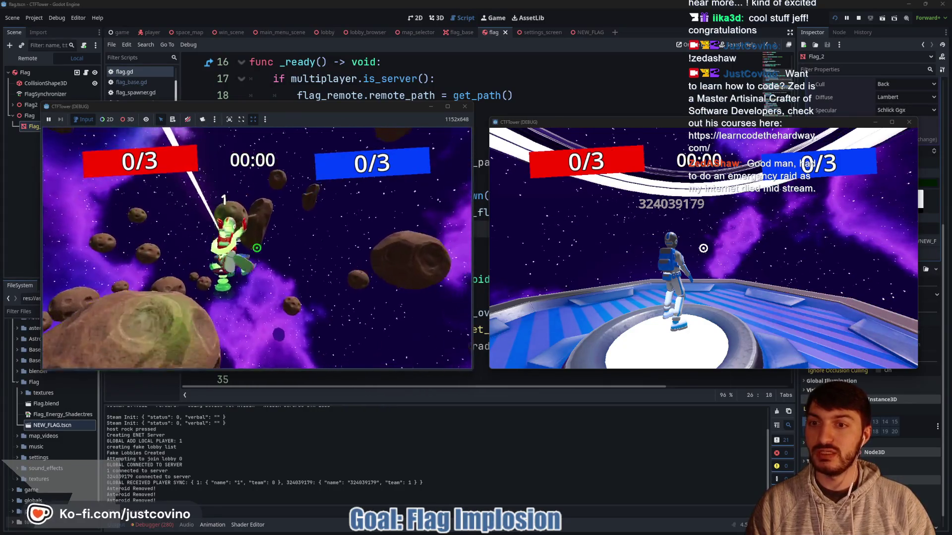
click(256, 248)
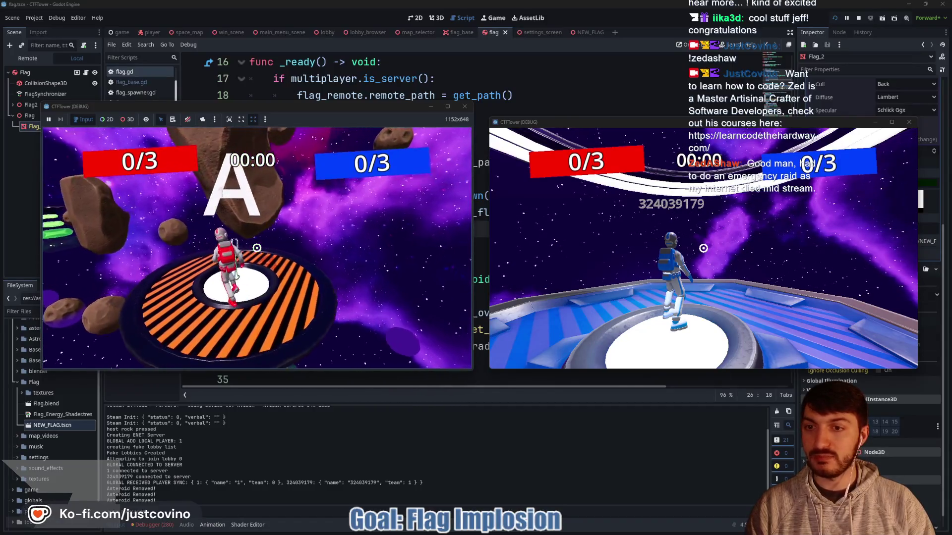
text(a)
key(BackSpace)
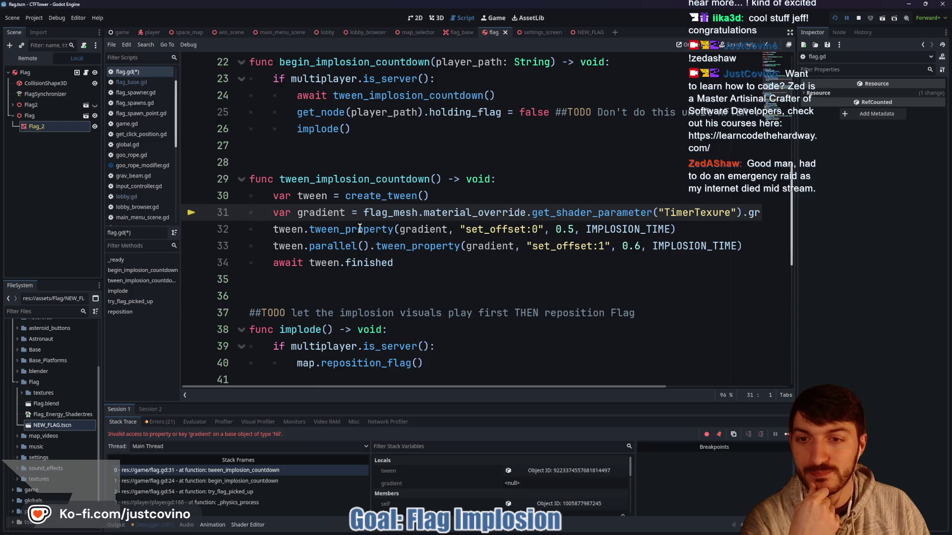
Read the tween_property and material_override docs, save flag.gd, and show the player scene in 3D.
mouse_move(350, 226)
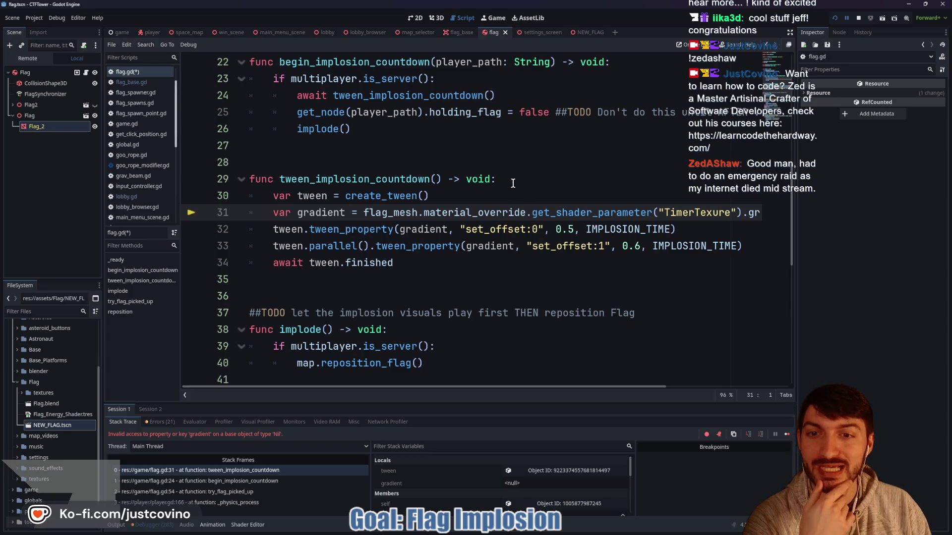
mouse_move(436, 211)
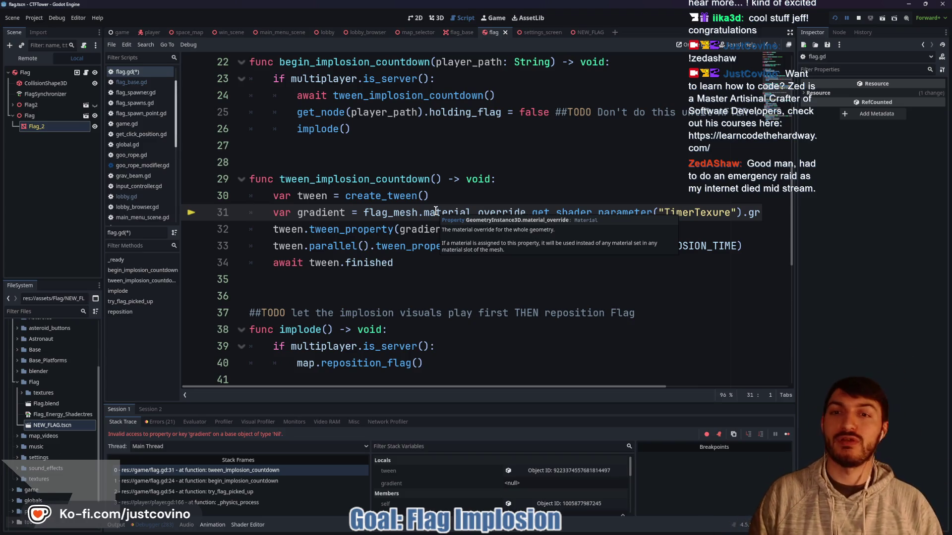
click(439, 195)
key(ctrl+s)
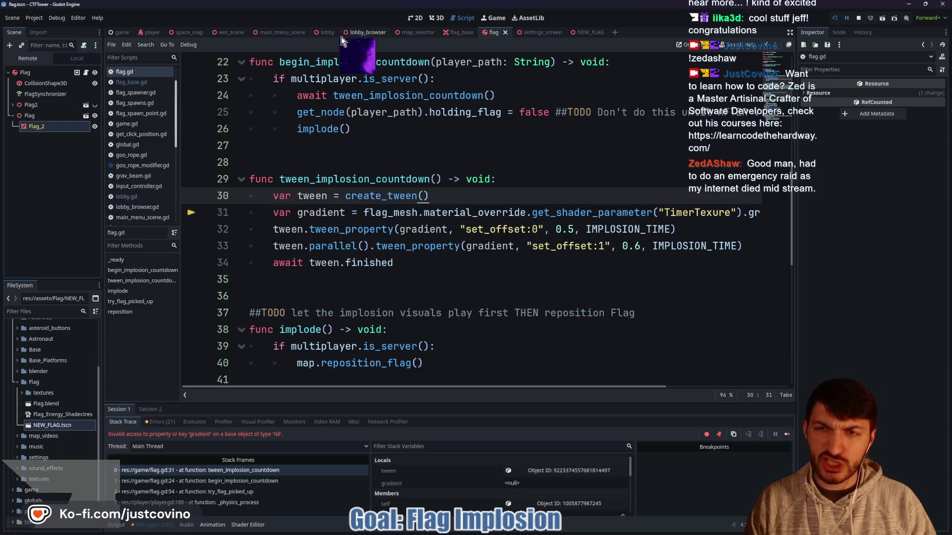
click(150, 32)
click(436, 18)
Orbit around the player model in the 3D viewport, then bring GitHub Desktop to the front.
mouse_move(466, 191)
mouse_down()
mouse_move(528, 229)
mouse_move(445, 222)
mouse_move(526, 180)
mouse_up()
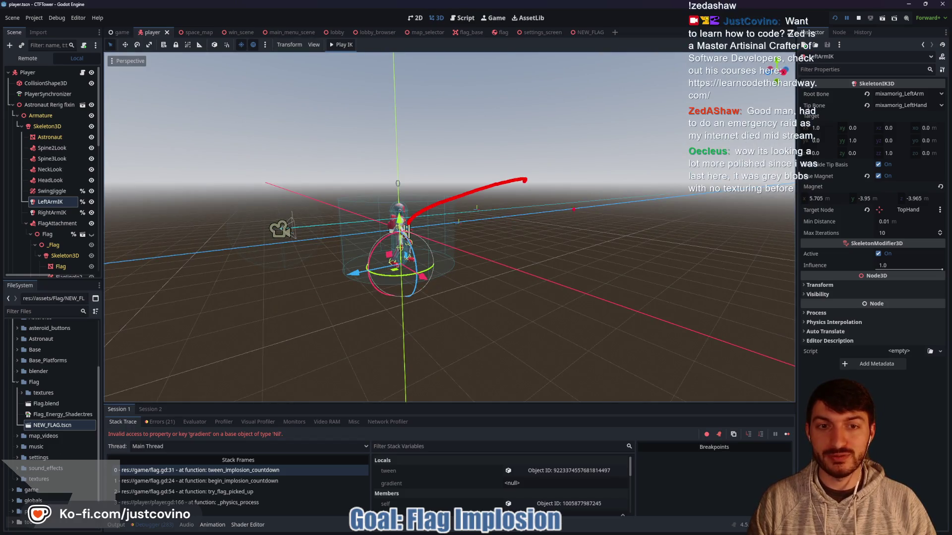
drag(578, 210, 434, 180)
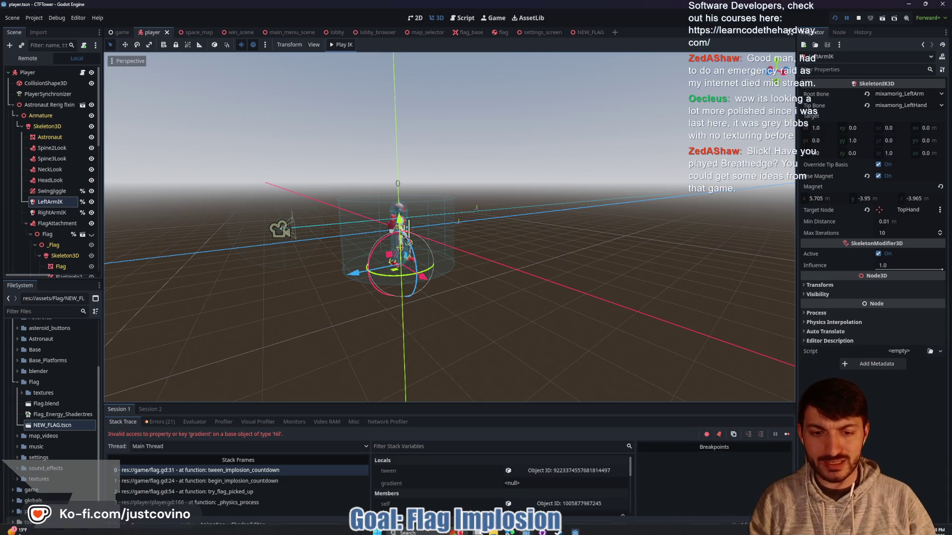
click(543, 528)
Check the repository history and uncommitted changes, then return to Godot and the game window.
click(244, 151)
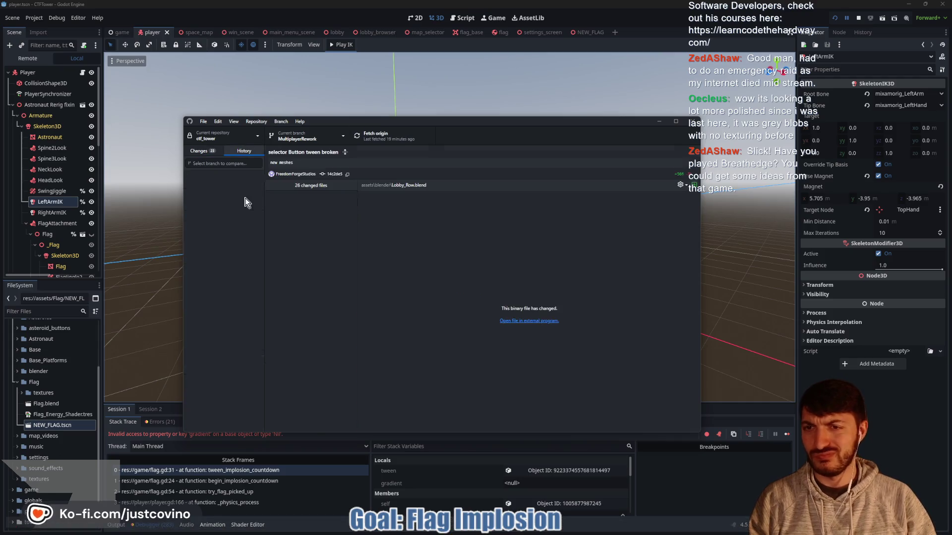
scroll(225, 320, down, 10)
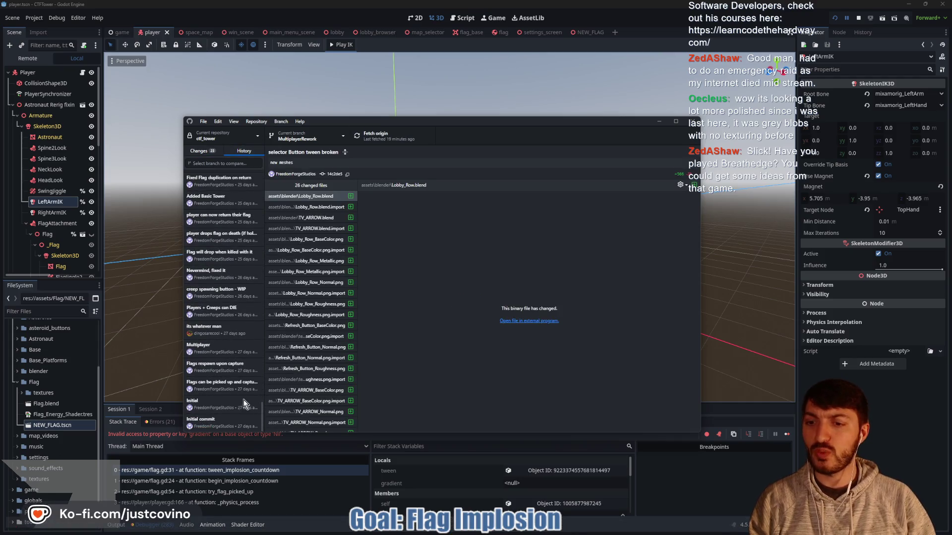
scroll(213, 298, up, 10)
click(199, 150)
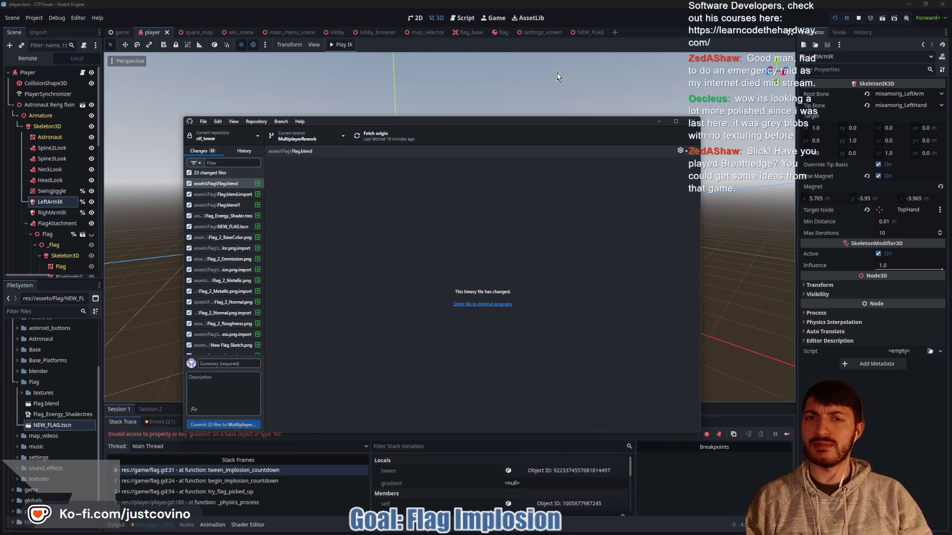
click(648, 23)
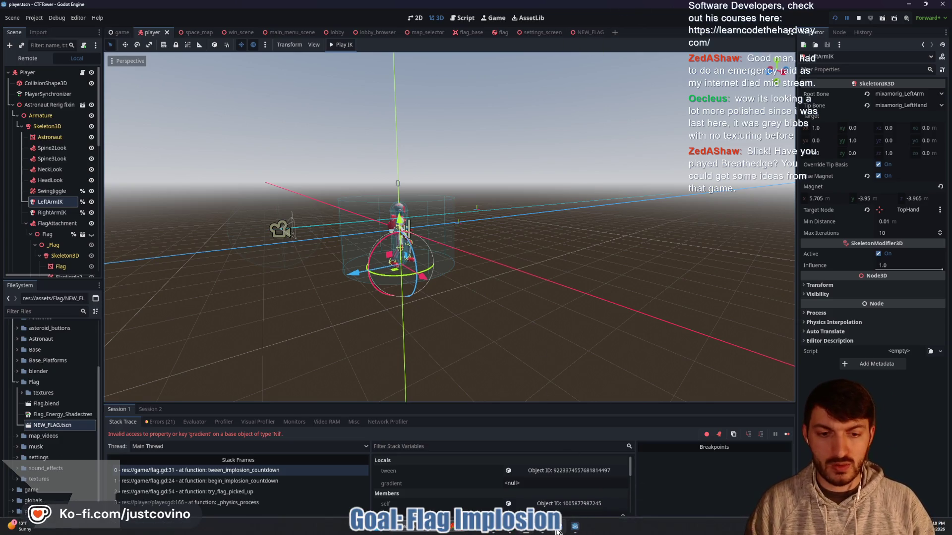
click(576, 525)
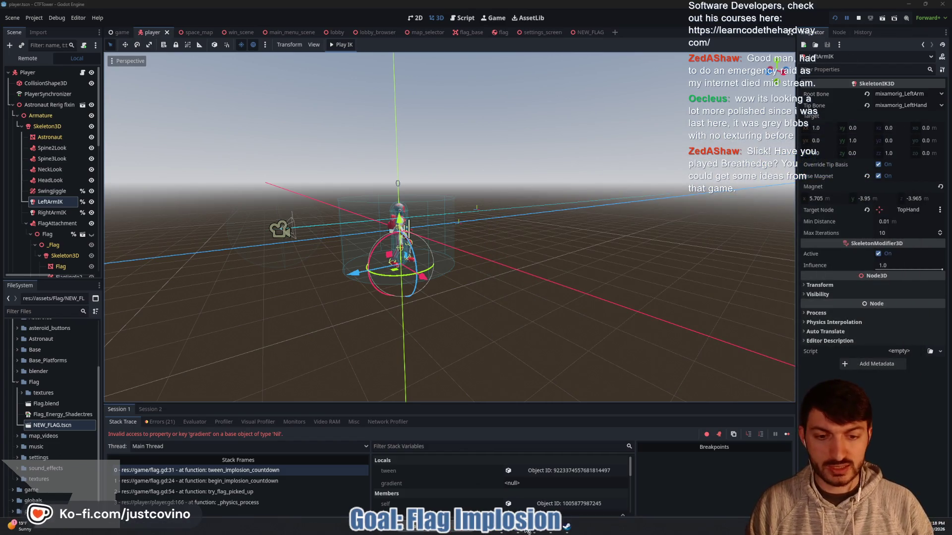
key(super)
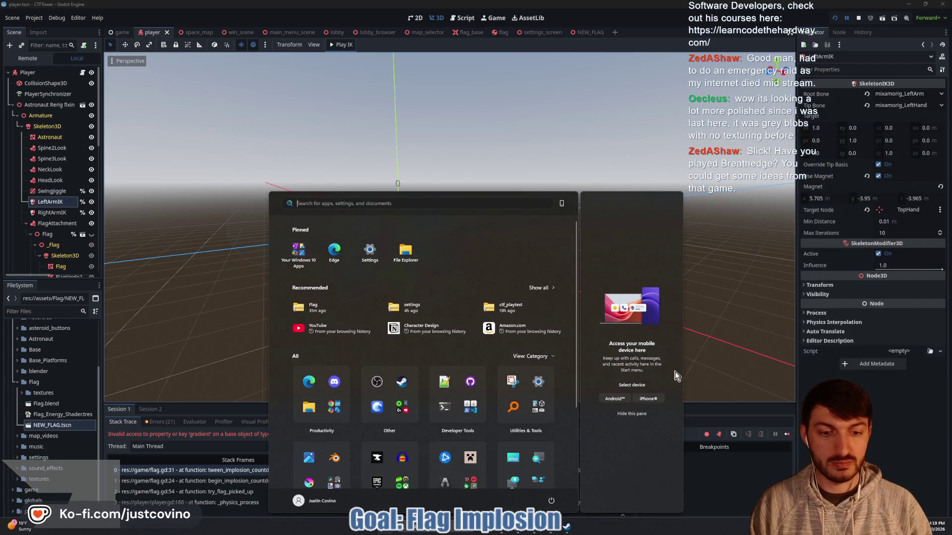
Launch Steam and open the Breathedge store page from a search.
click(564, 529)
click(489, 99)
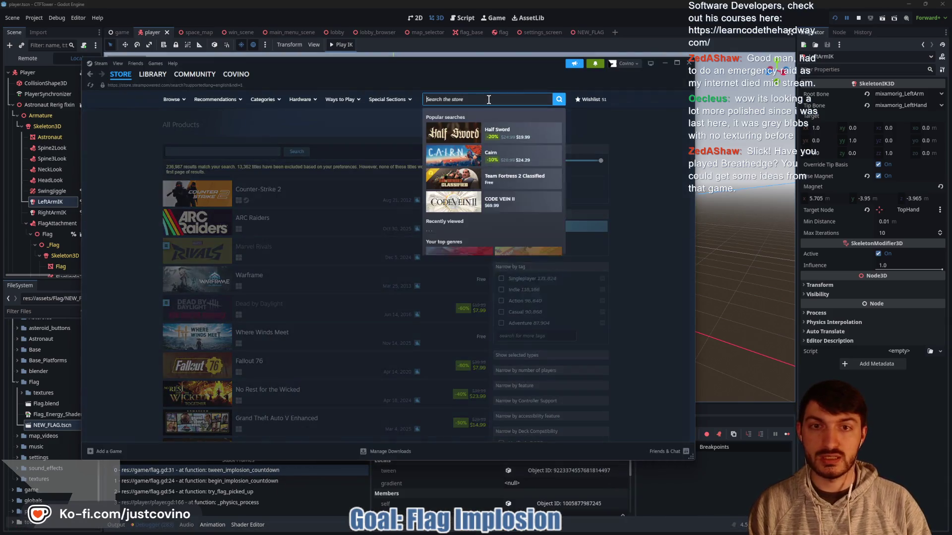
text(dge)
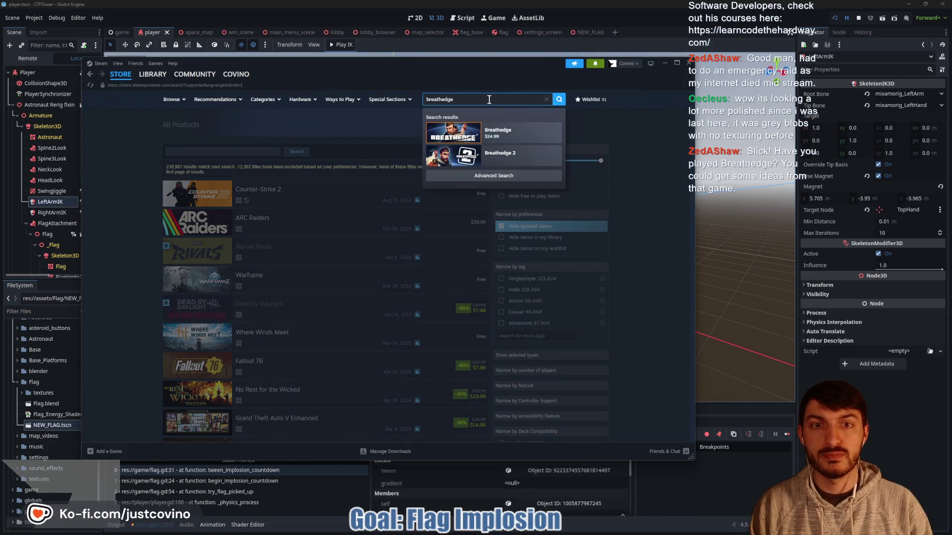
click(521, 139)
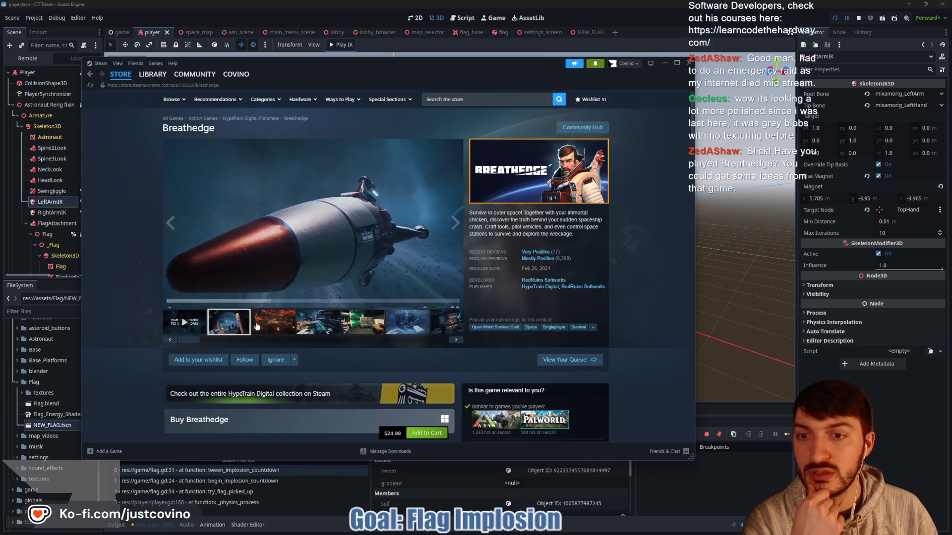
Browse the Breathedge screenshots, including the green lab, underwater and Fatality shots, then return to Godot.
click(288, 331)
click(318, 327)
click(362, 327)
click(389, 327)
click(434, 328)
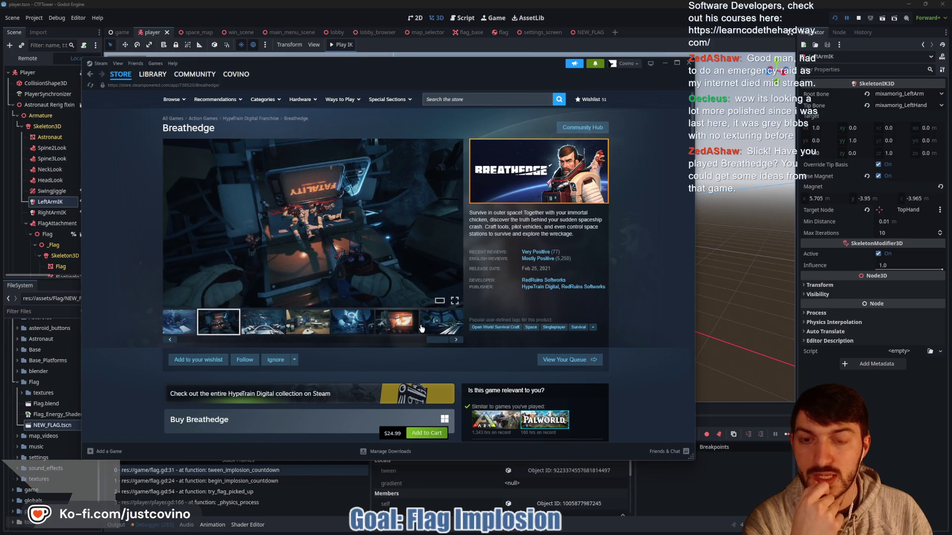
scroll(421, 328, down, 1)
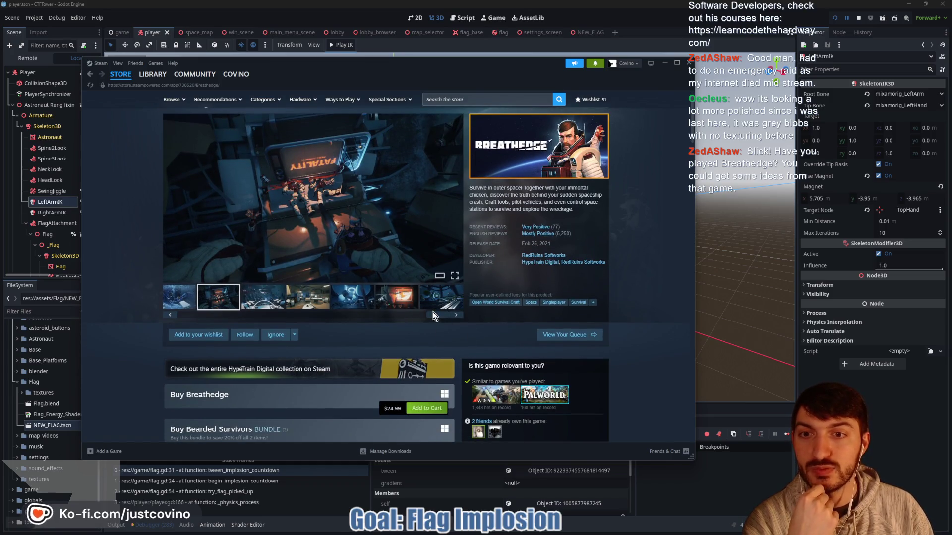
drag(434, 316, 288, 315)
click(268, 298)
key(alt+Tab)
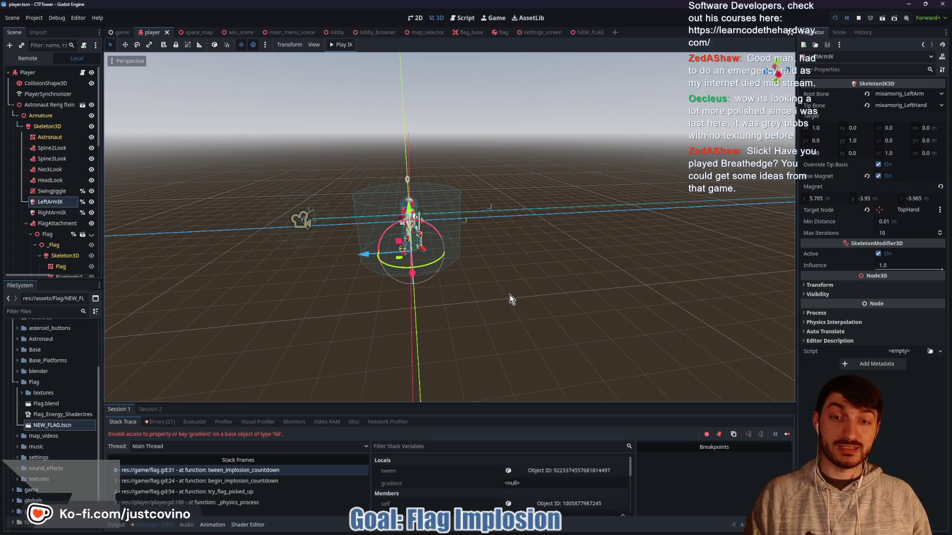
In the flag scene, expand the Timer Texture and bring up its gradient.
click(499, 33)
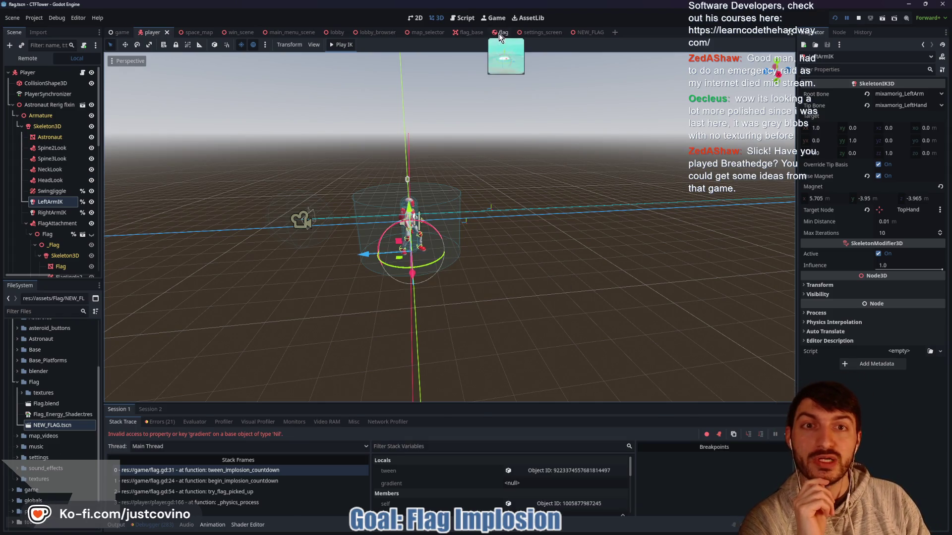
click(912, 203)
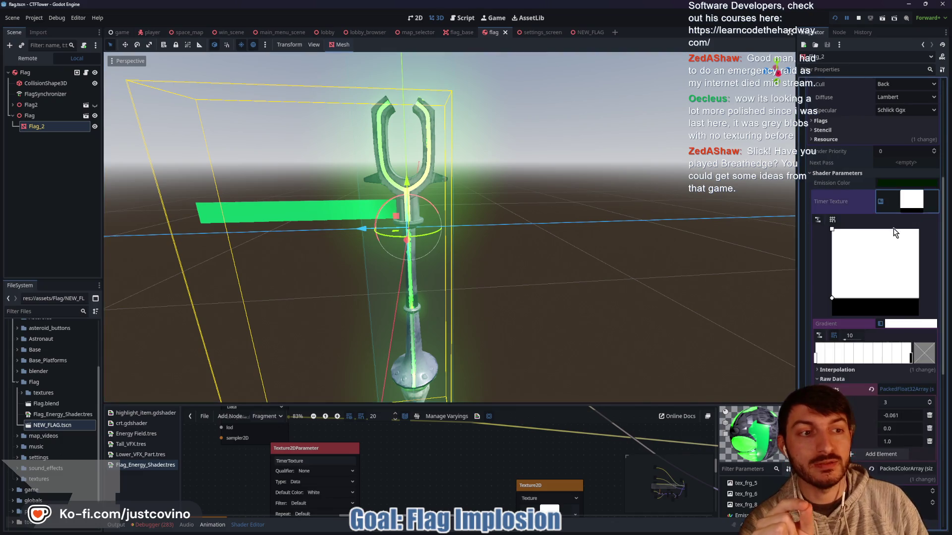
click(817, 359)
mouse_move(817, 359)
mouse_down()
mouse_move(836, 359)
mouse_move(816, 359)
mouse_up()
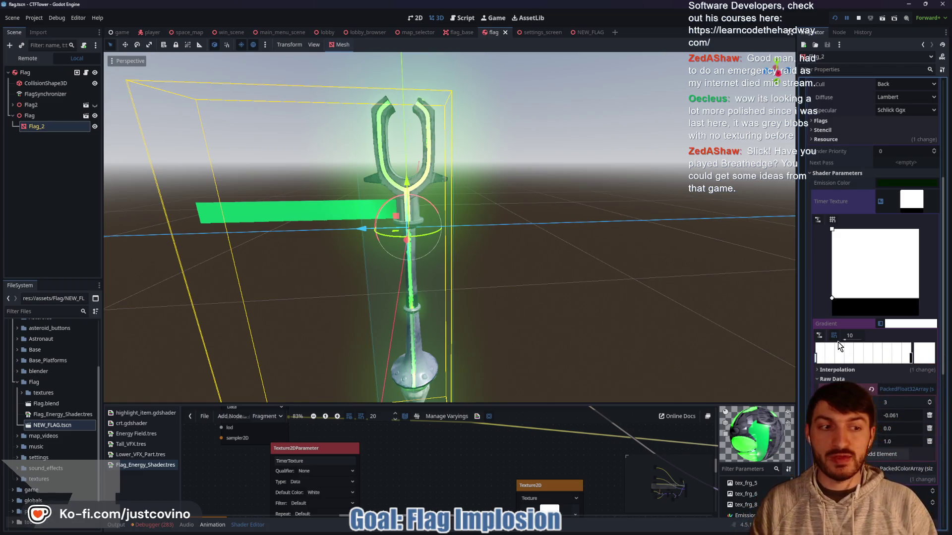
Disable gradient snapping, try stops at 0.18 and 0.918, then move them back and save.
click(835, 337)
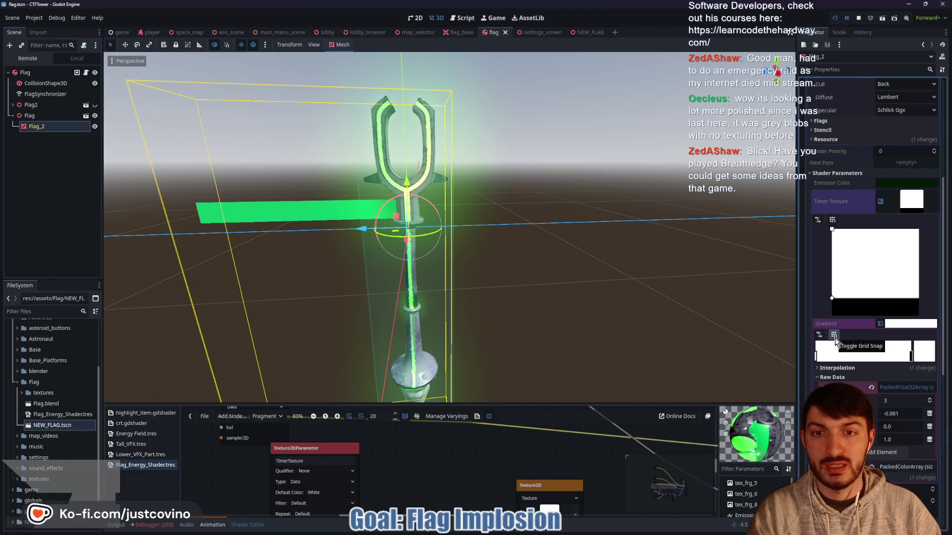
drag(816, 356, 838, 358)
drag(911, 354, 857, 357)
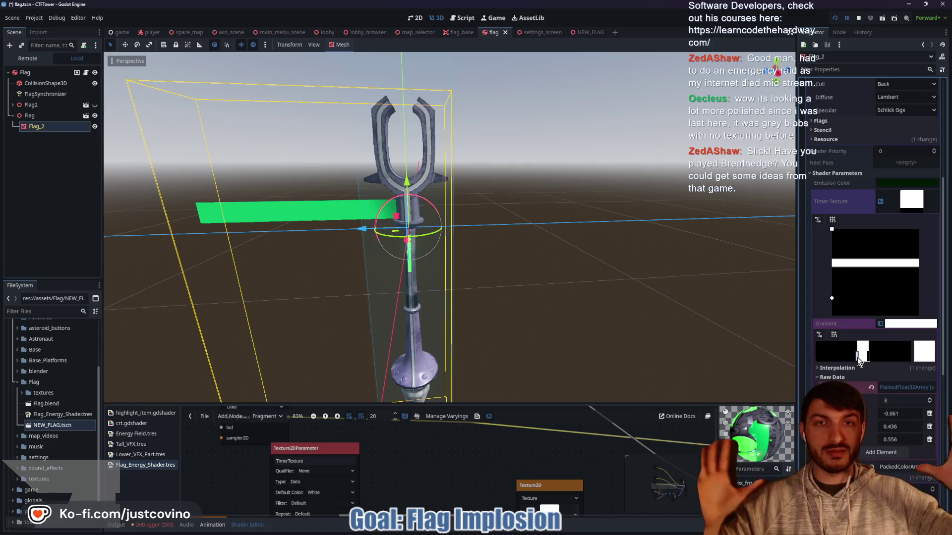
mouse_move(859, 356)
mouse_down()
mouse_move(834, 329)
mouse_move(816, 356)
mouse_move(912, 356)
mouse_up()
key(ctrl+s)
mouse_move(593, 254)
mouse_down()
mouse_move(548, 251)
mouse_move(564, 247)
mouse_up()
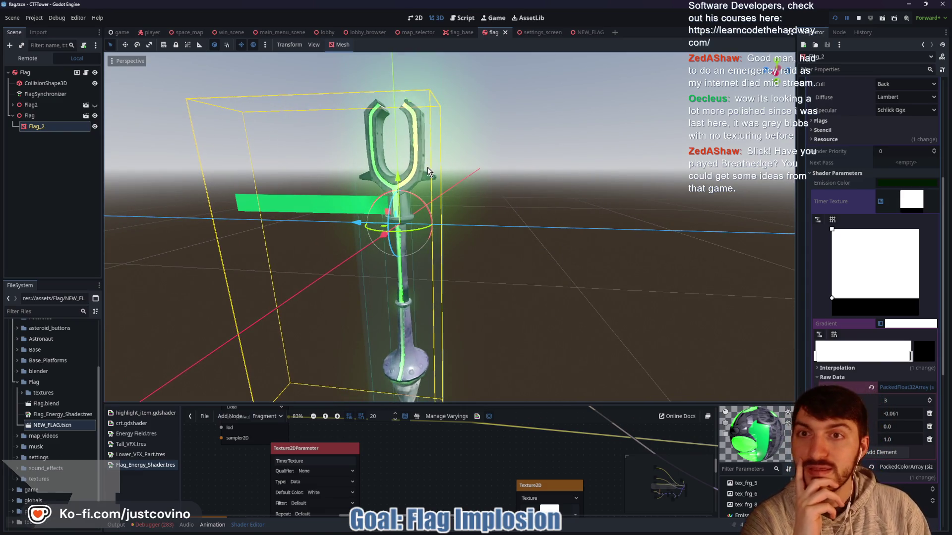
click(465, 22)
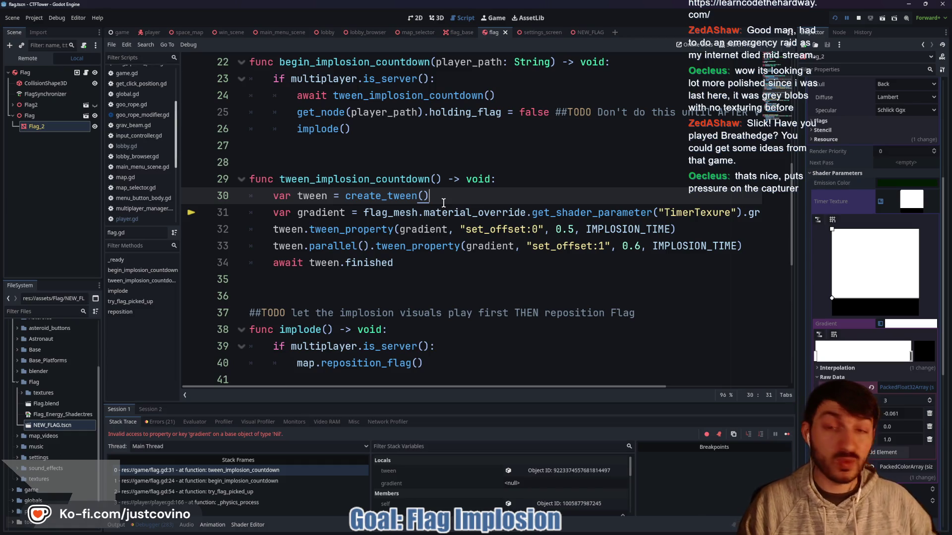
Show the lobby scene in the 3D view, then switch back to the flag scene.
click(345, 32)
click(436, 18)
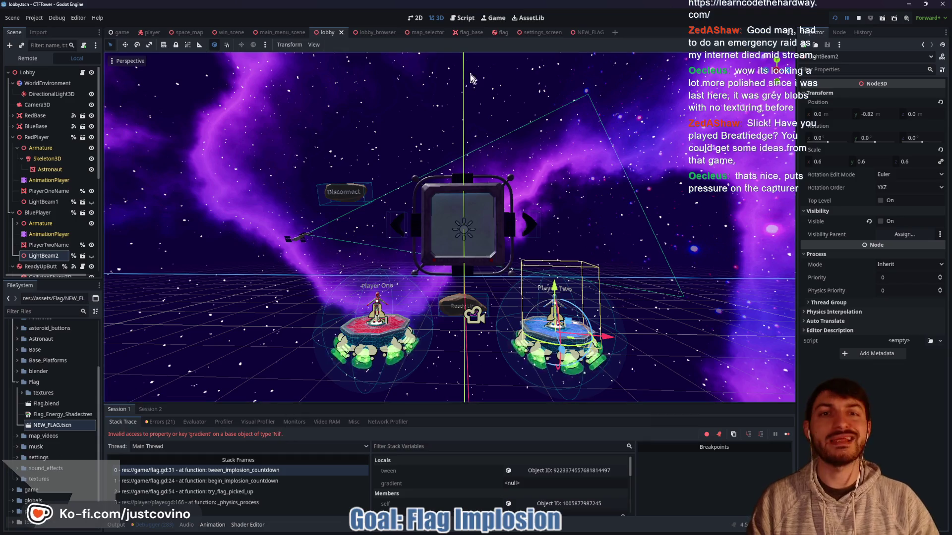
click(493, 32)
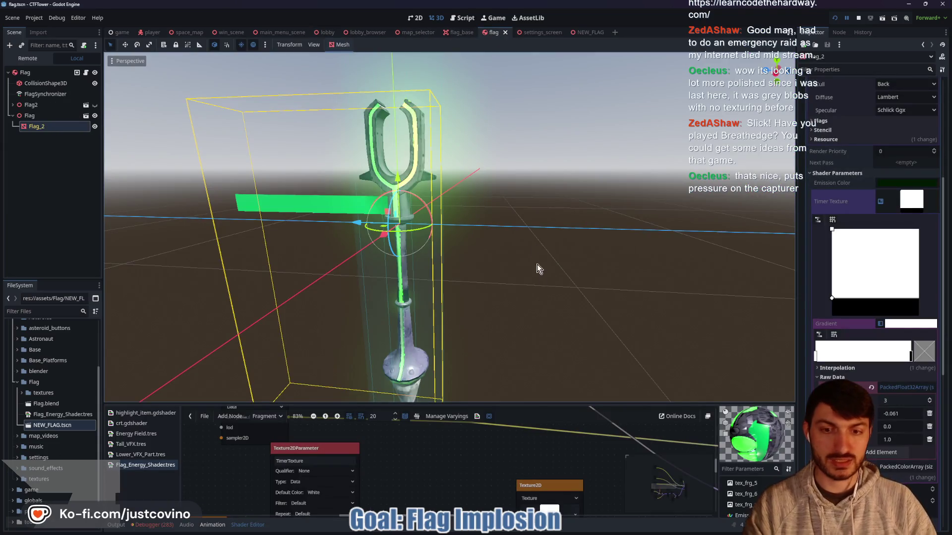
Open flag.gd, select material_override on line 31, and stop the running game.
click(85, 74)
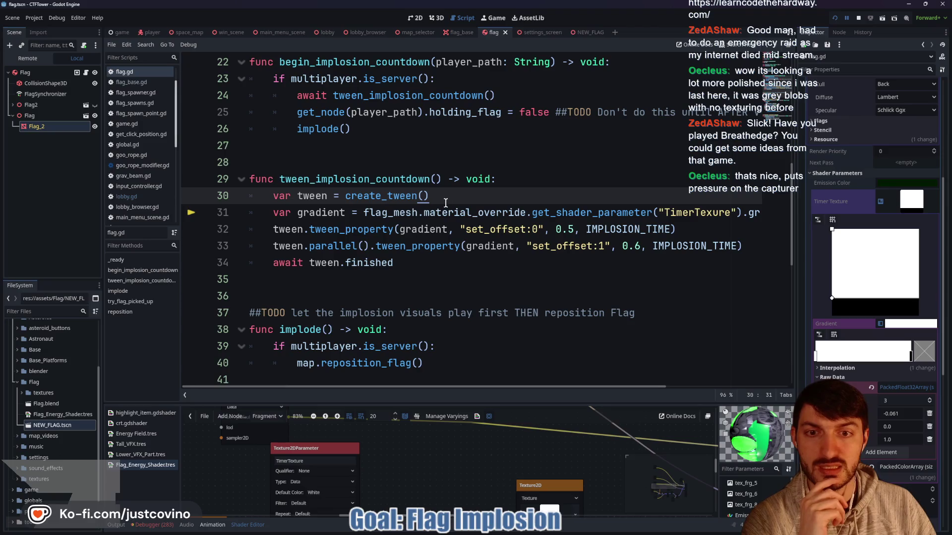
click(411, 212)
double_click(447, 212)
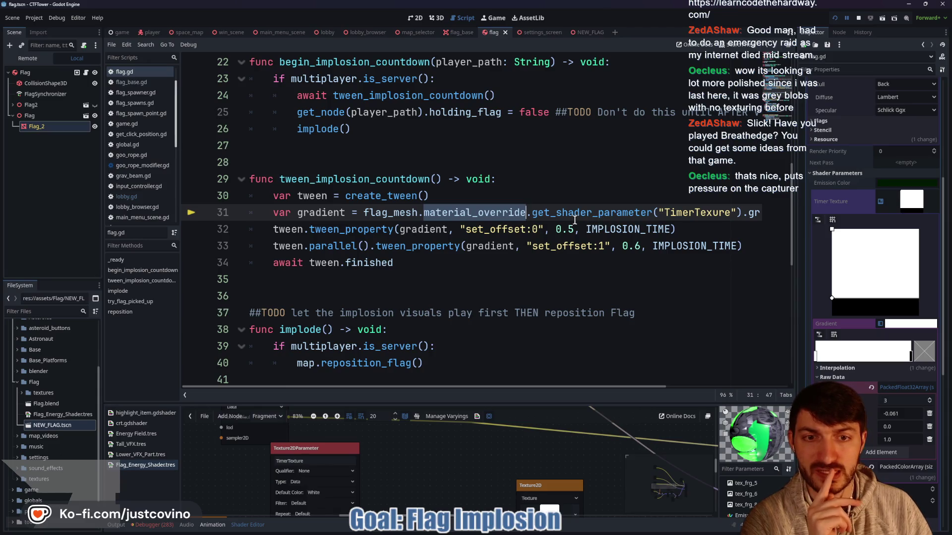
click(524, 214)
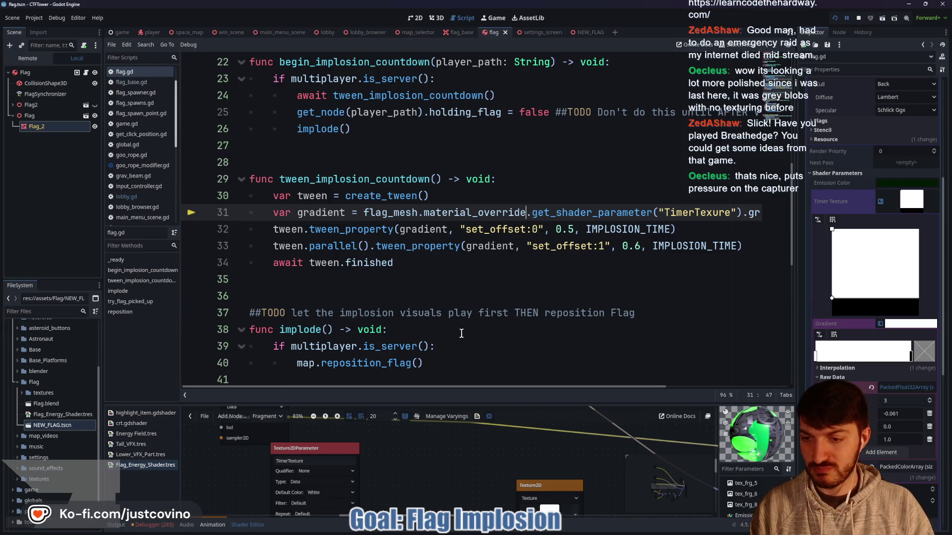
key(F8)
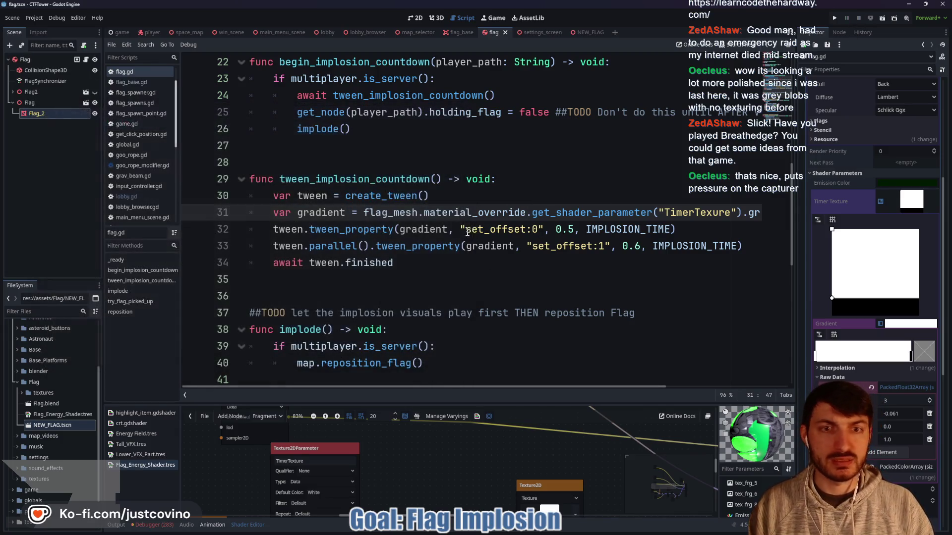
Replace material_override with get_active_material(0) using the autocomplete suggestions.
key(BackSpace)
key(BackSpace)
key(BackSpace)
key(BackSpace)
key(BackSpace)
key(BackSpace)
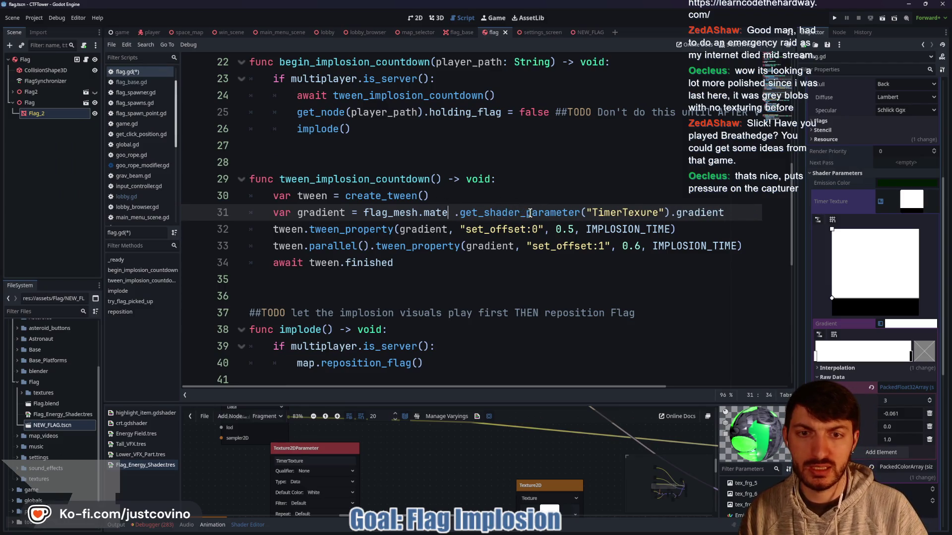
text(get_)
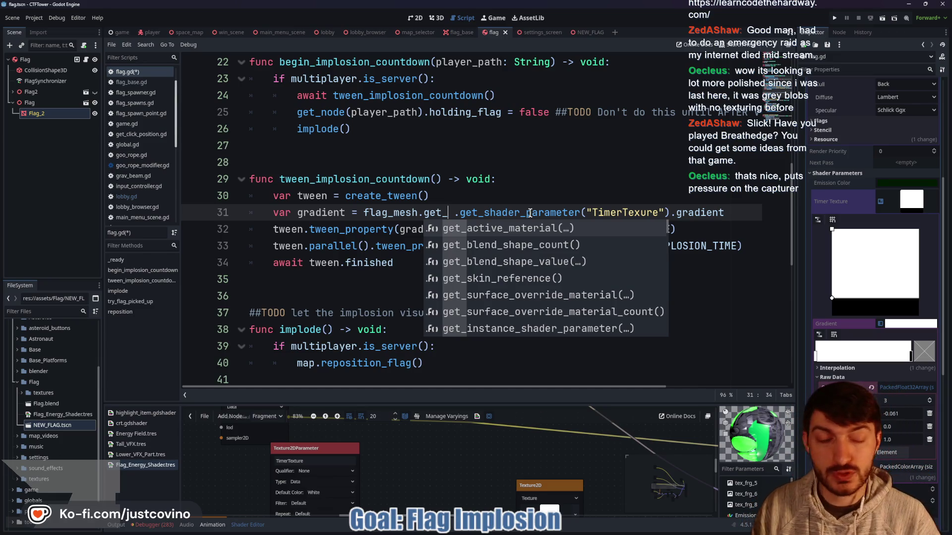
key(Down)
key(Down)
key(Down)
key(Down)
key(Down)
key(Down)
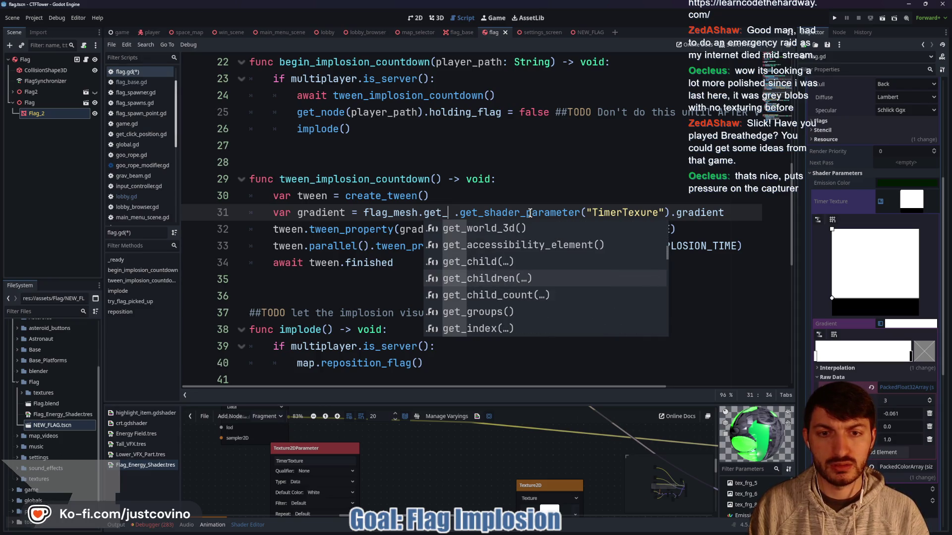
key(BackSpace)
key(BackSpace)
text(om)
key(Escape)
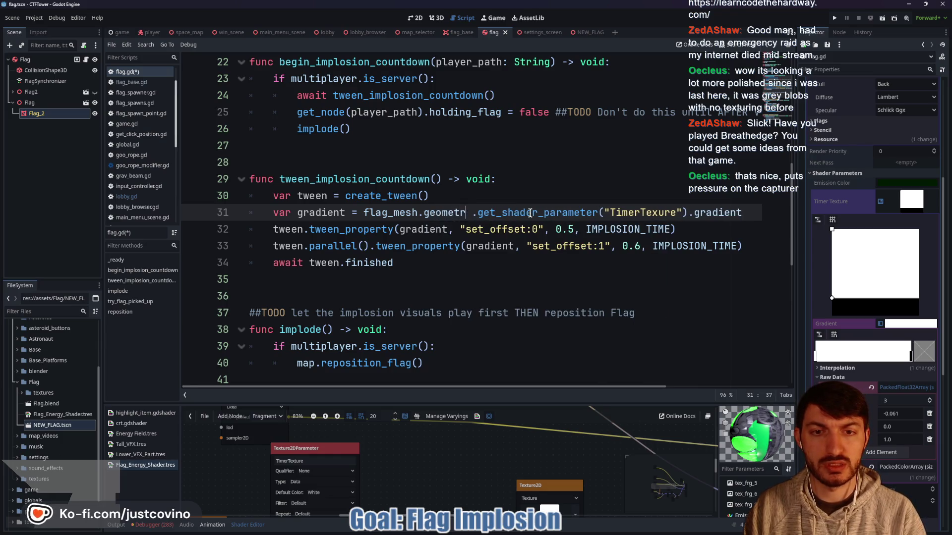
key(BackSpace)
key(BackSpace)
key(BackSpace)
text(g)
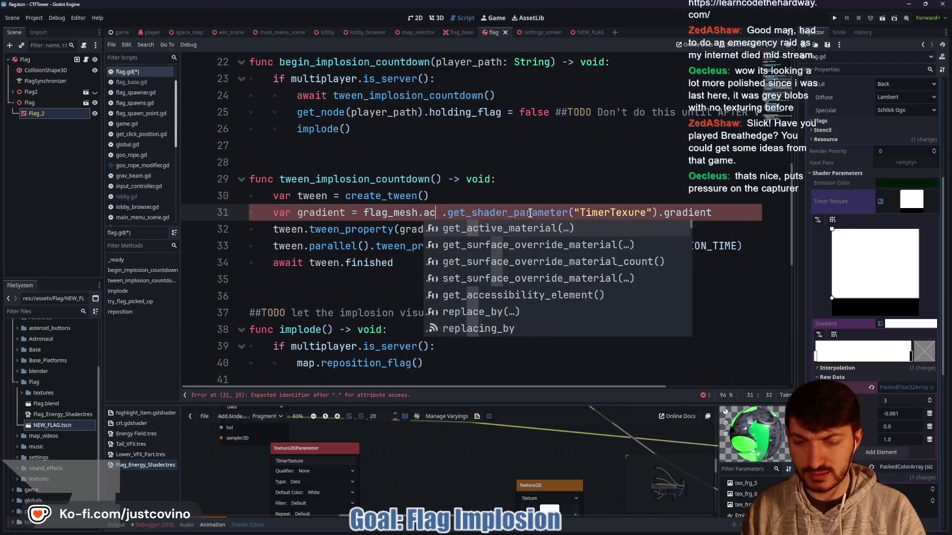
text(et_)
key(Return)
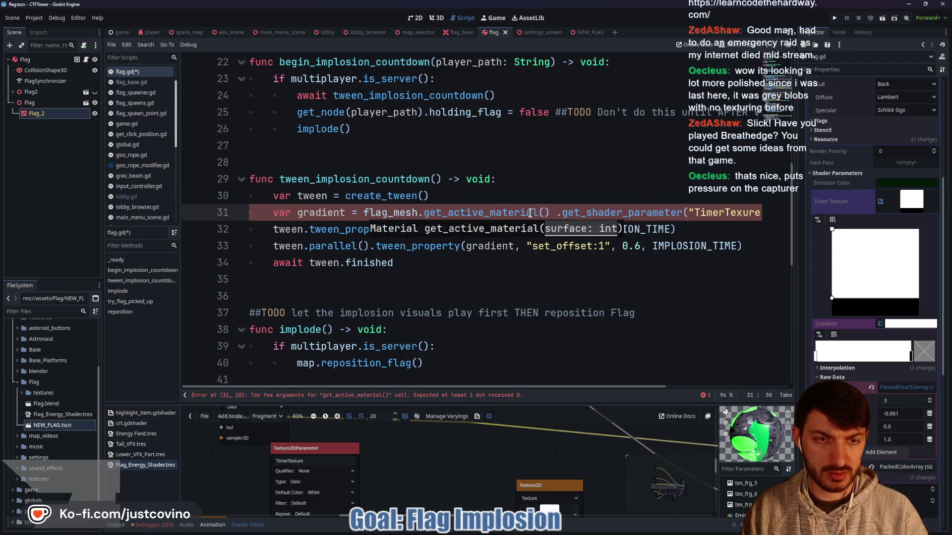
text(0)
key(Right)
key(Delete)
Save flag.gd and relaunch the game to test the change.
click(496, 194)
key(ctrl+s)
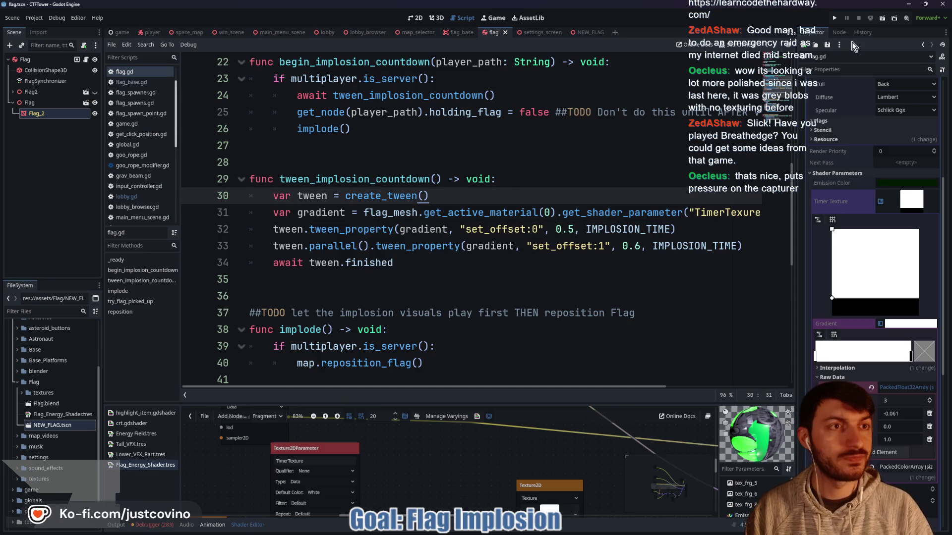
click(835, 19)
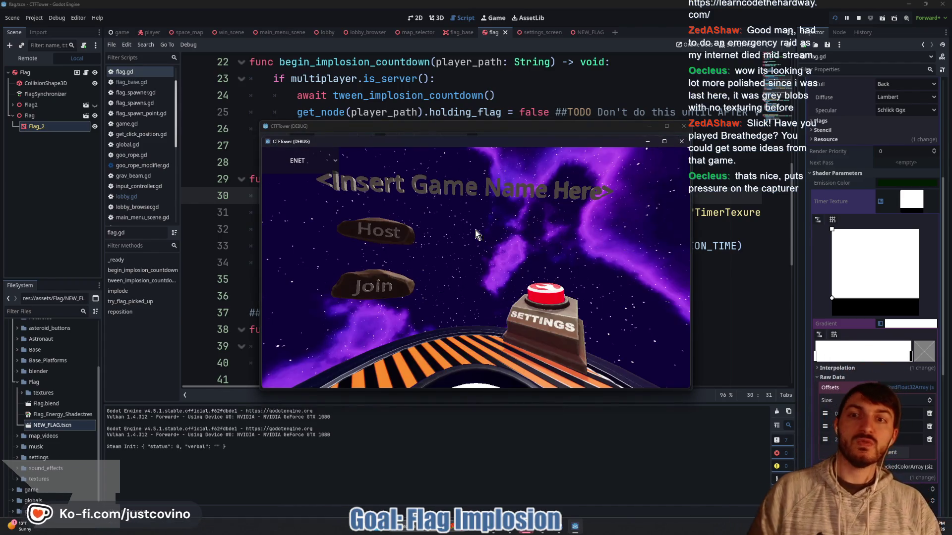
Host in the left game window, open Settings in the other, and enlarge that debug window.
drag(488, 126, 241, 123)
click(131, 227)
drag(492, 142, 702, 117)
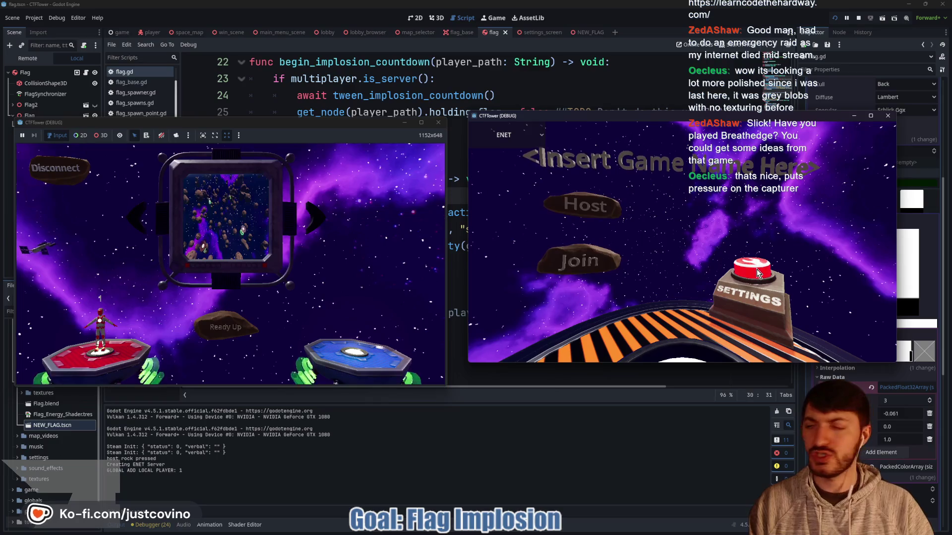
click(757, 273)
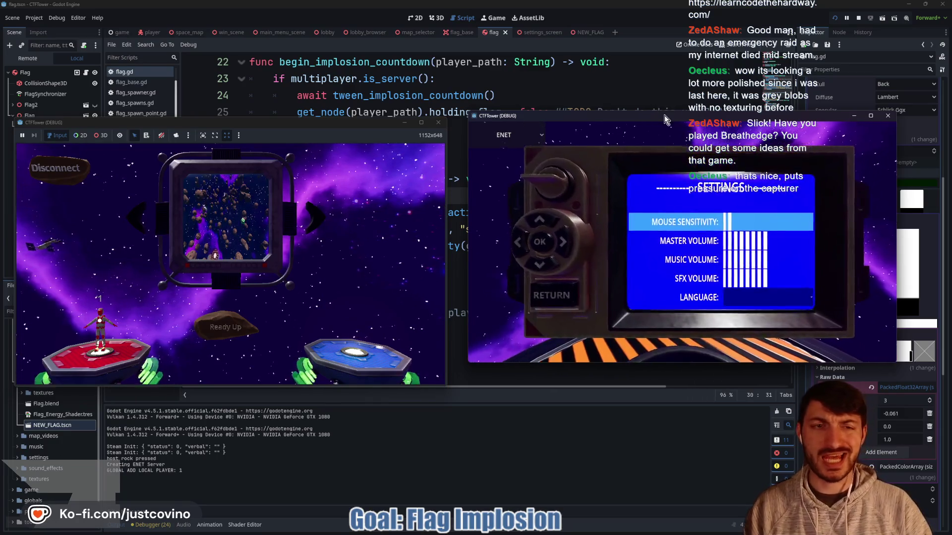
drag(673, 118, 398, 112)
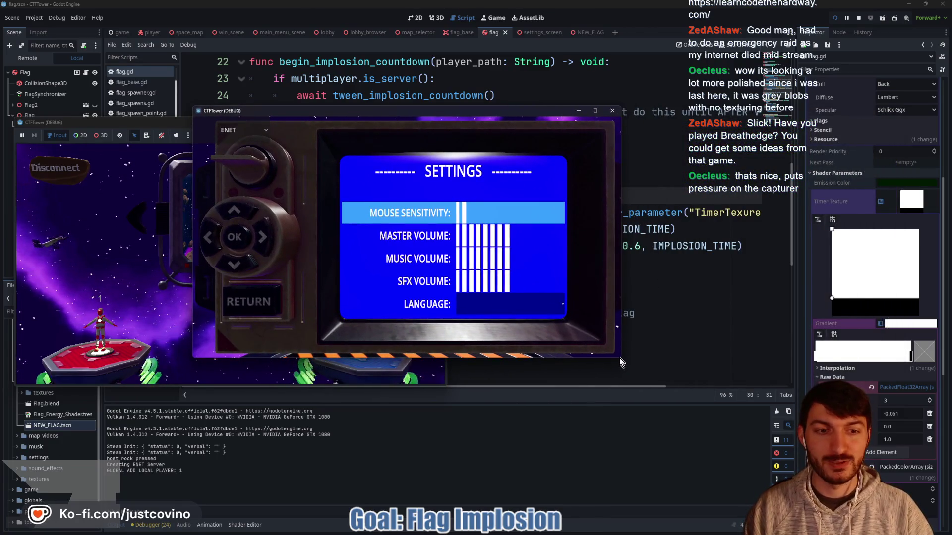
drag(620, 358, 839, 495)
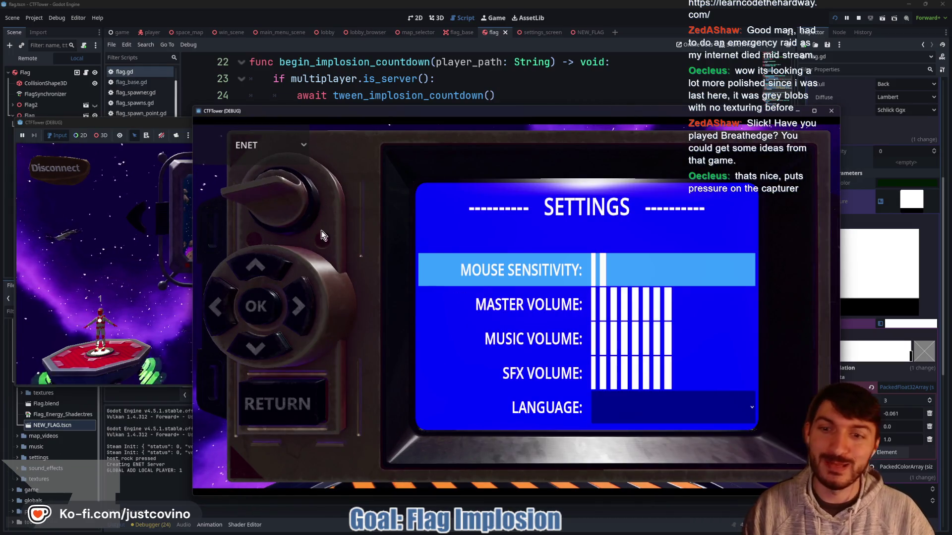
Move through the settings rows and raise the Master Volume setting.
key(Down)
key(Down)
key(Down)
key(Up)
key(Up)
key(Up)
key(Down)
click(261, 356)
click(261, 356)
click(255, 268)
click(304, 318)
click(304, 319)
click(304, 317)
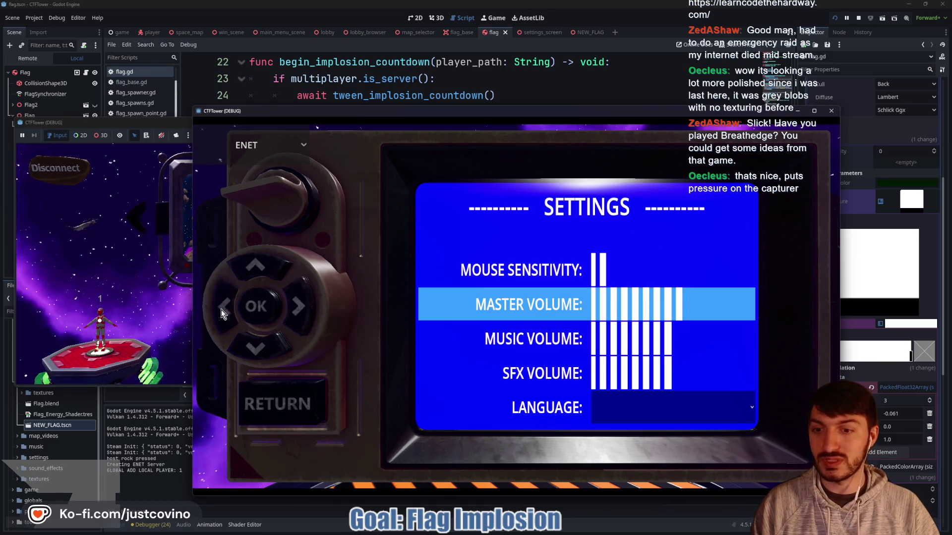
Highlight Language and try changing it, triggering the settings_screen.gd line 92 error.
key(Down)
key(Up)
key(Up)
key(Up)
key(Right)
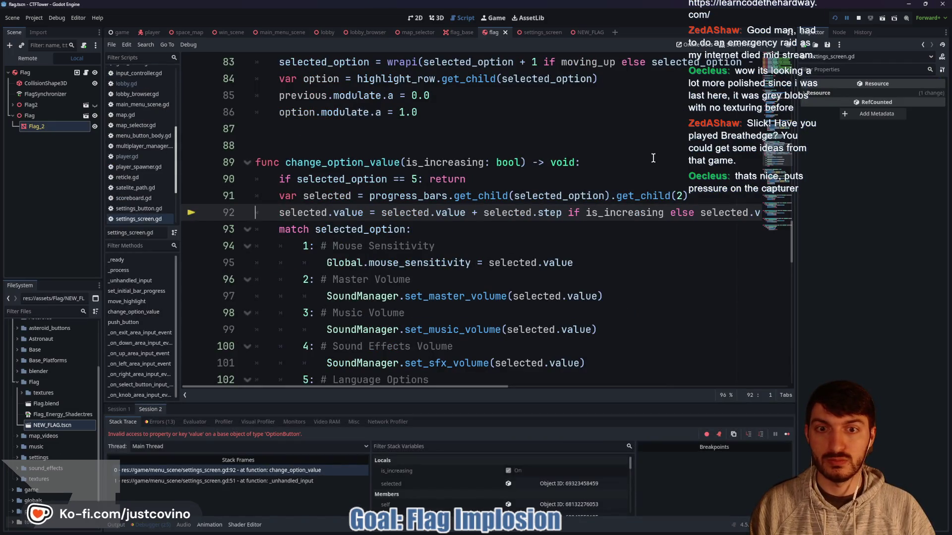
Relaunch the game and navigate the settings rows up to Mouse Sensitivity.
click(835, 18)
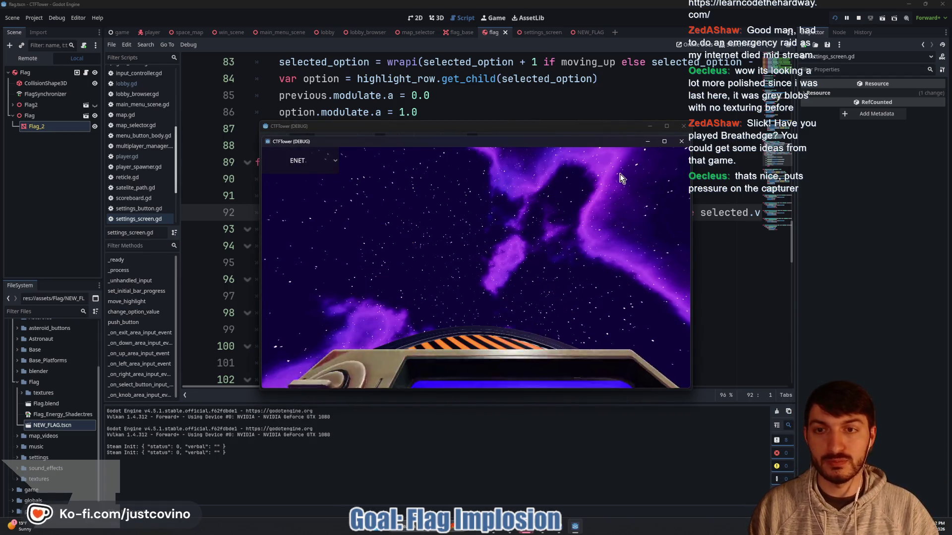
key(Down)
key(Down)
key(Down)
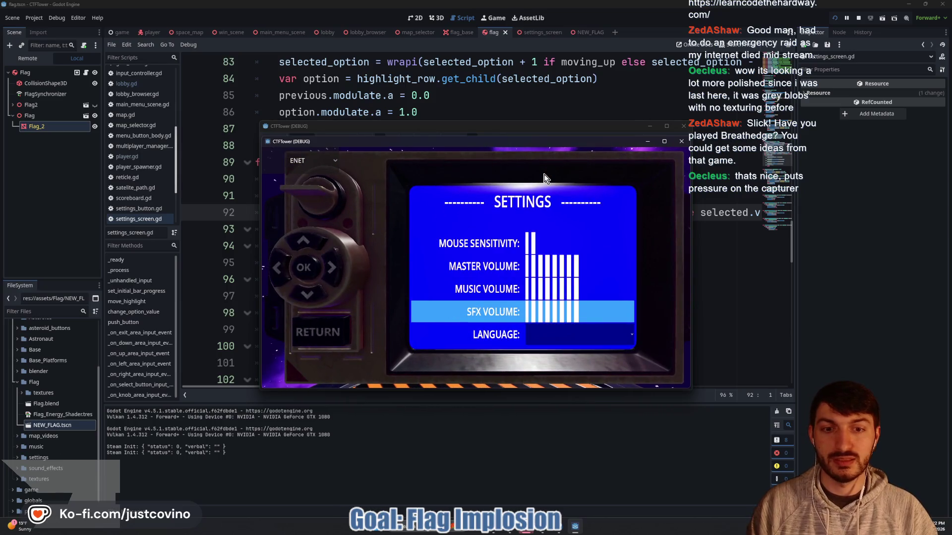
key(Up)
key(Up)
key(Up)
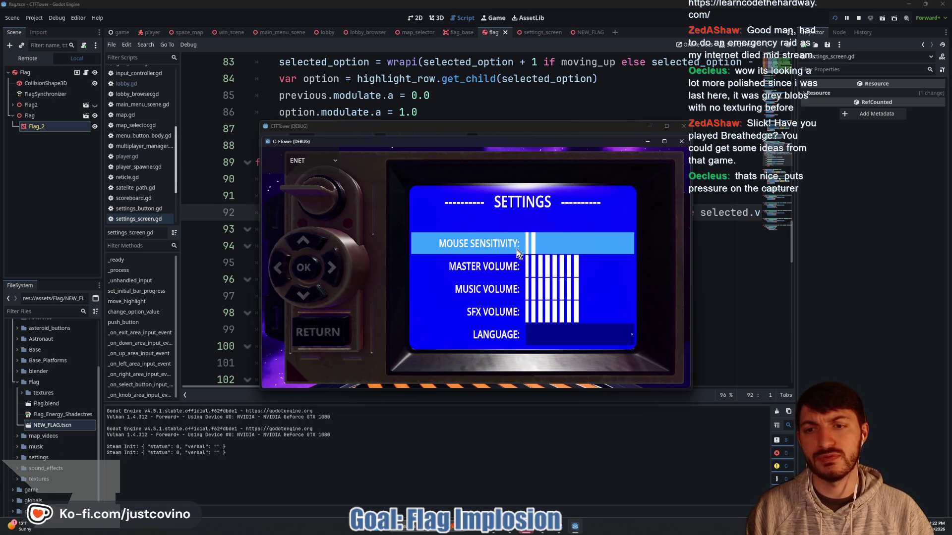
key(Down)
key(Up)
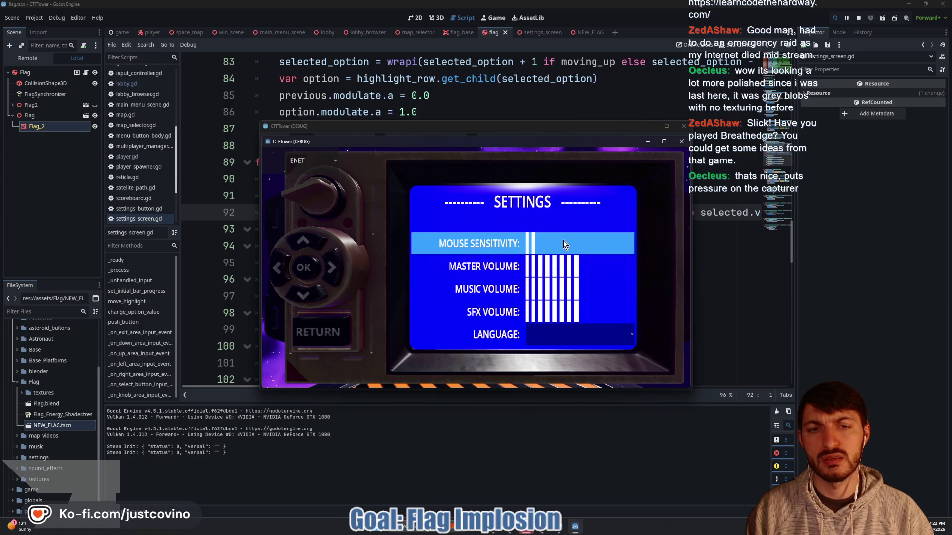
Lower Master Volume by one bar, then leave settings for the title menu.
key(Down)
key(Left)
key(Up)
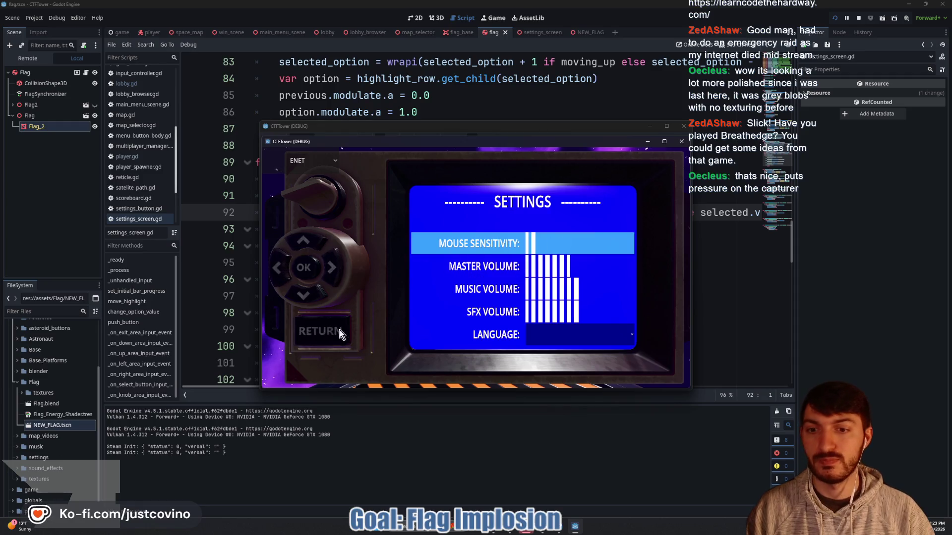
key(Escape)
drag(373, 127, 151, 122)
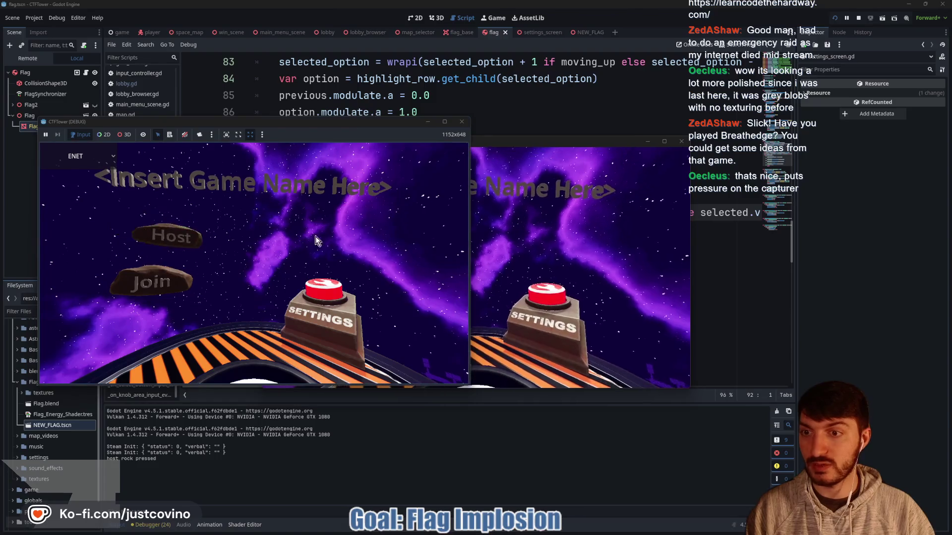
Host a game in one debug window and join that lobby from the other.
click(153, 231)
click(517, 147)
drag(517, 147, 705, 122)
click(611, 287)
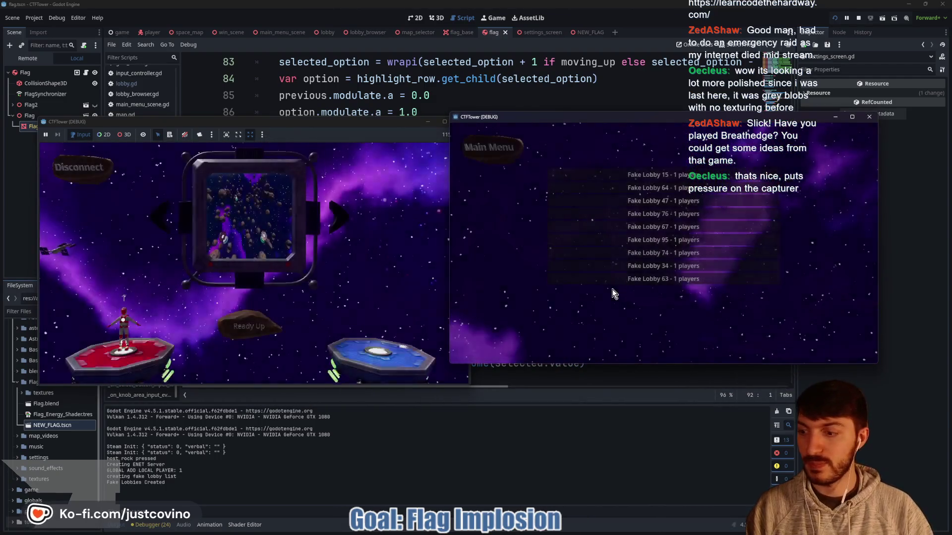
click(659, 175)
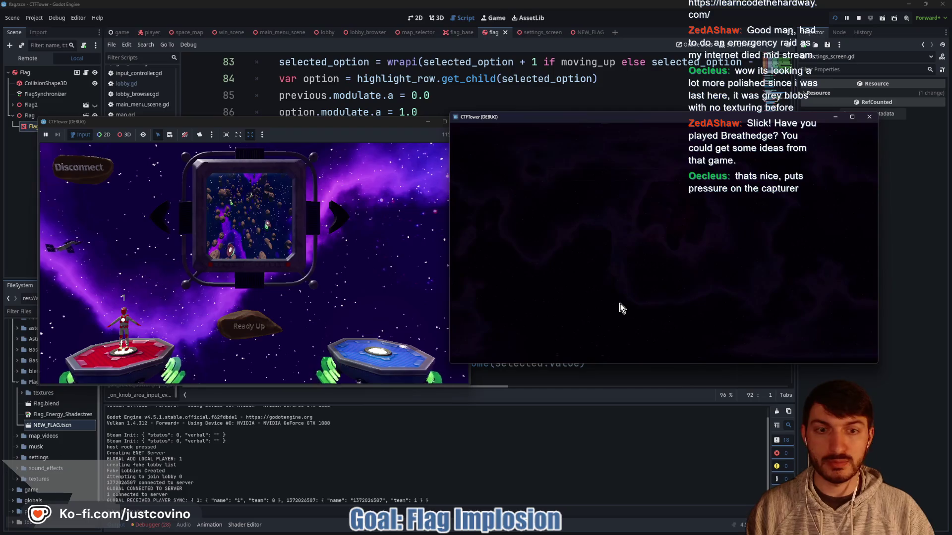
Ready up both players, start the match and move the red player off the platform.
click(670, 301)
click(250, 326)
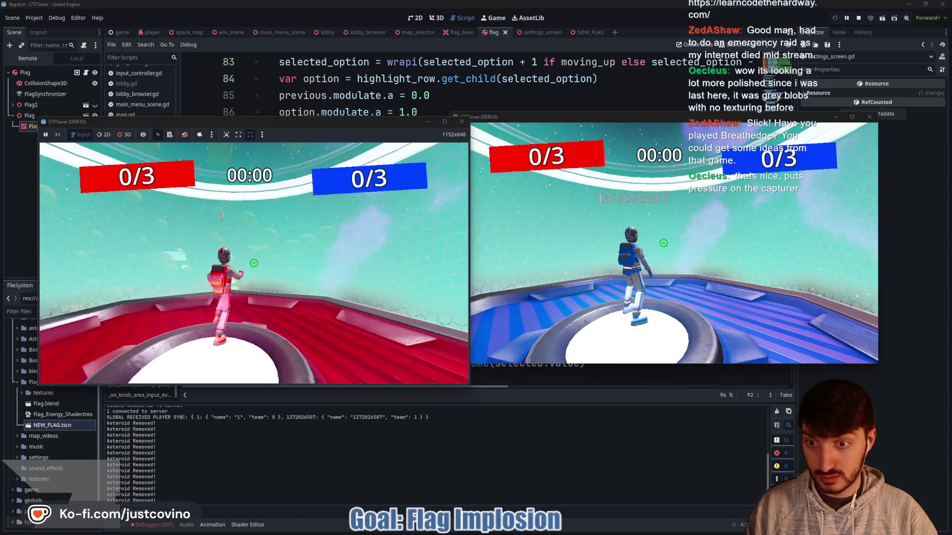
key(super)
key(super)
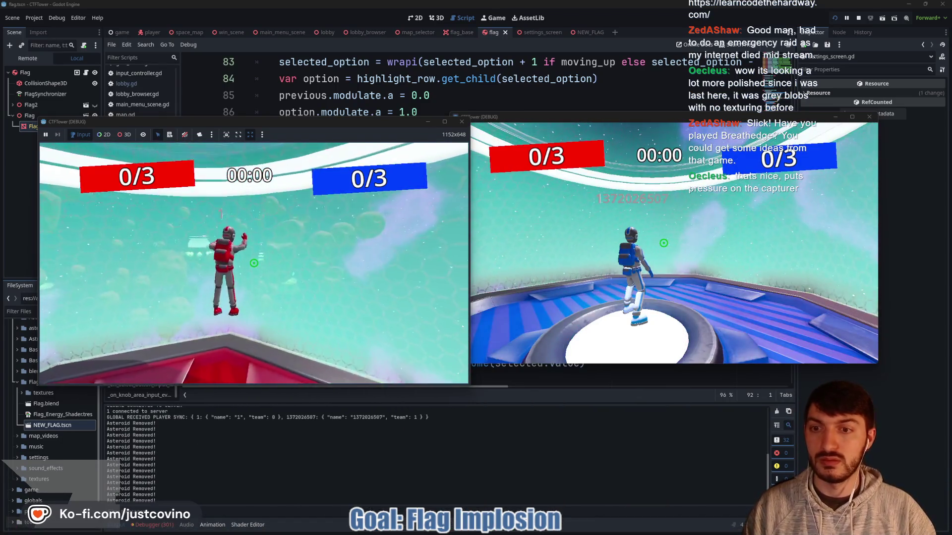
key(space)
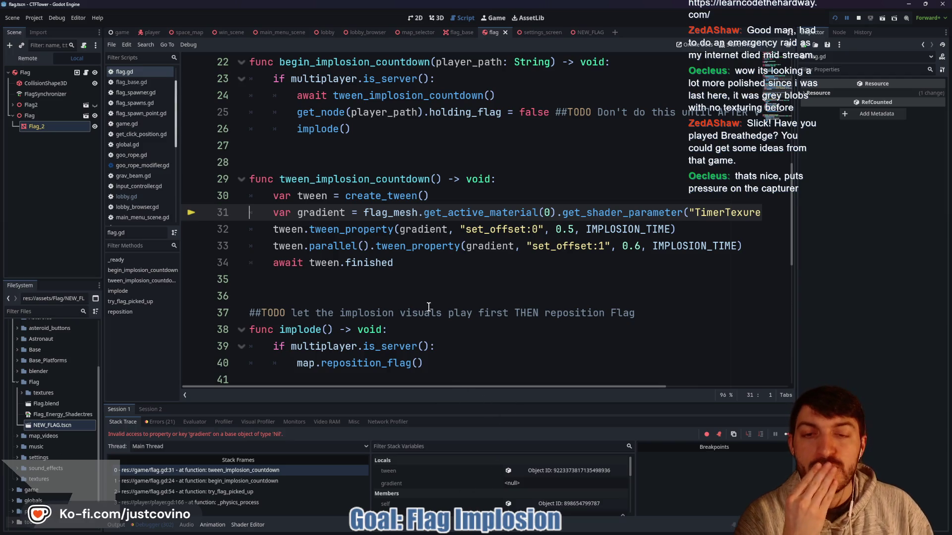
Examine the flag_mesh and gradient values on line 31 of the paused script.
mouse_move(395, 213)
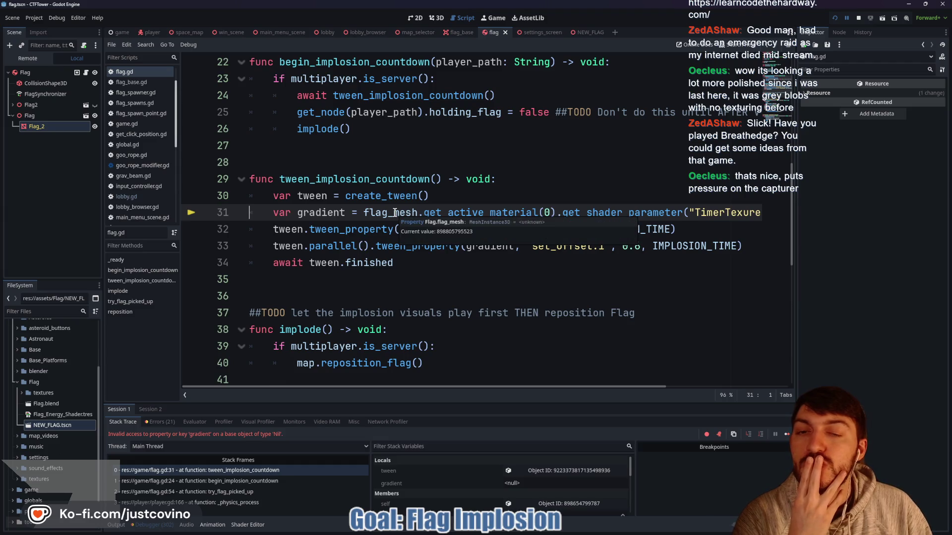
double_click(395, 212)
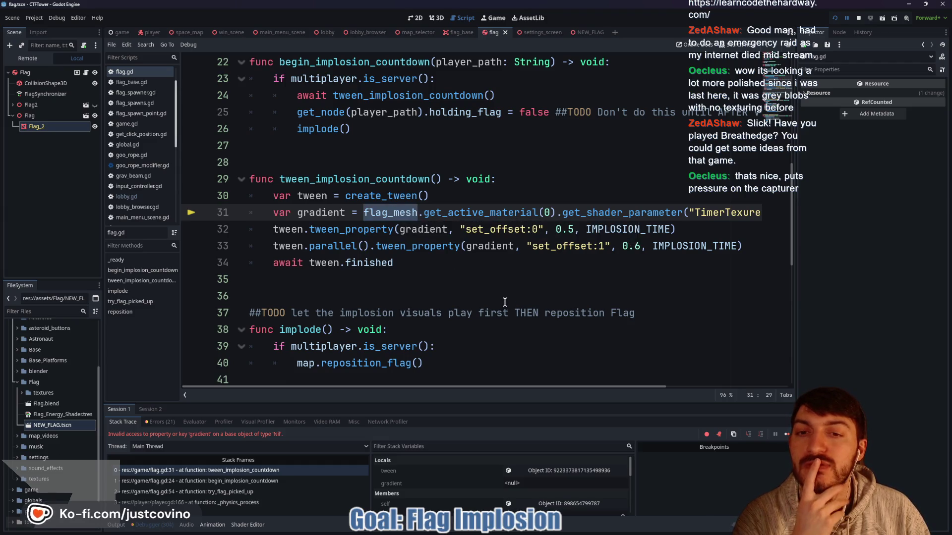
scroll(511, 304, up, 3)
scroll(505, 302, down, 2)
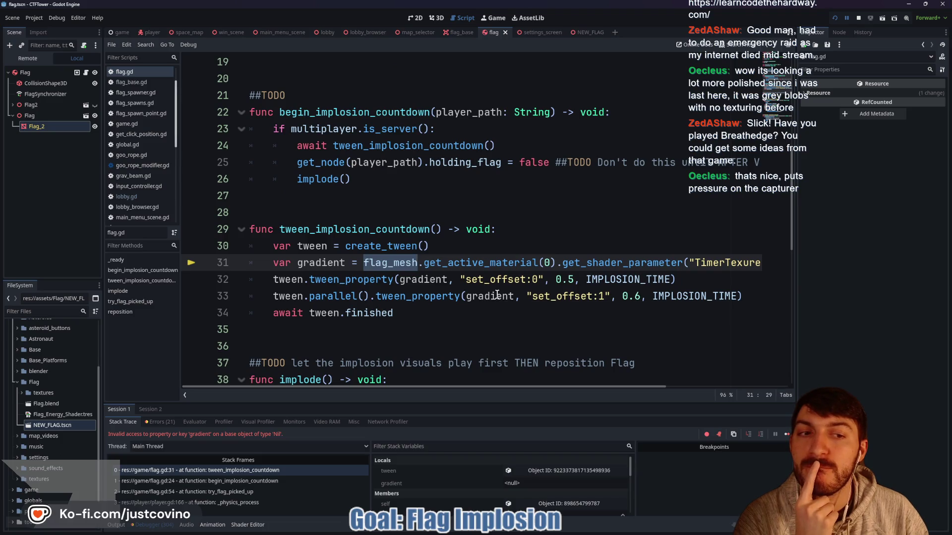
mouse_move(497, 295)
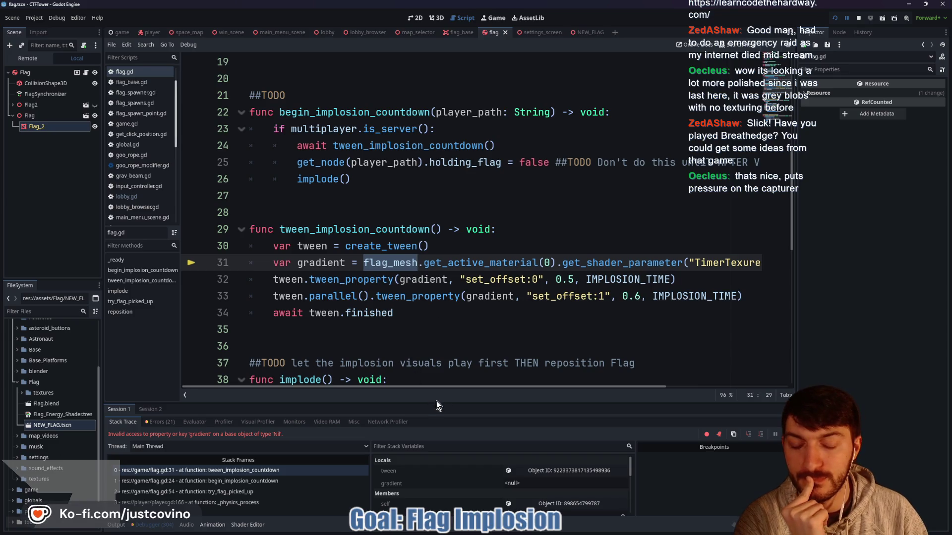
Enlarge the stack variables panel and open the tween and flag_mesh objects in the remote Inspector.
drag(453, 403, 441, 179)
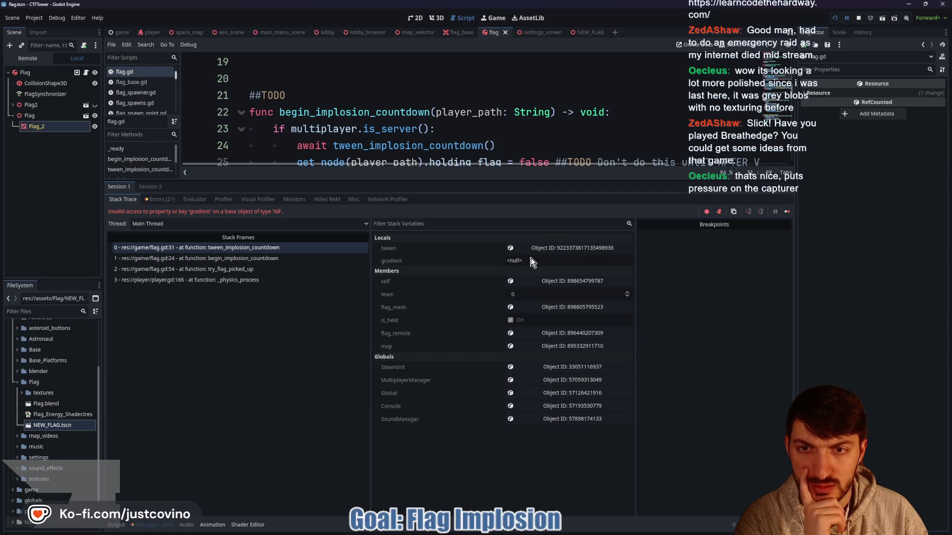
scroll(484, 137, down, 1)
scroll(485, 137, up, 1)
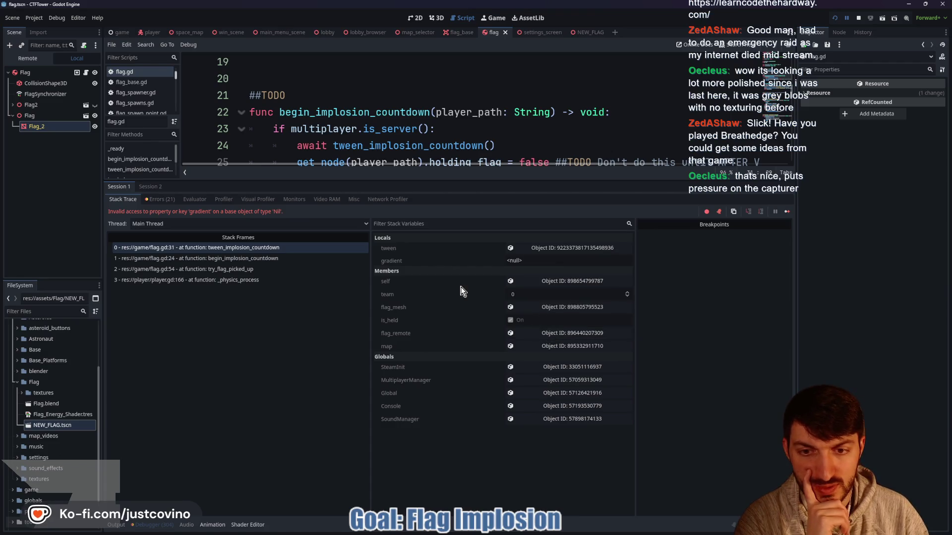
click(554, 247)
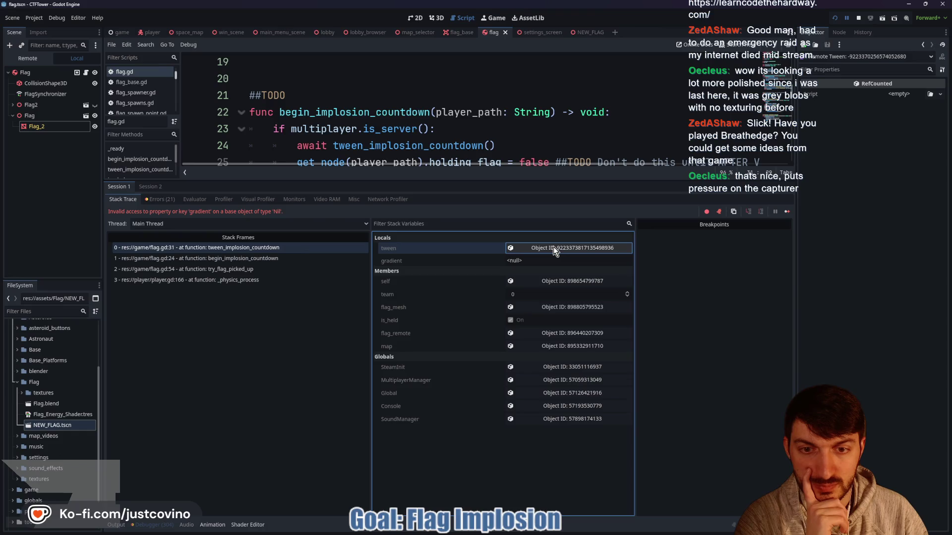
click(538, 307)
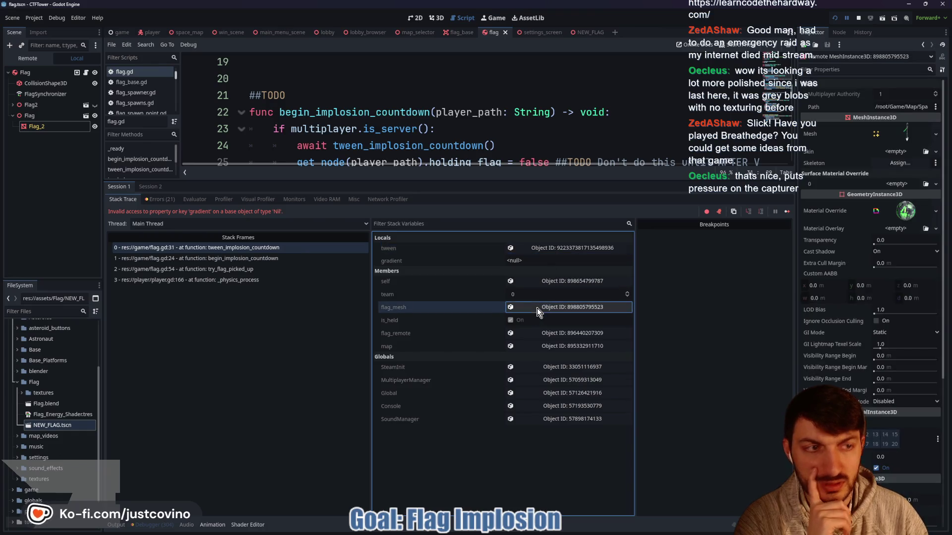
mouse_move(826, 212)
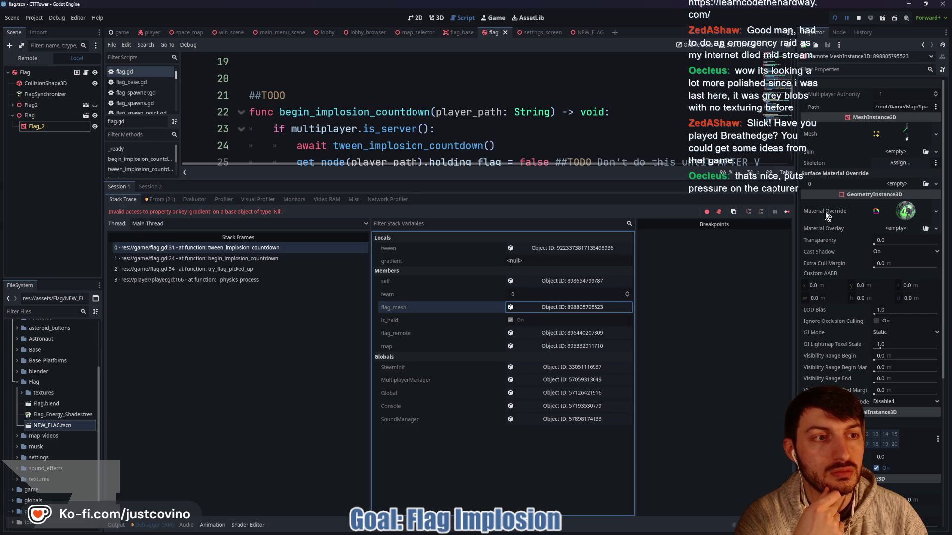
Review the flag mesh's Material Override properties, then give the script more room.
scroll(594, 144, down, 2)
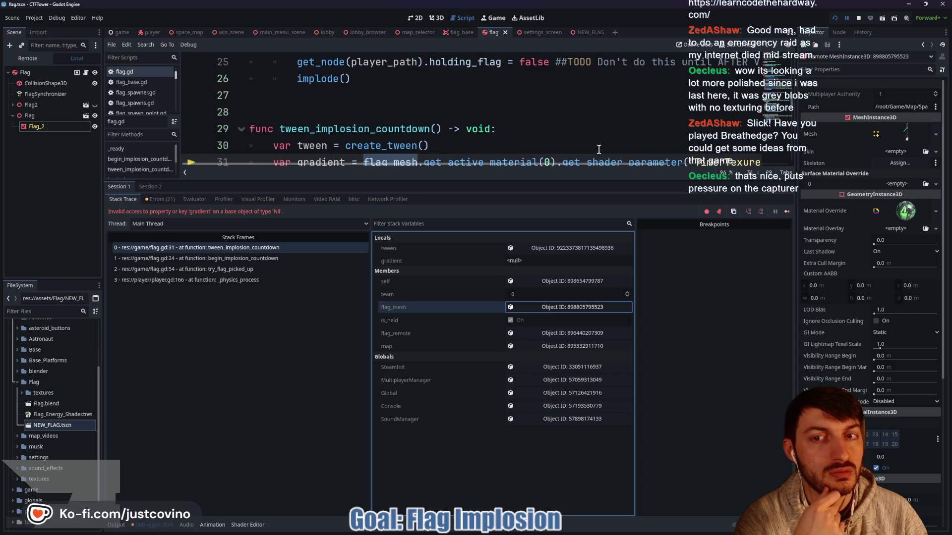
scroll(593, 142, up, 1)
scroll(592, 142, up, 6)
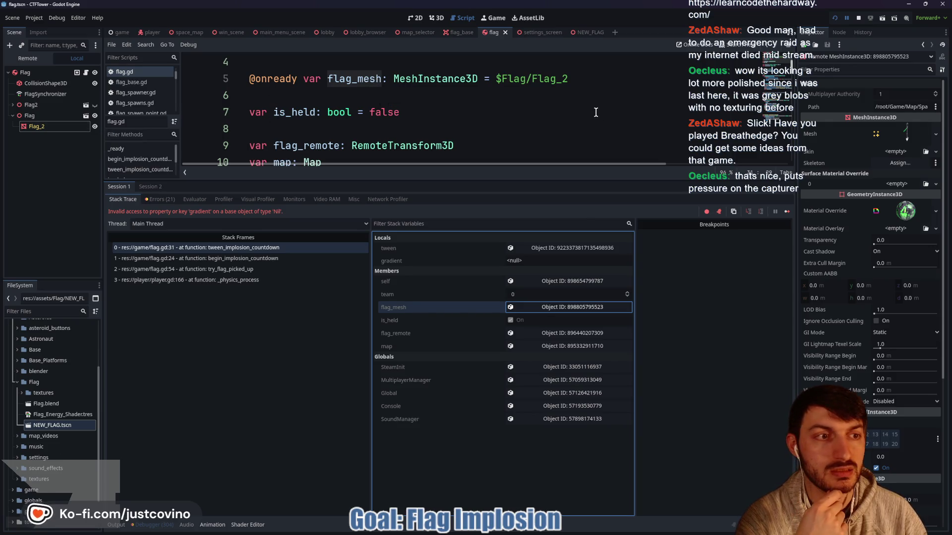
scroll(590, 111, down, 3)
scroll(580, 112, down, 1)
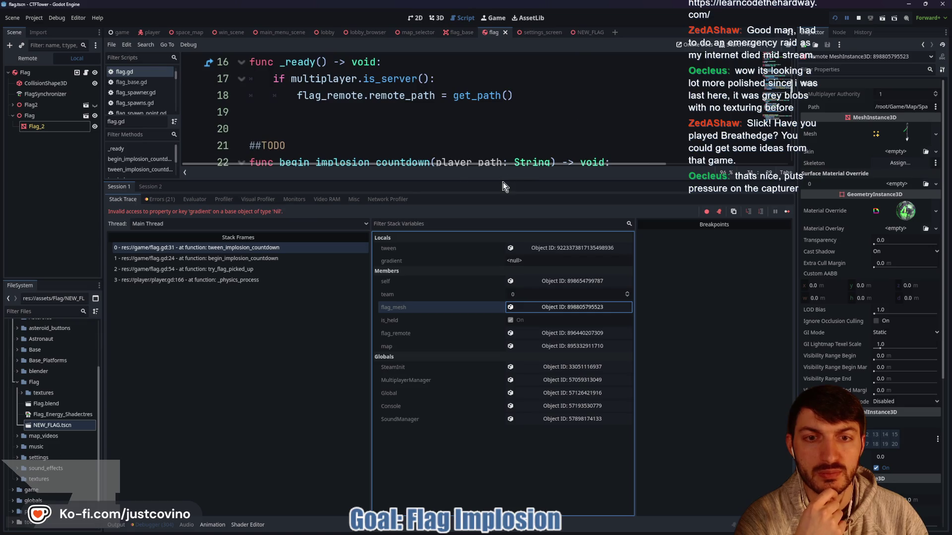
drag(502, 180, 516, 343)
Select get_active_material(0) on line 31 and bring the Gradient class docs forward in Firefox.
scroll(470, 239, down, 2)
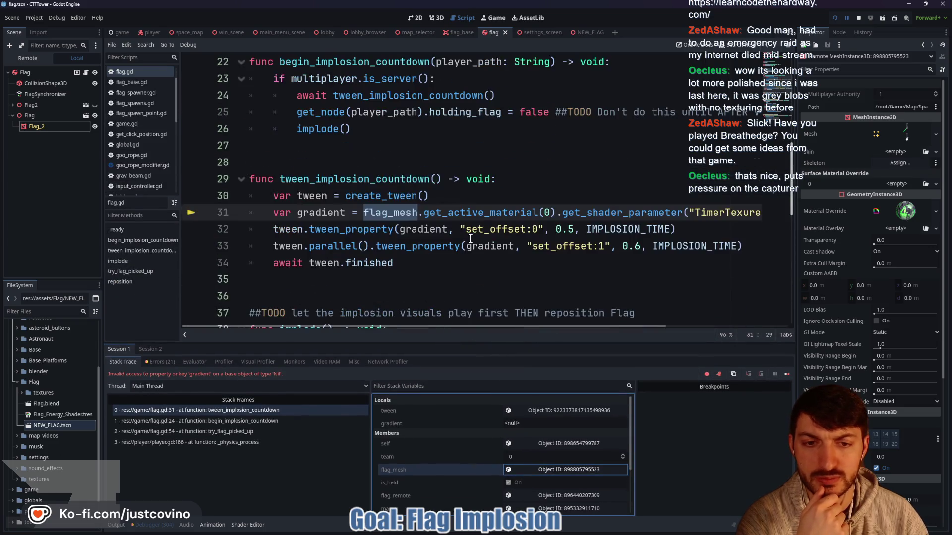
click(551, 213)
drag(555, 212, 427, 212)
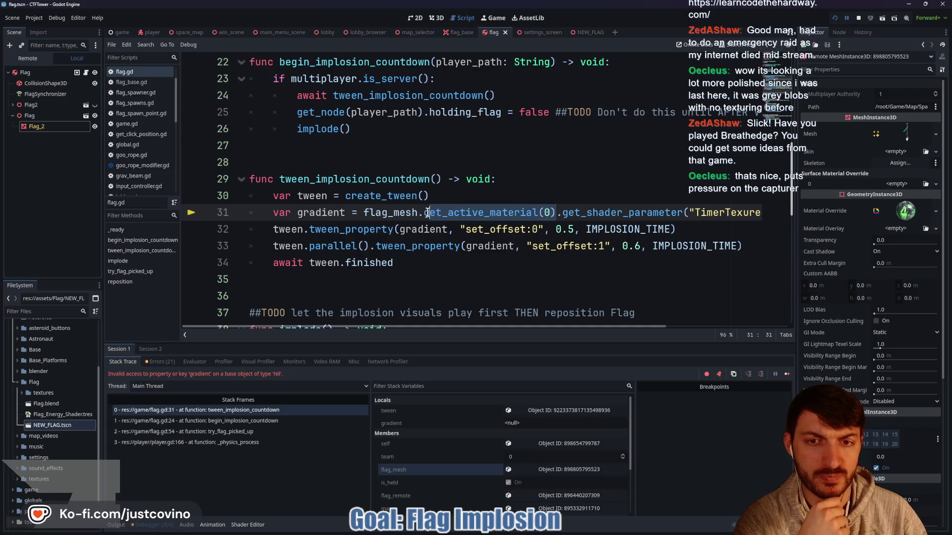
click(509, 532)
drag(407, 57, 295, 49)
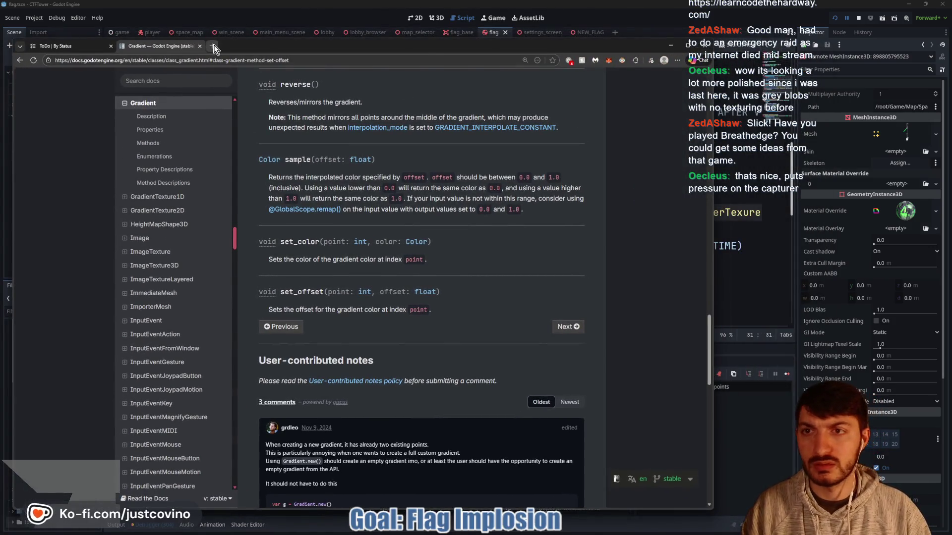
Search 'godot how to get geometry material override' and check the GeometryInstance3D documentation.
click(215, 47)
text(godot how to get )
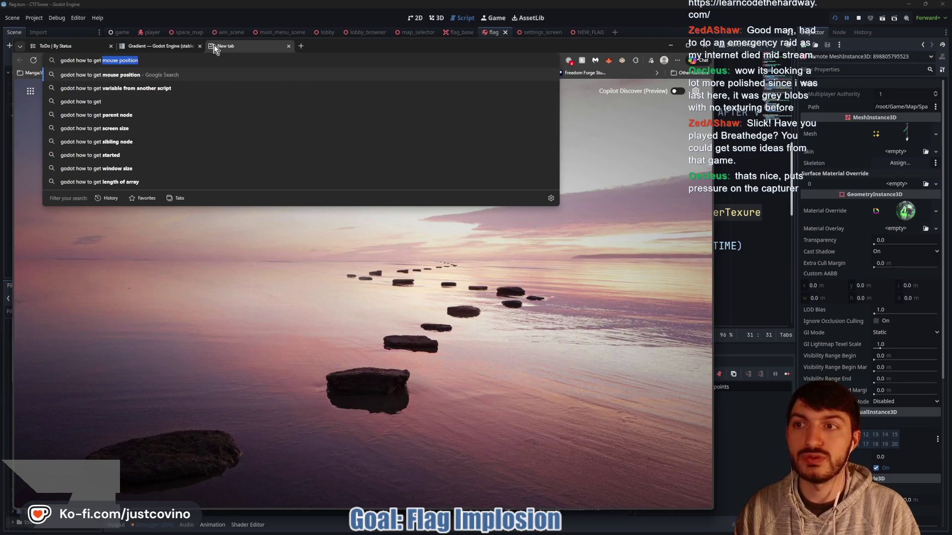
text(geometry mater)
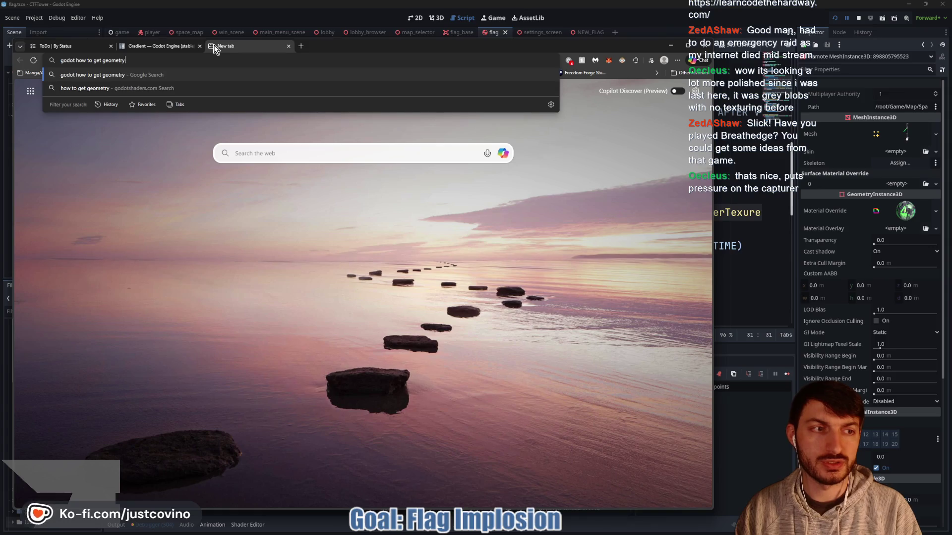
text(ial override)
key(Return)
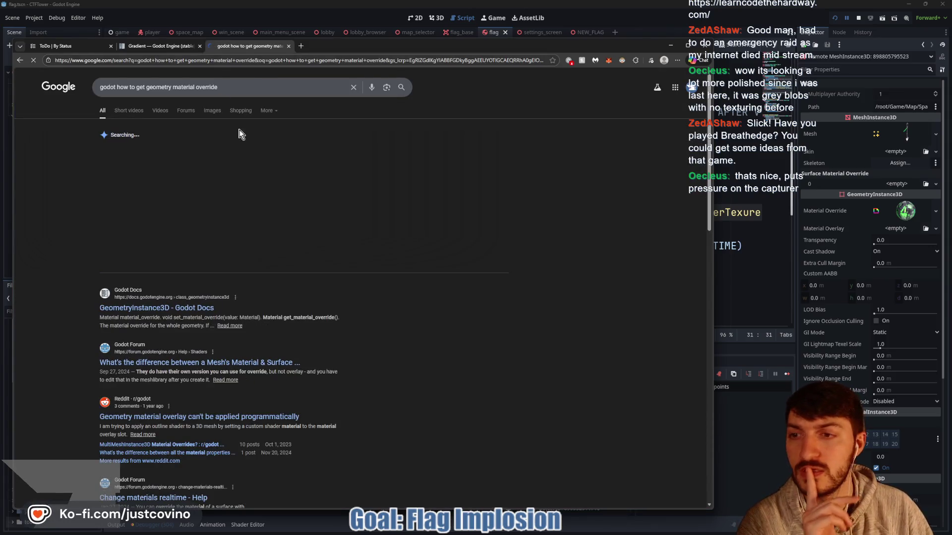
click(188, 309)
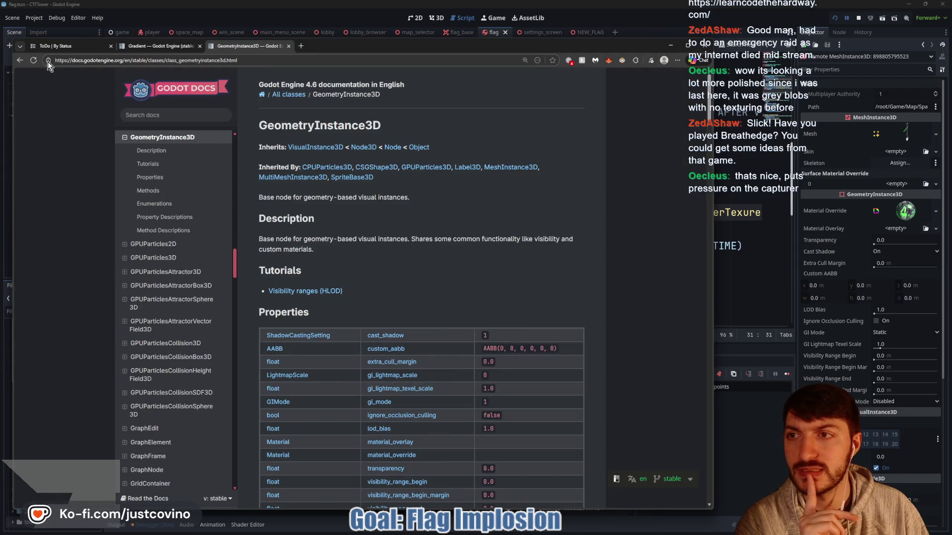
click(21, 61)
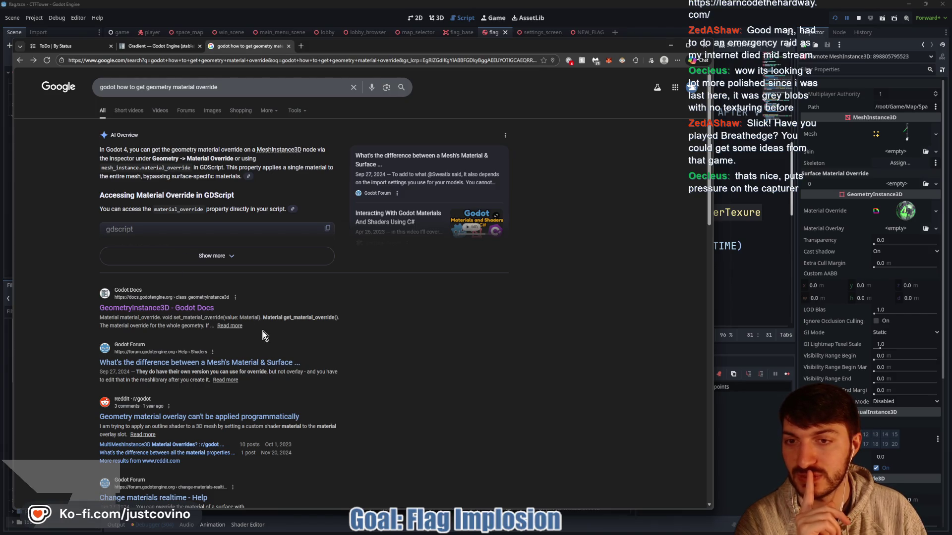
Read the Reddit thread about material overlays not applying in game, then close it.
scroll(237, 328, down, 2)
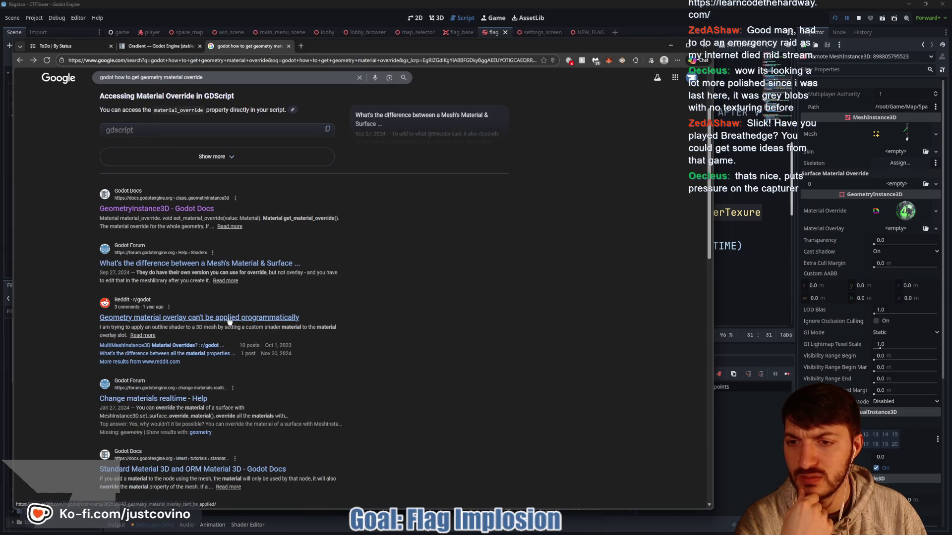
click(229, 320)
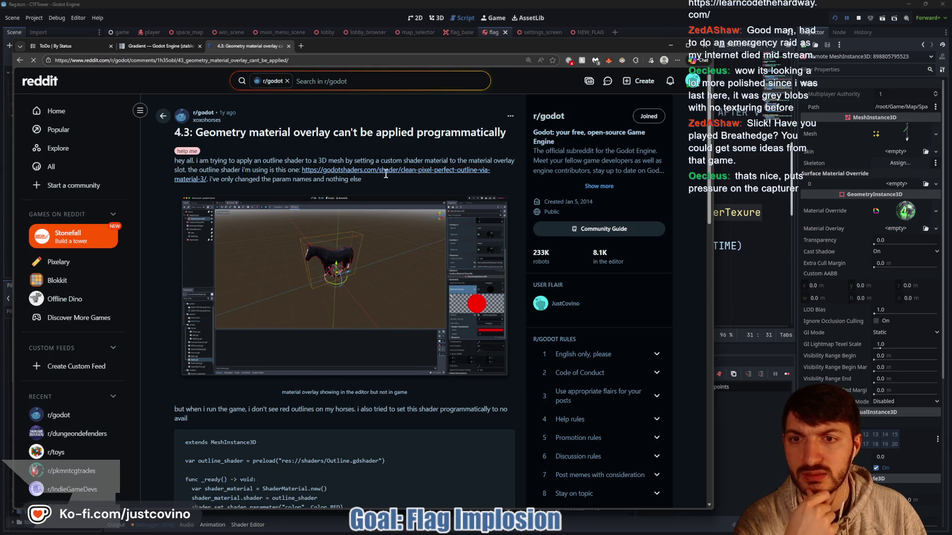
scroll(248, 229, down, 5)
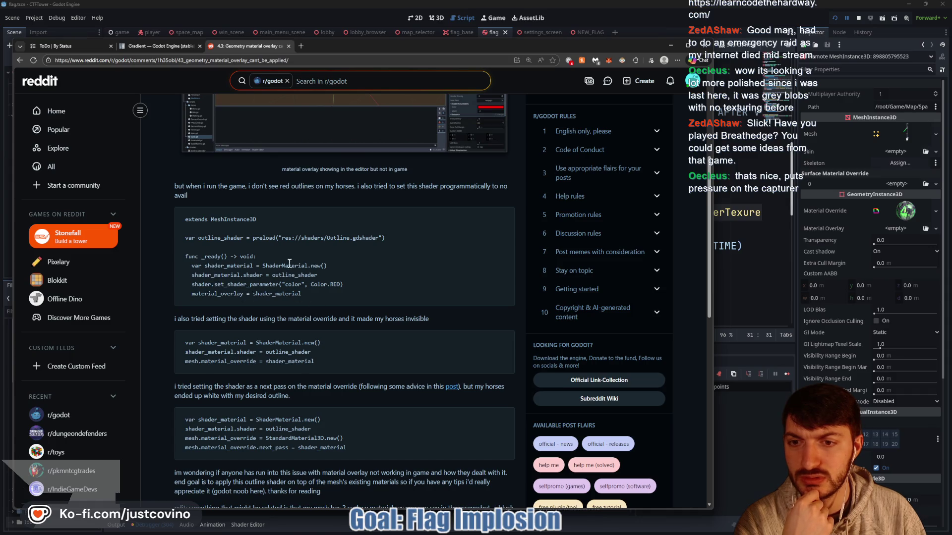
scroll(279, 293, down, 2)
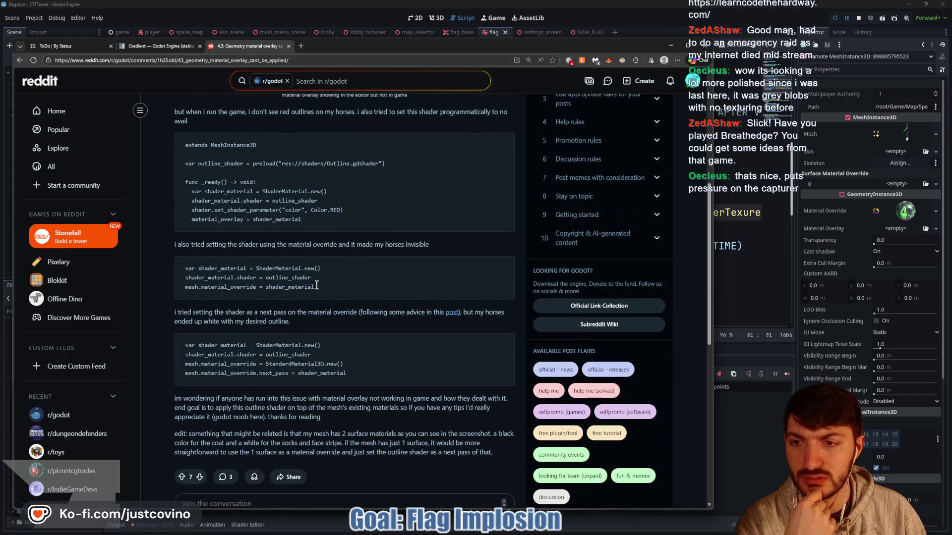
scroll(291, 280, down, 6)
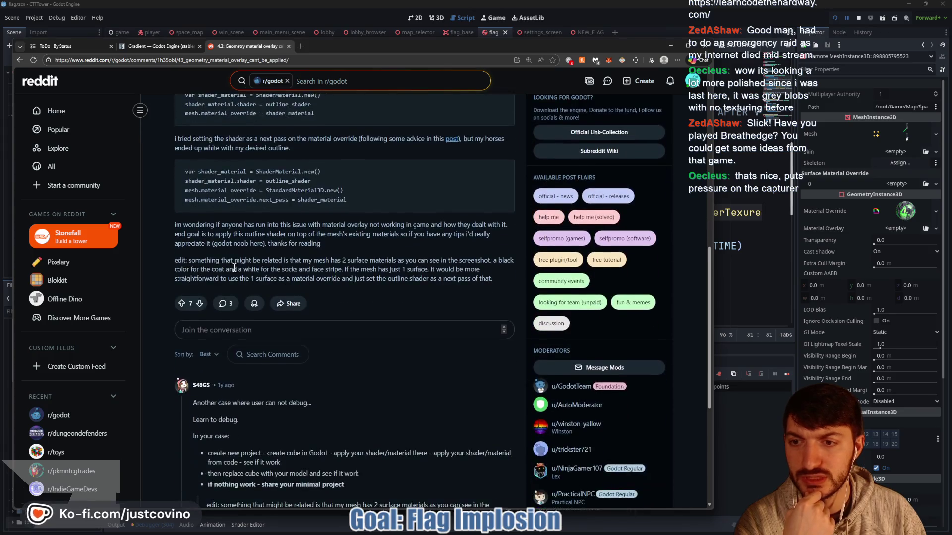
scroll(258, 317, down, 3)
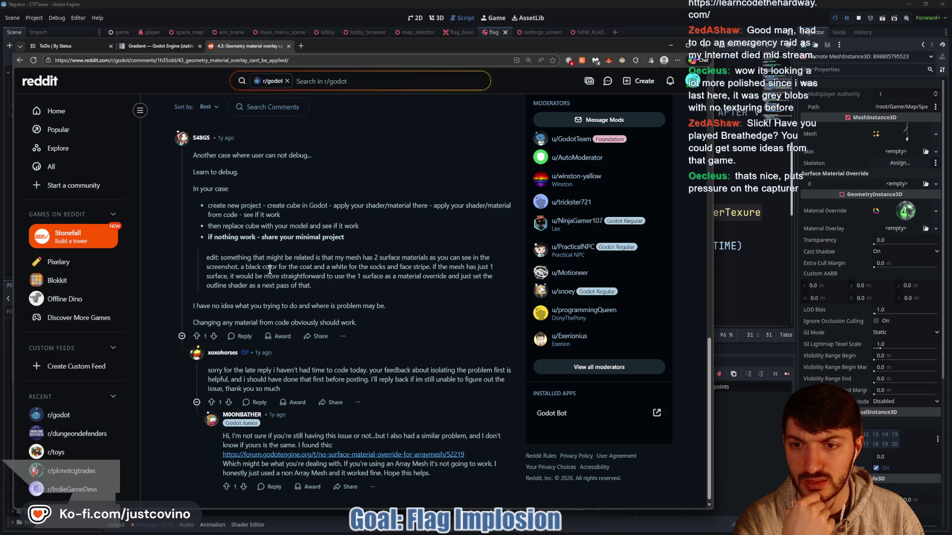
scroll(352, 274, down, 1)
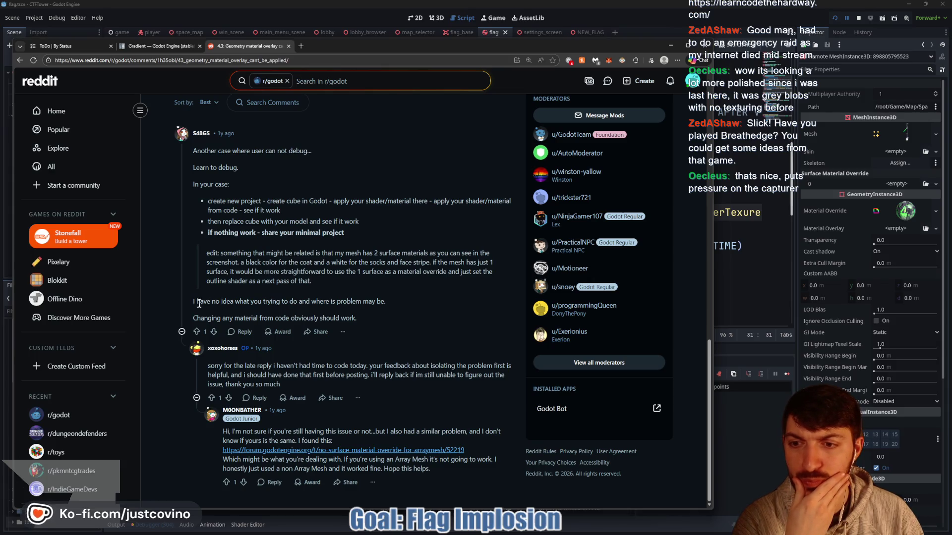
scroll(279, 299, up, 2)
scroll(279, 300, up, 15)
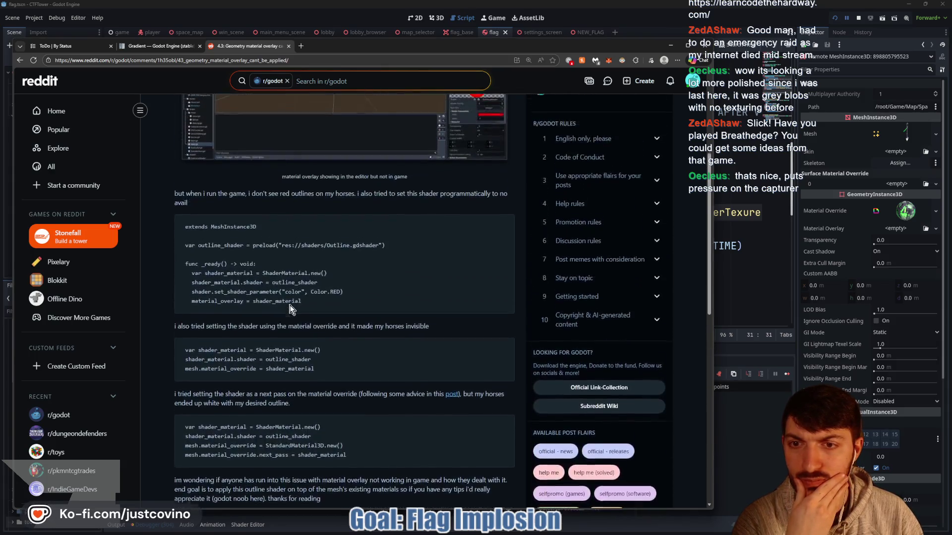
click(288, 46)
Replace get_active_material(0) on line 31 with material_override and expand the mesh's Material Override.
click(304, 17)
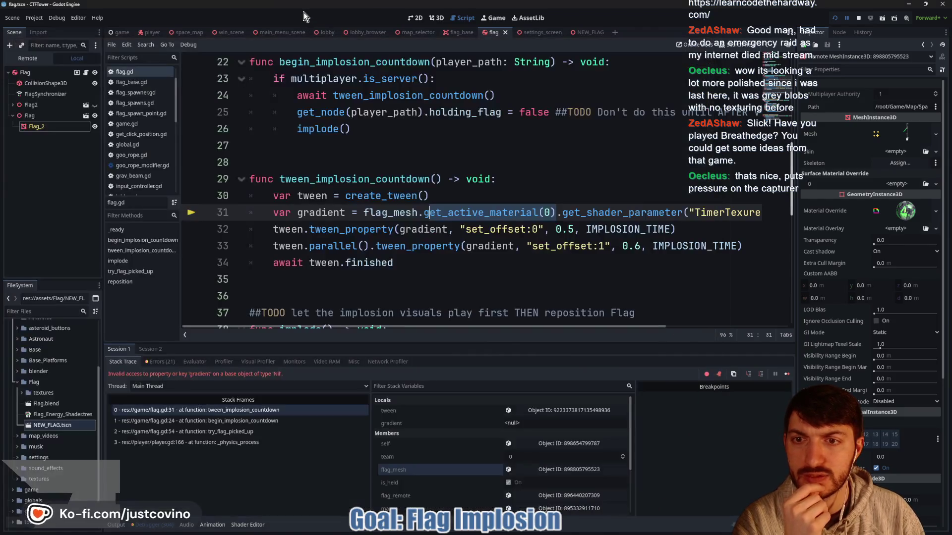
click(468, 230)
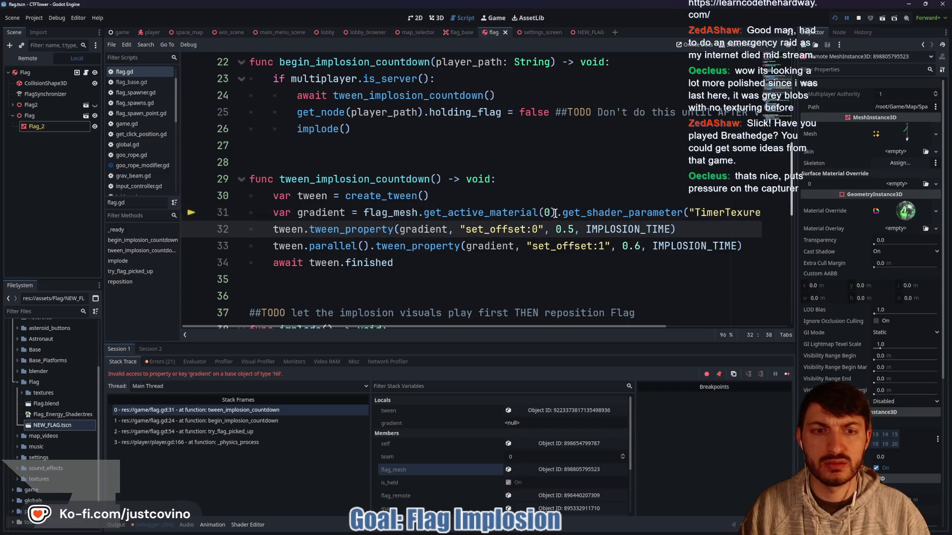
drag(555, 213, 416, 214)
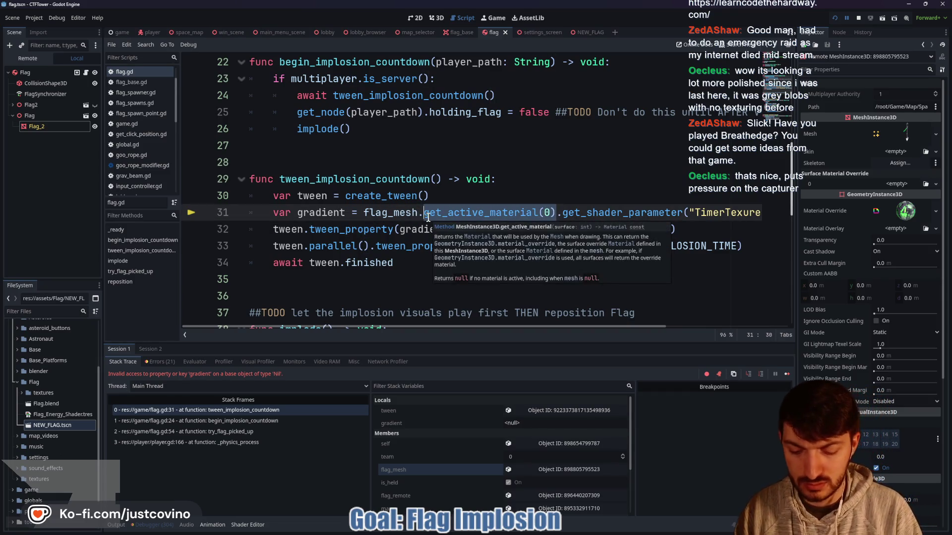
text(ov)
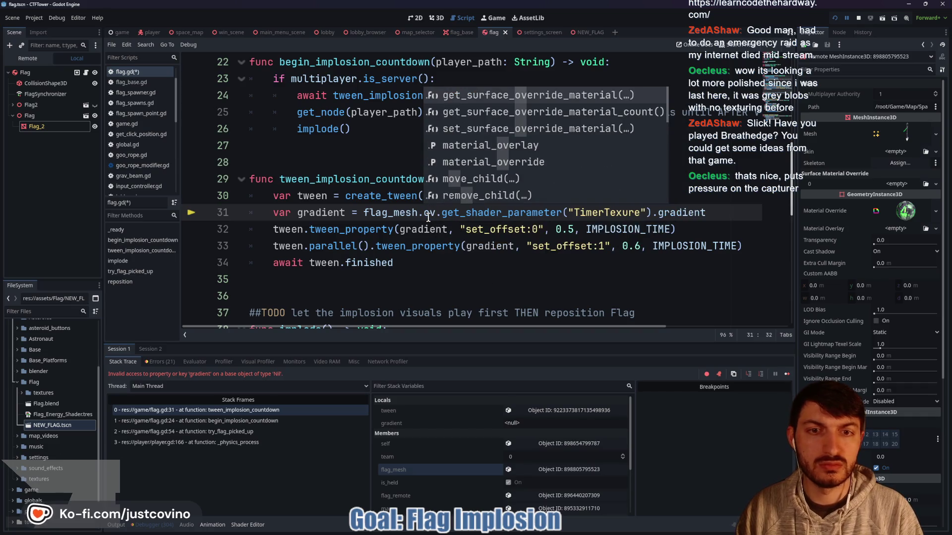
key(Down)
key(Down)
key(Down)
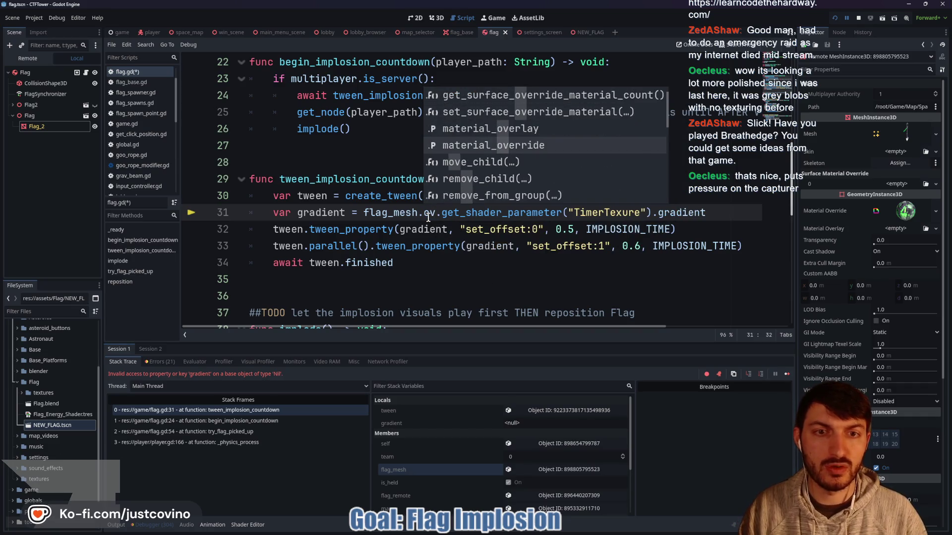
key(Return)
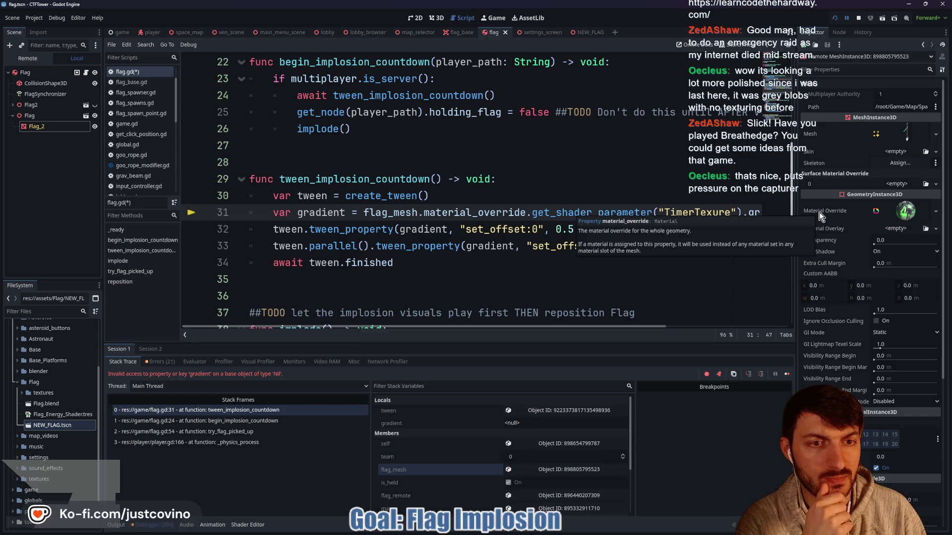
click(843, 217)
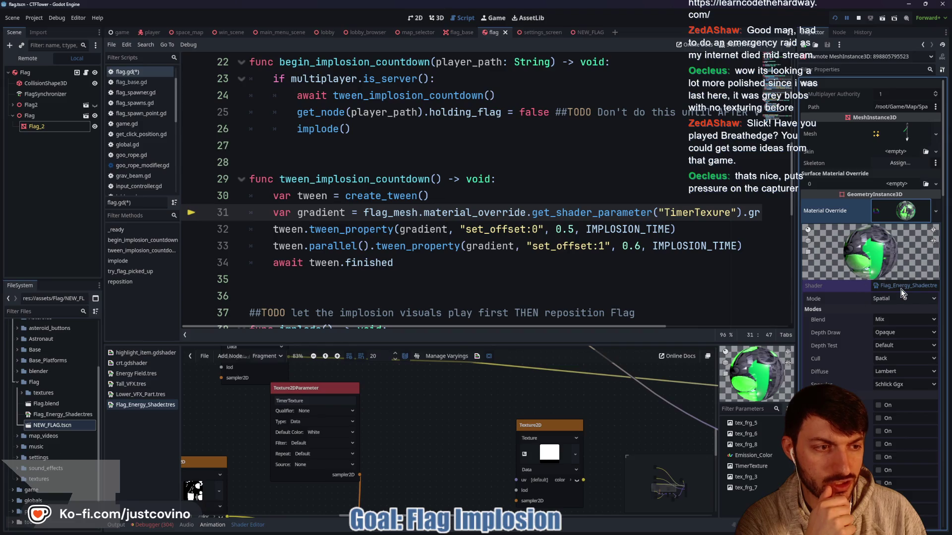
Expand the Timer Texture shader parameter to view its gradient.
scroll(899, 290, down, 5)
click(910, 365)
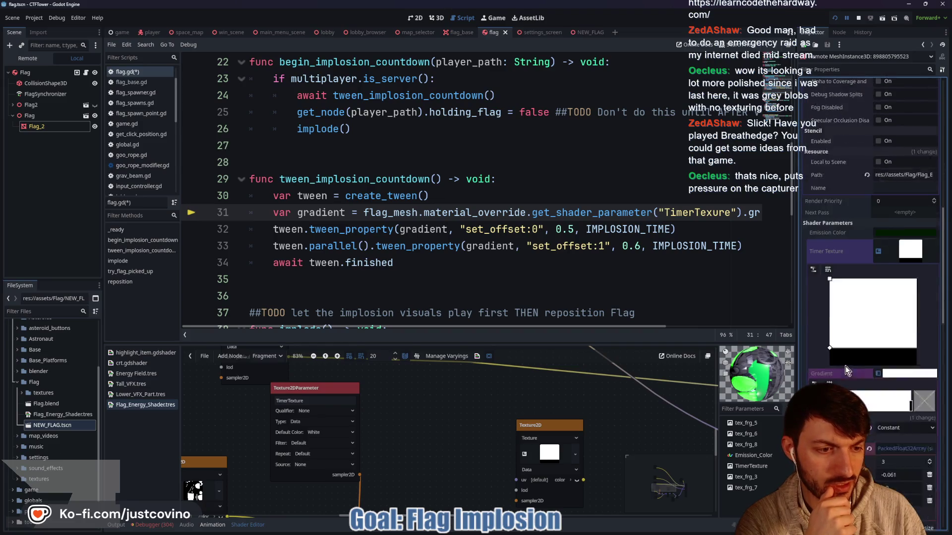
scroll(846, 365, down, 3)
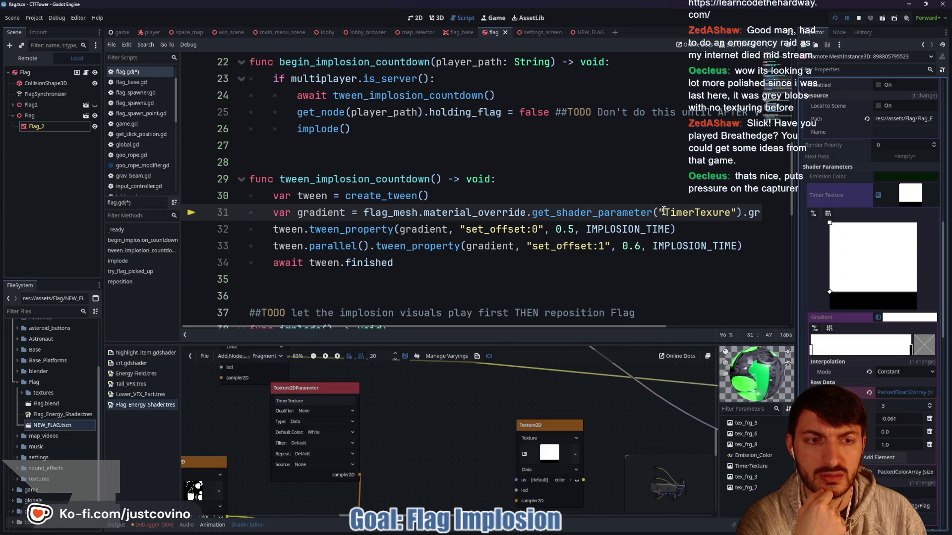
Prefix the parameter name on line 31 with 'shader_parameter/', save the script and run the game.
click(664, 212)
text(shader)
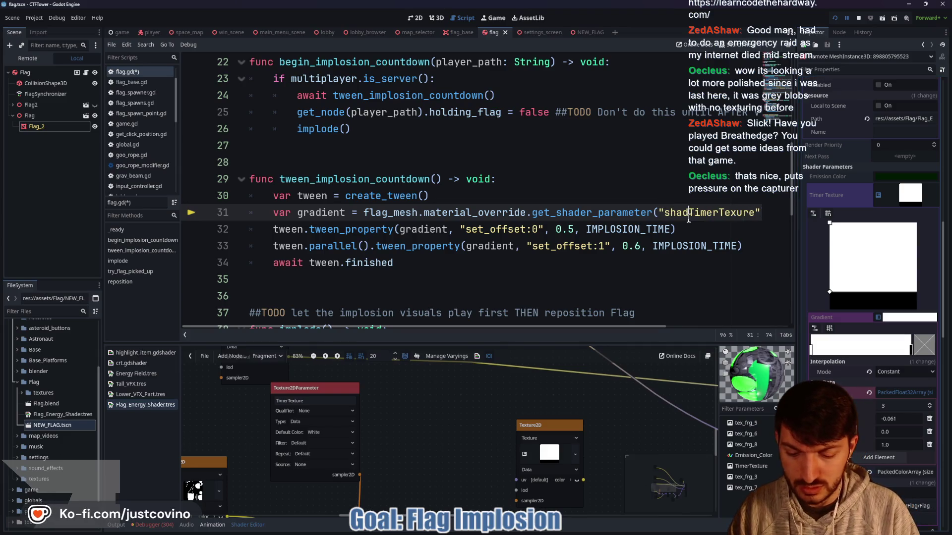
text(_parameter/)
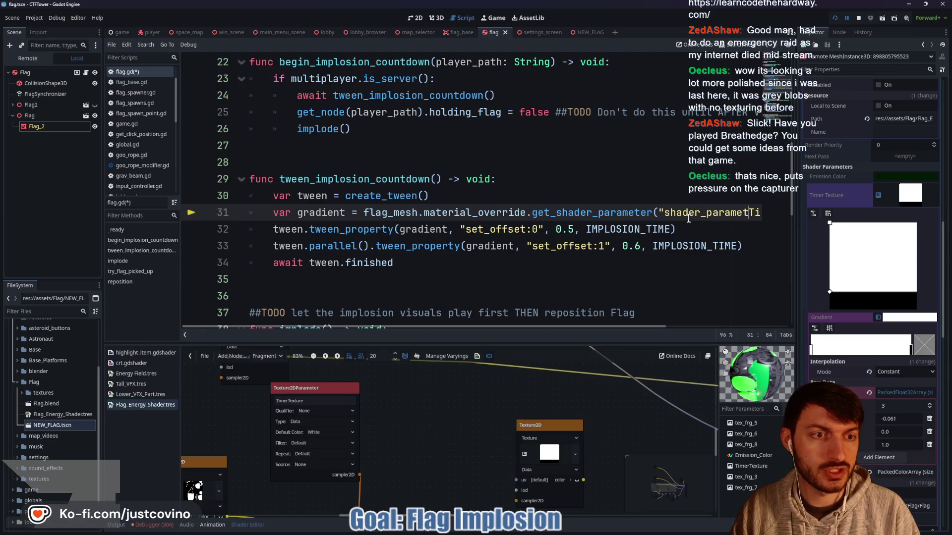
key(Up)
key(ctrl+s)
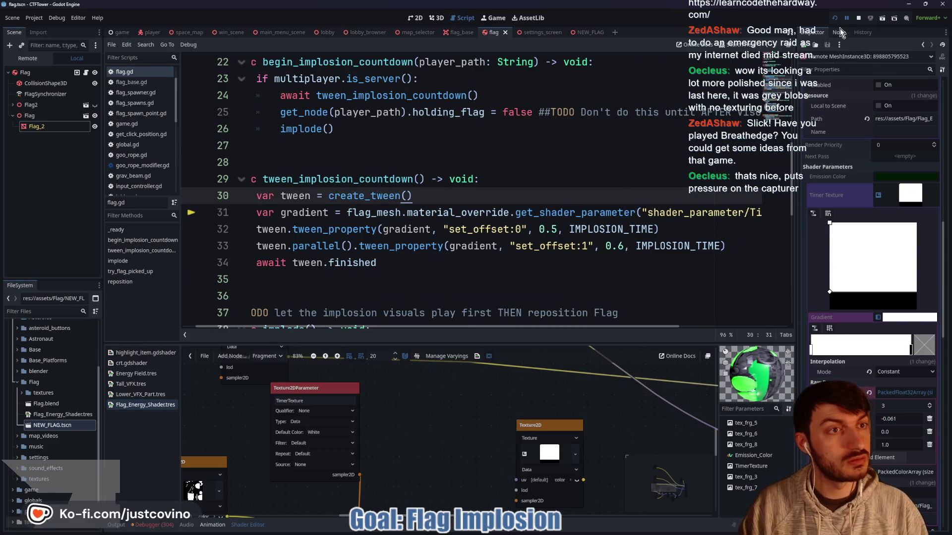
click(835, 19)
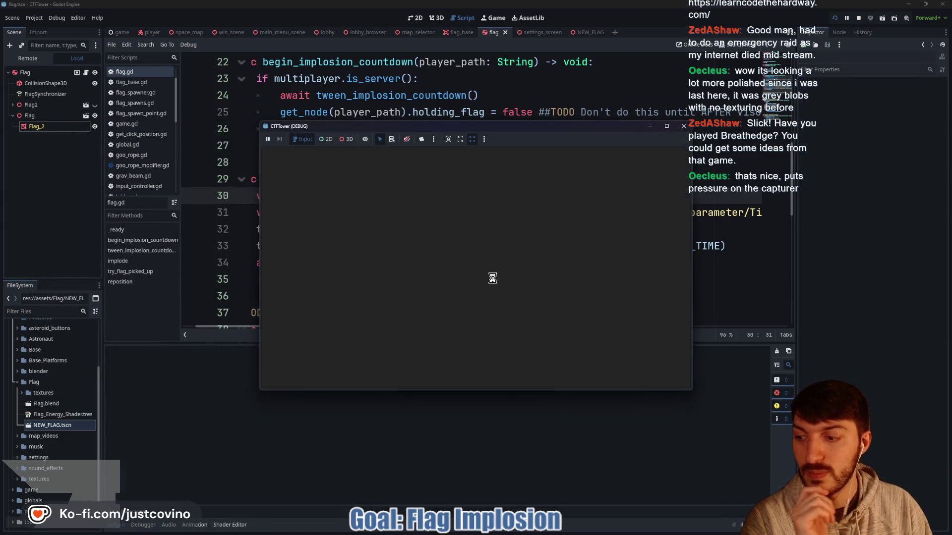
Arrange both game windows side by side, join the hosted lobby, ready up and start the match.
mouse_move(483, 128)
mouse_down()
mouse_move(268, 122)
mouse_move(233, 112)
mouse_up()
drag(529, 144, 716, 124)
click(571, 288)
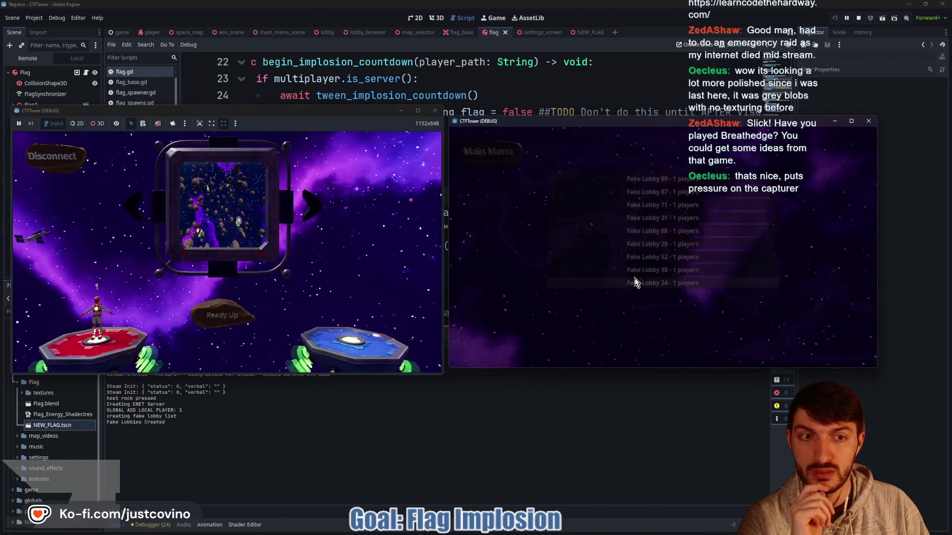
click(649, 183)
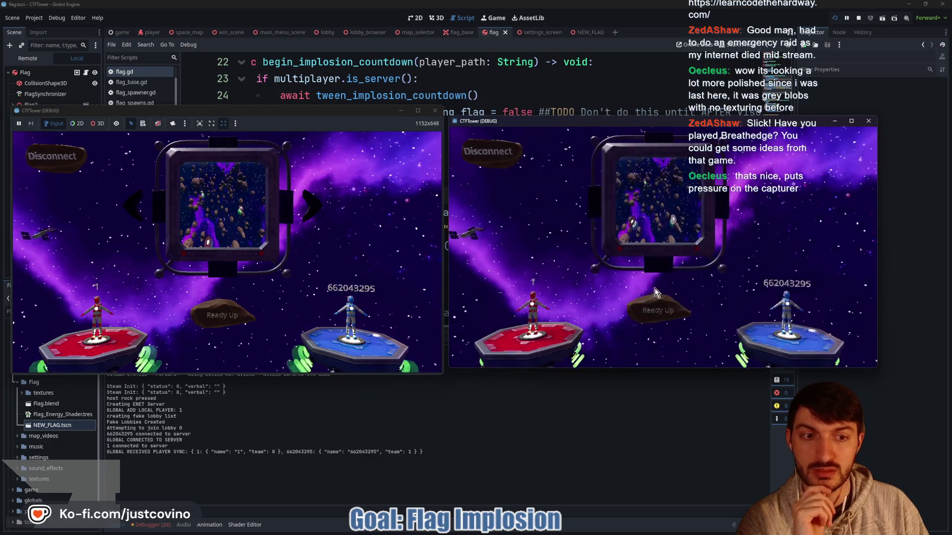
click(227, 317)
click(220, 318)
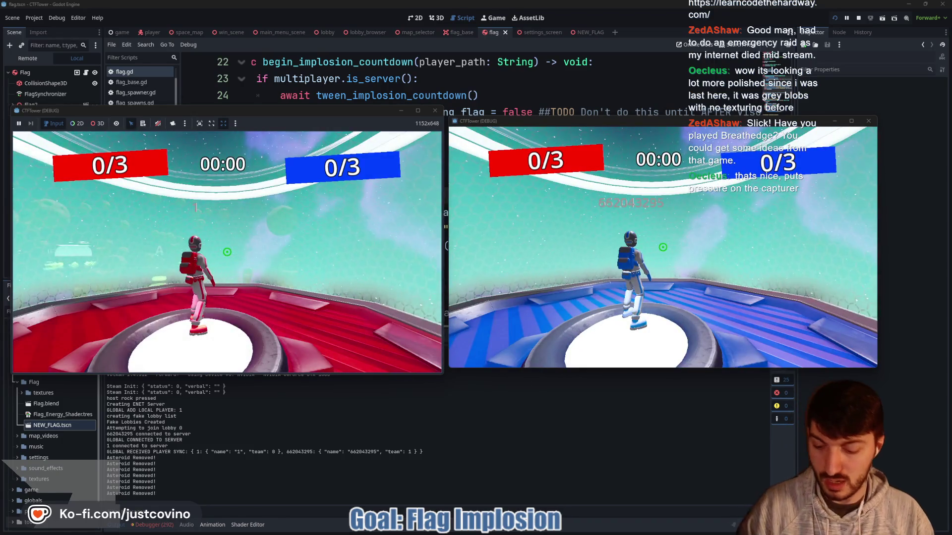
Fly the red player through the asteroids to the green flag and carry it onto the orange C platform.
key(w)
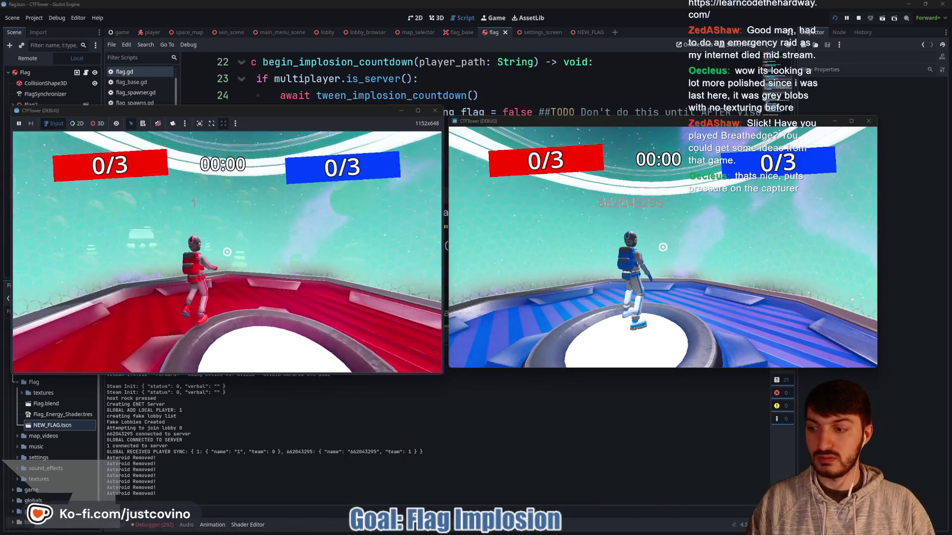
key(d)
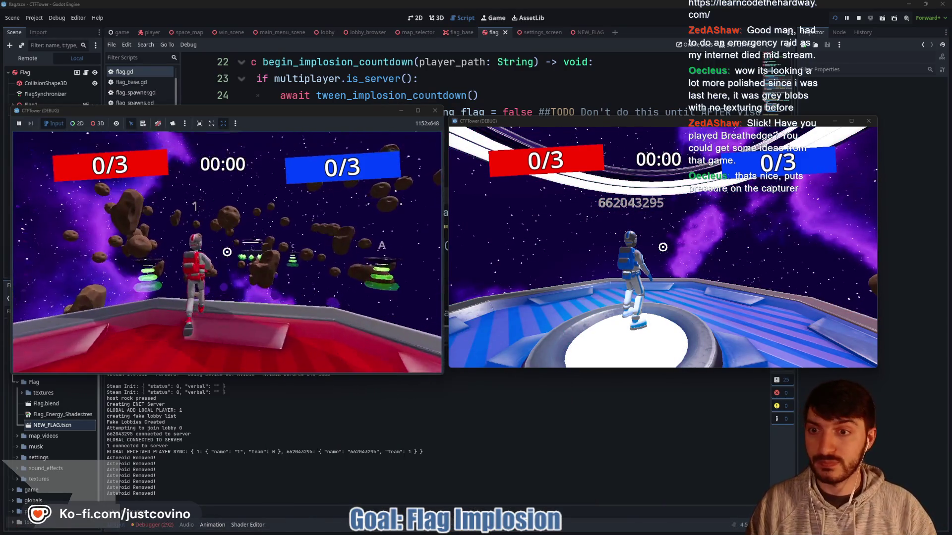
key(space)
key(w)
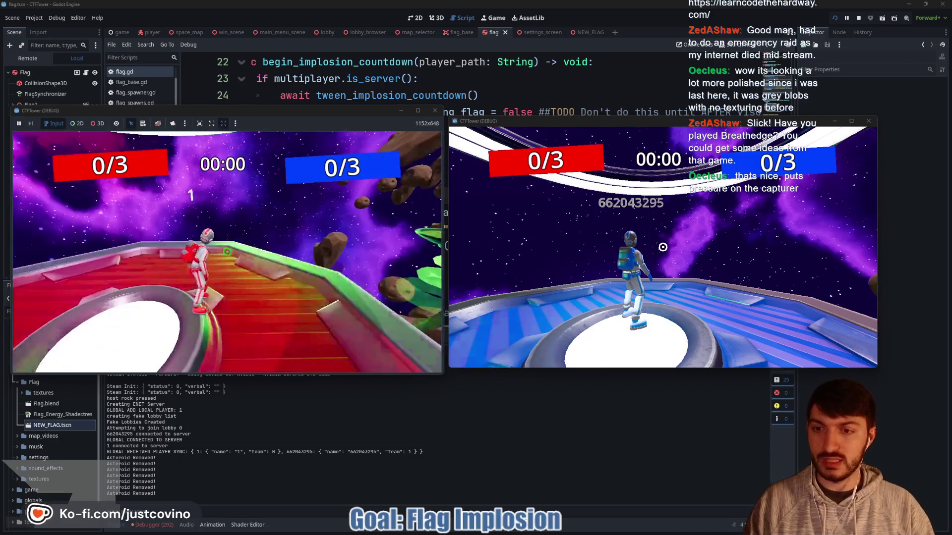
key(w)
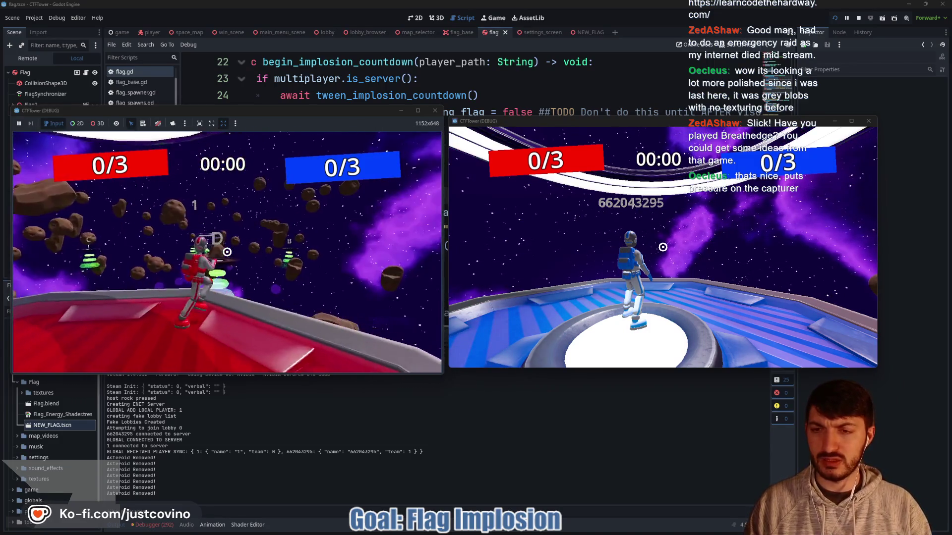
key(w)
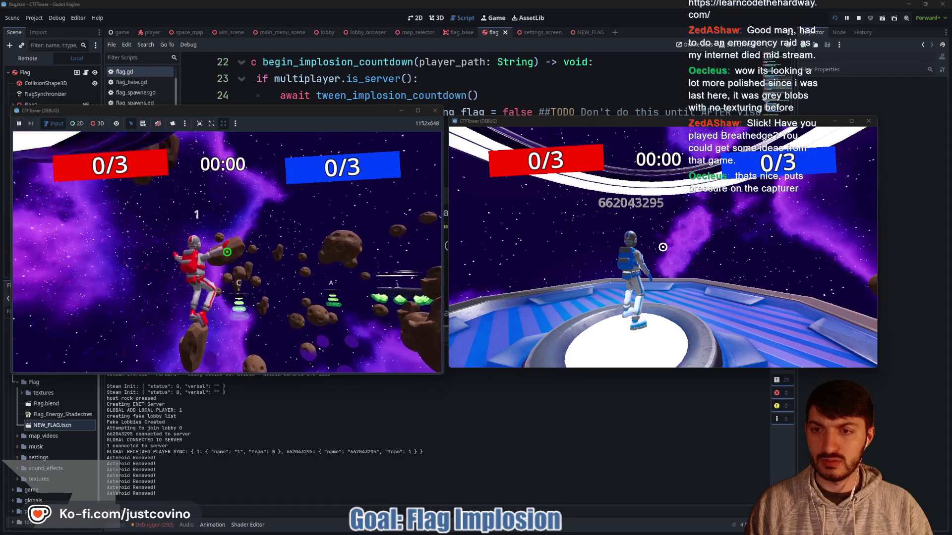
key(w)
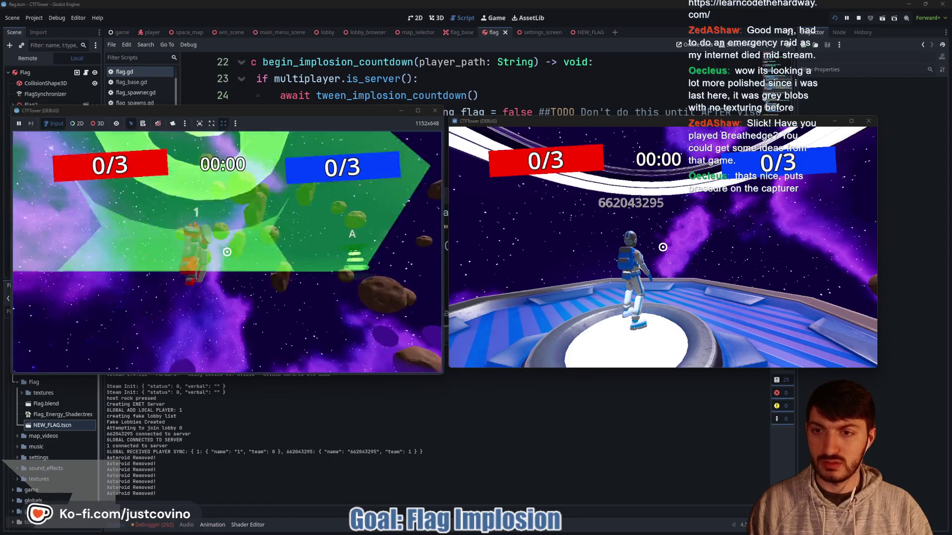
key(w)
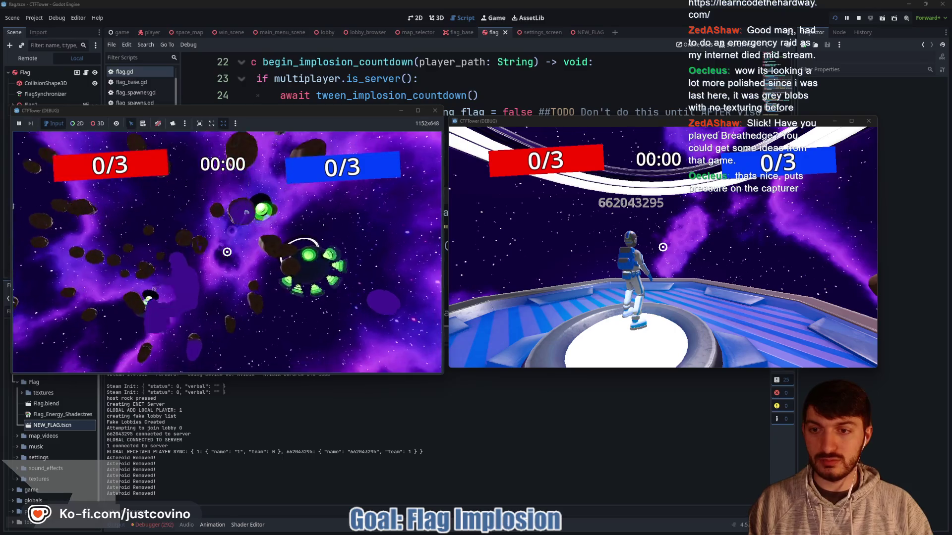
key(w)
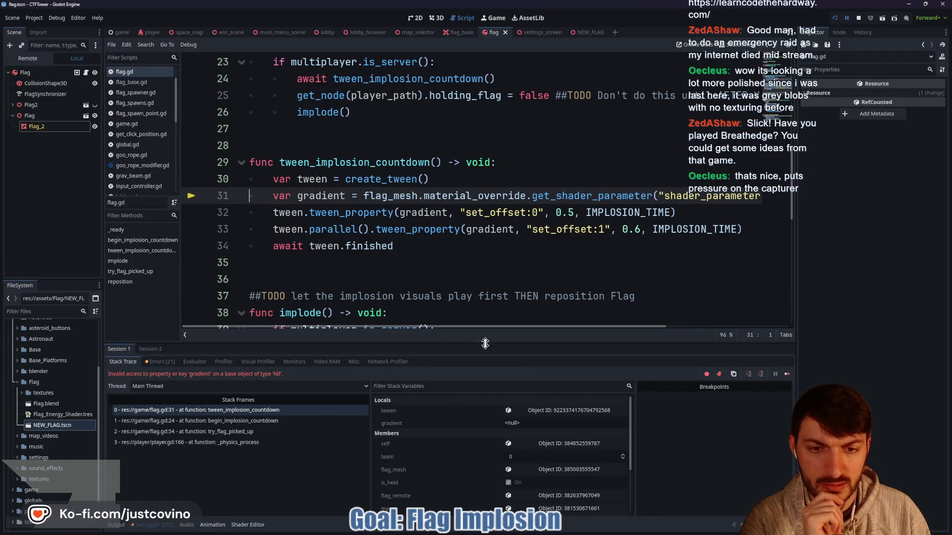
Inspect the begin_implosion_countdown frame's locals, stop the game, and restore the code editor size.
drag(485, 342, 484, 141)
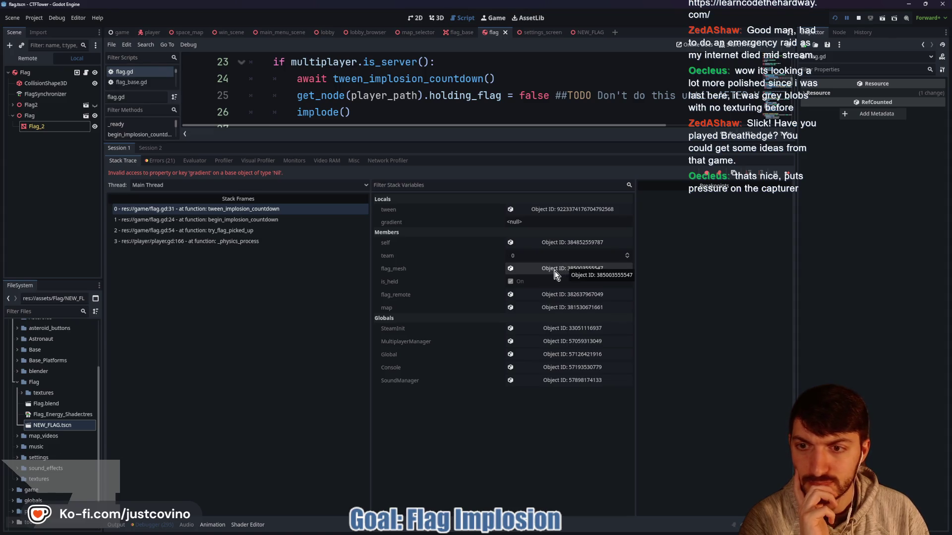
click(302, 221)
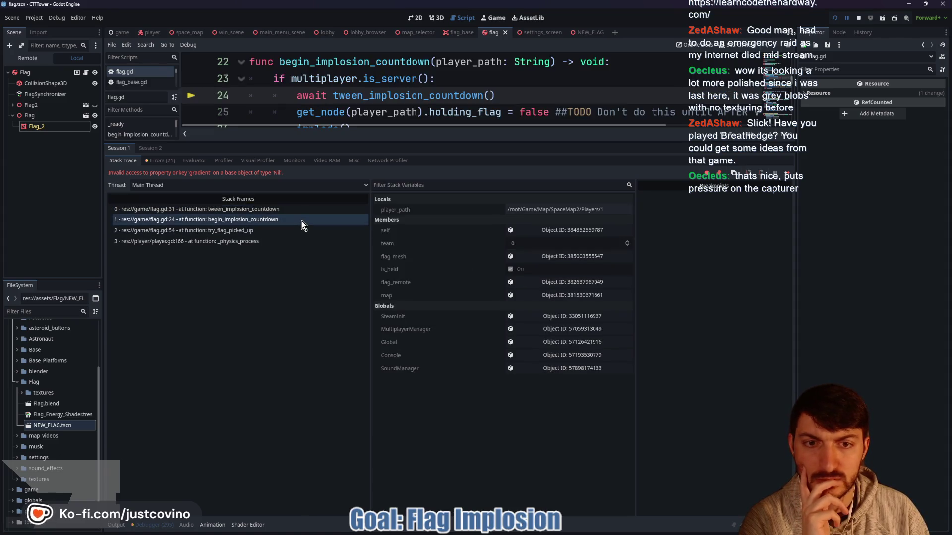
click(859, 18)
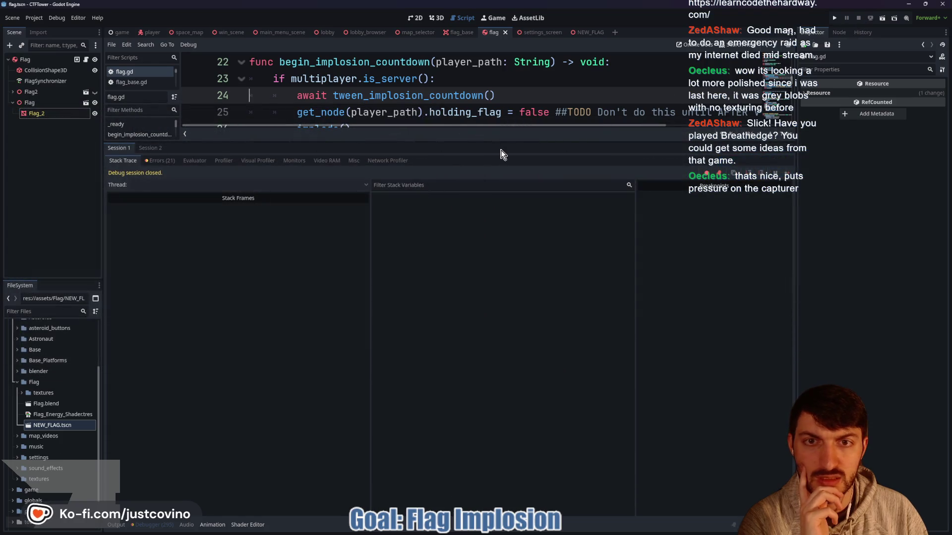
drag(491, 141, 489, 385)
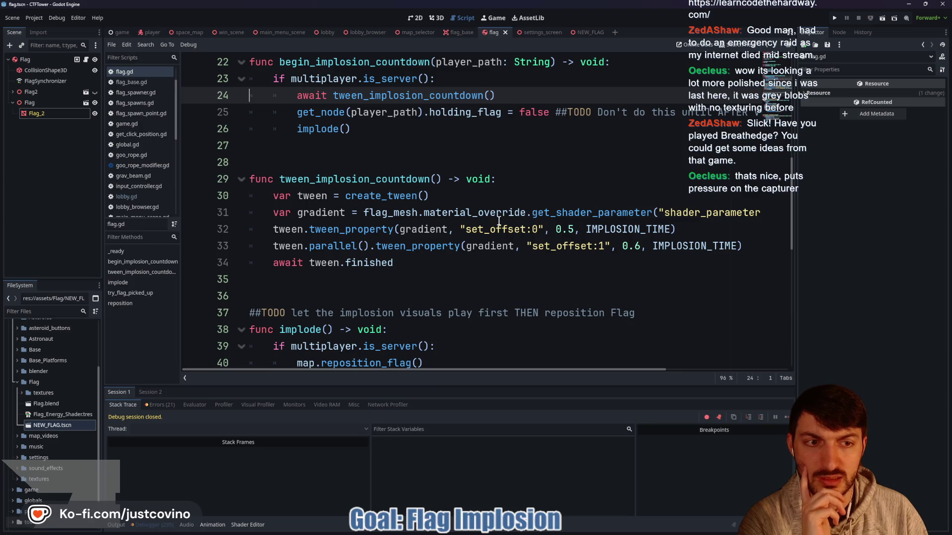
Check gradient and the TimerTexure name on line 31, then select the trailing .gradient.
double_click(322, 213)
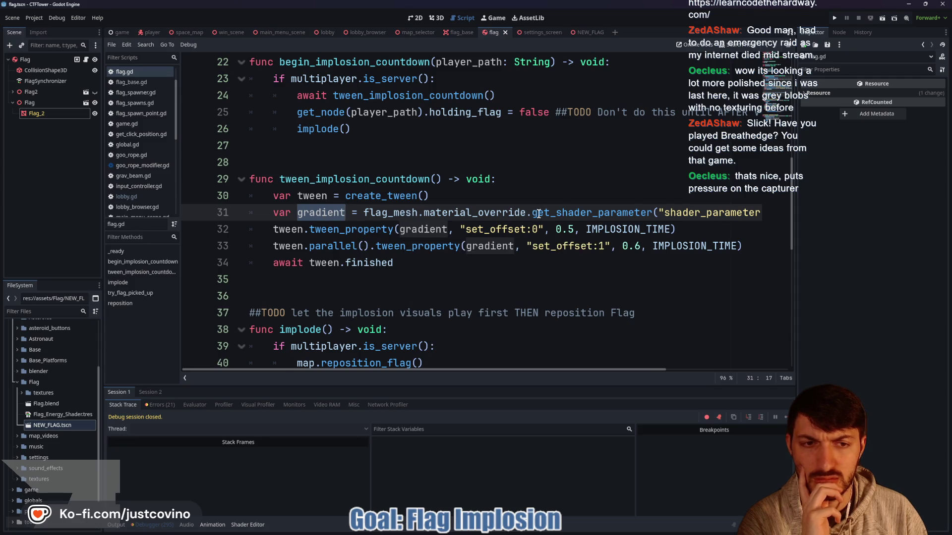
scroll(539, 213, right, 5)
double_click(656, 212)
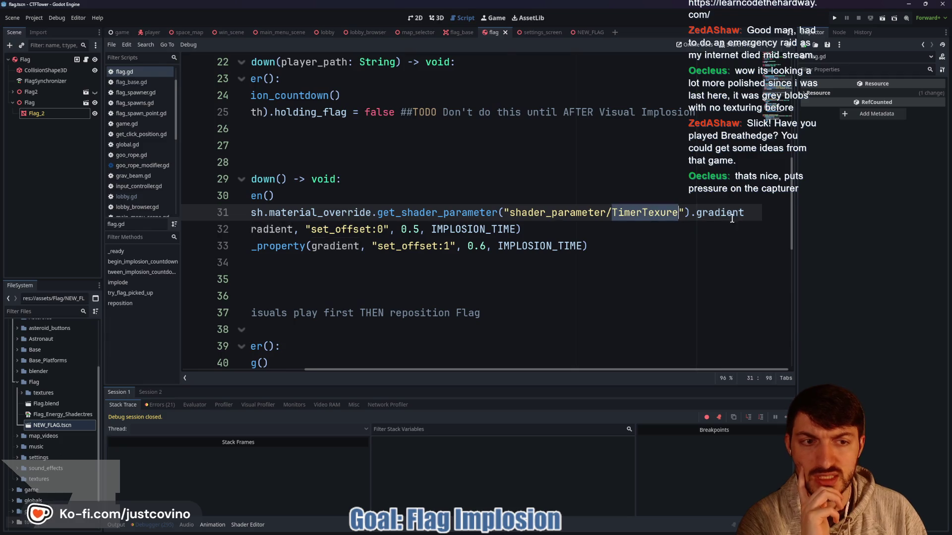
click(748, 214)
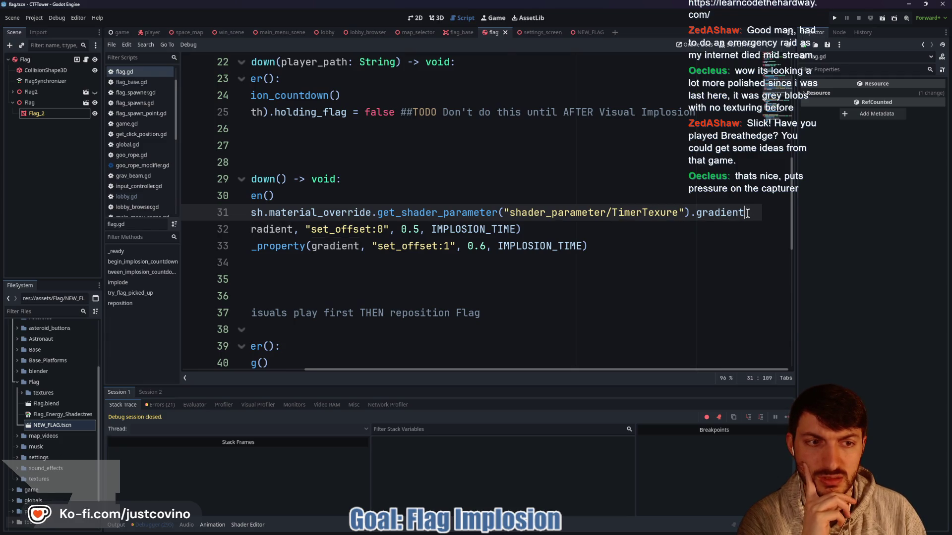
drag(748, 213, 692, 215)
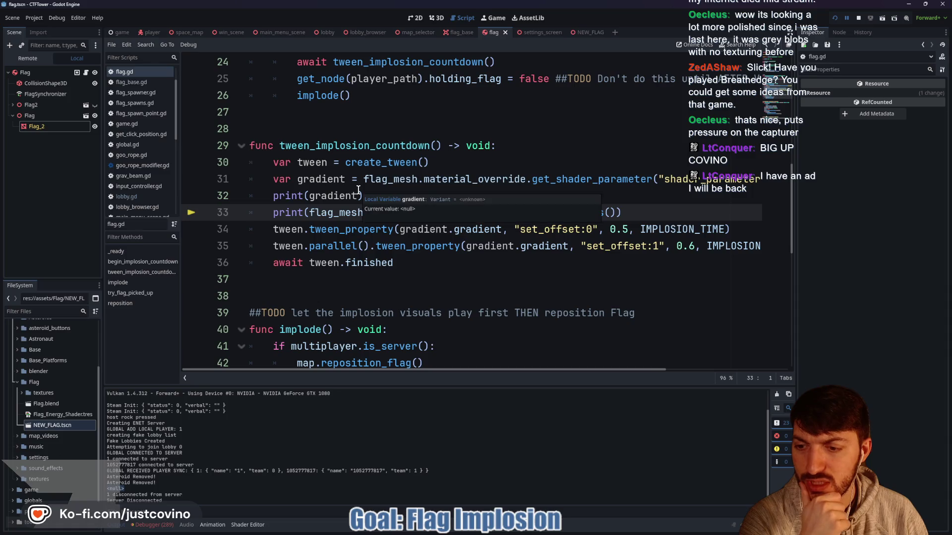
Read the invalid-call error in the Debugger, stop the game, and delete the two print lines.
mouse_move(358, 190)
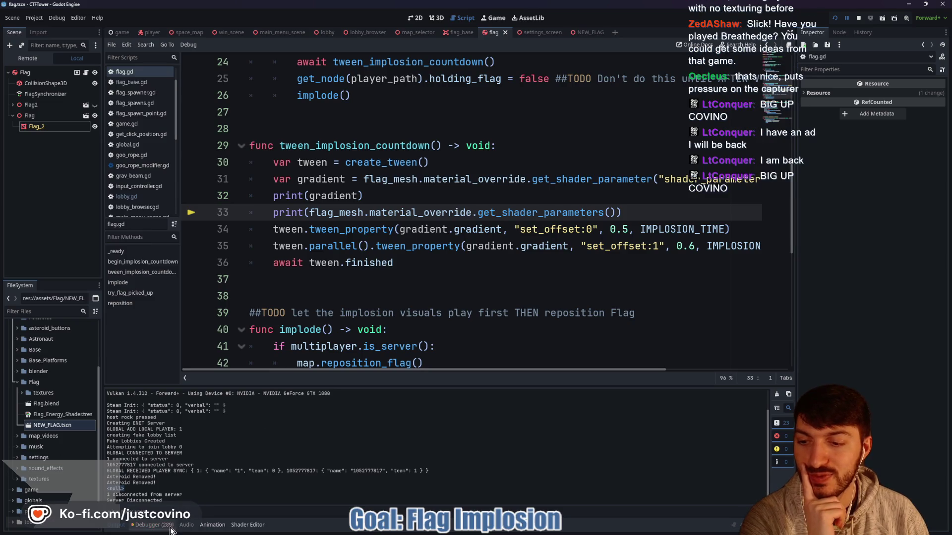
click(154, 525)
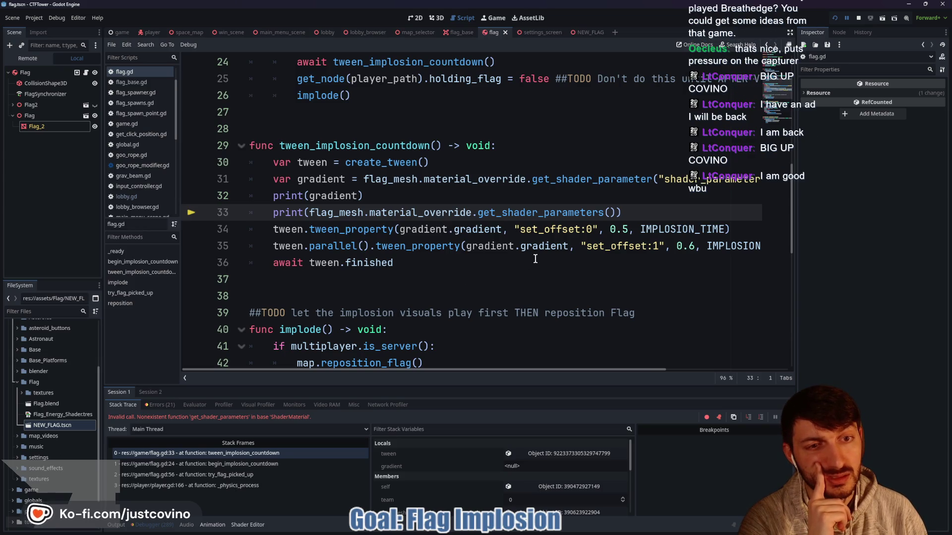
click(858, 20)
mouse_move(629, 215)
mouse_down()
mouse_move(302, 213)
mouse_move(244, 198)
mouse_up()
key(BackSpace)
key(BackSpace)
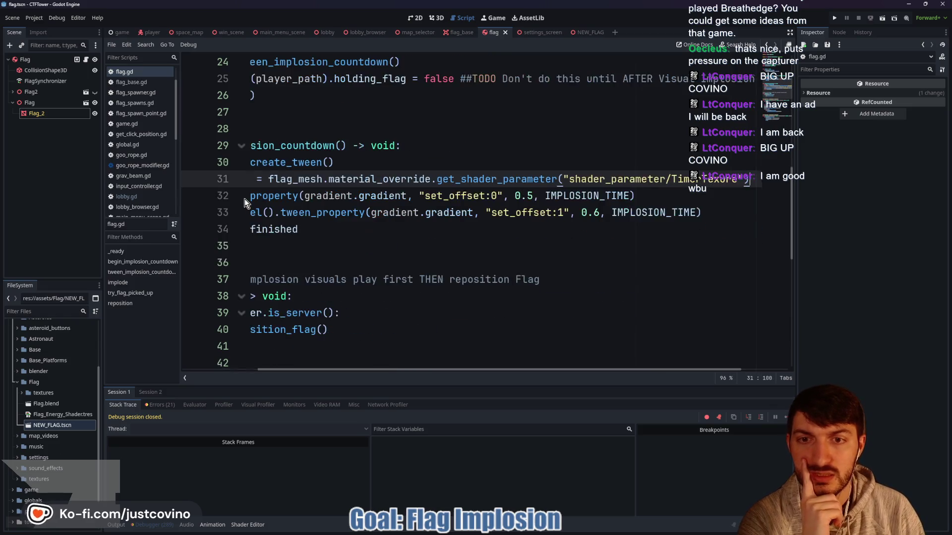
scroll(530, 182, left, 3)
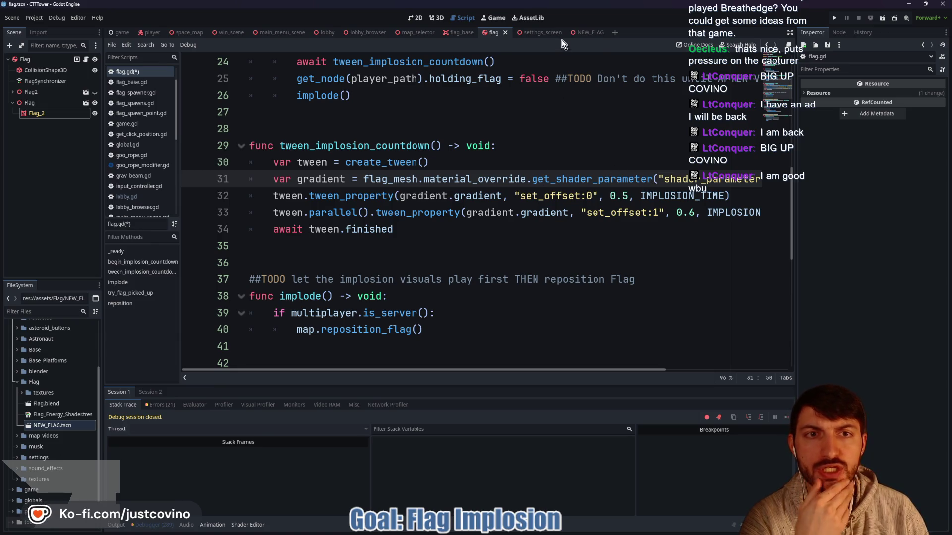
click(593, 34)
click(406, 33)
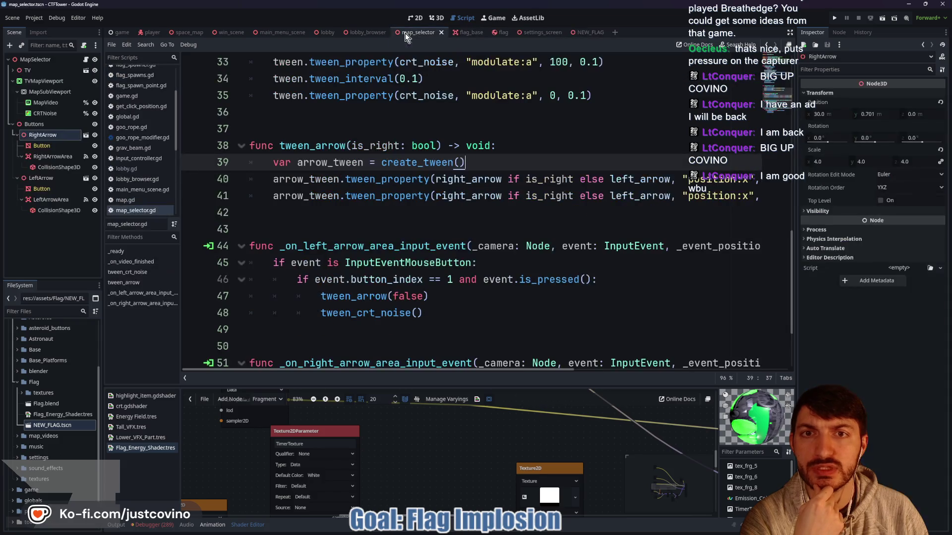
click(325, 33)
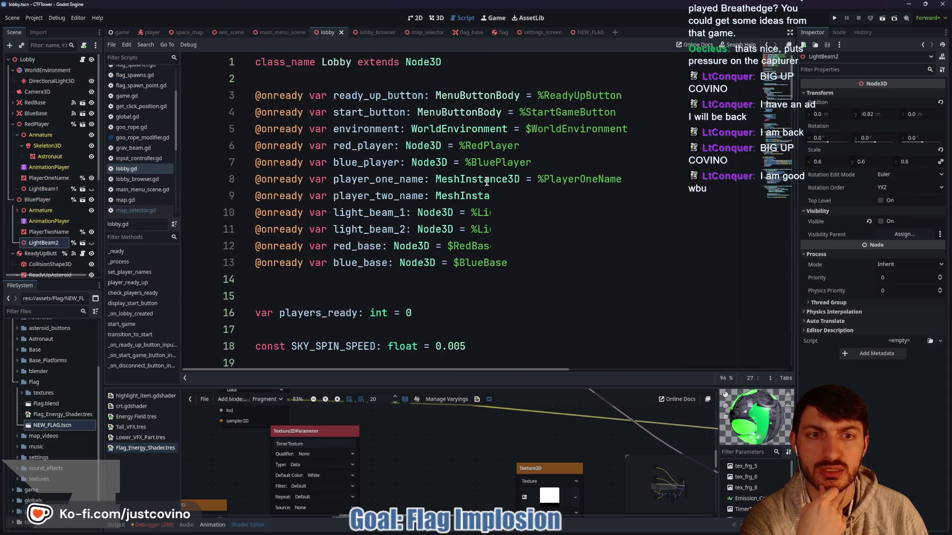
scroll(491, 181, up, 3)
scroll(499, 180, down, 3)
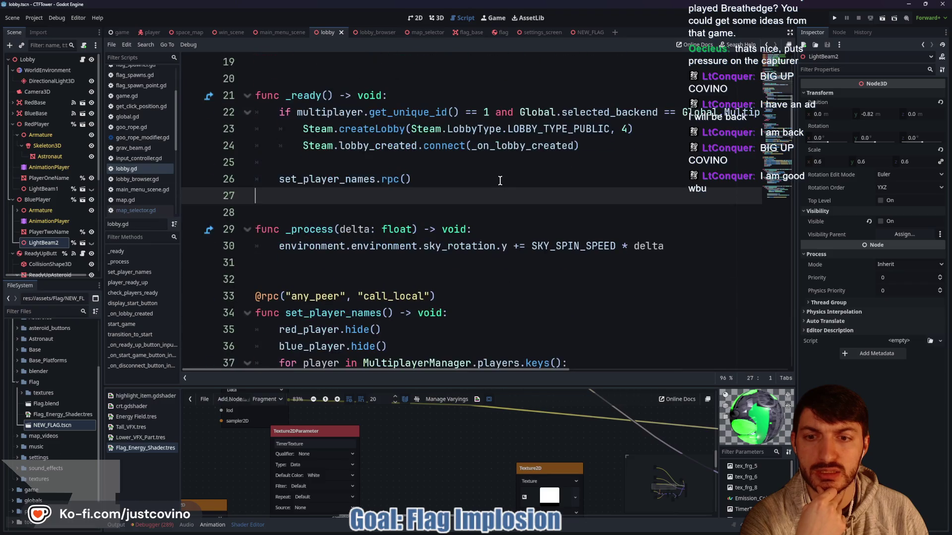
scroll(500, 181, up, 5)
scroll(500, 181, up, 1)
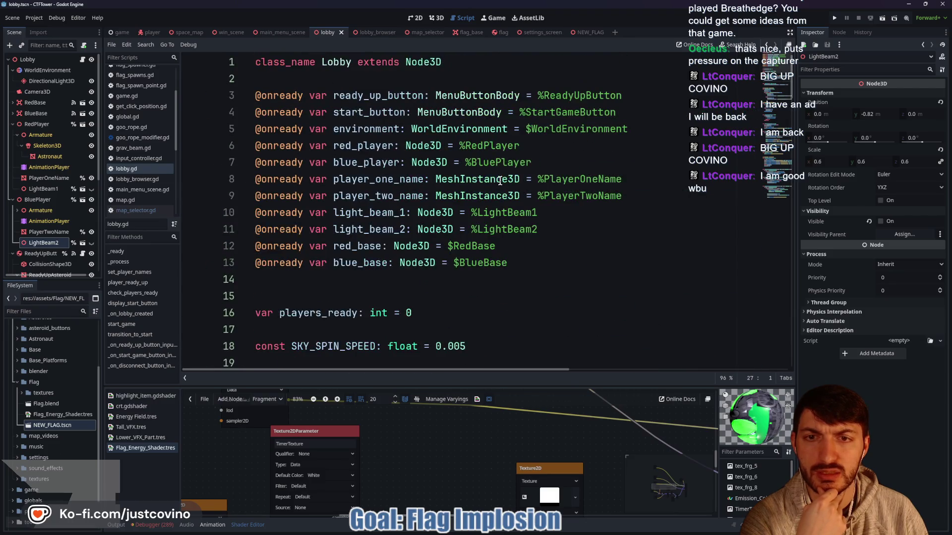
click(458, 33)
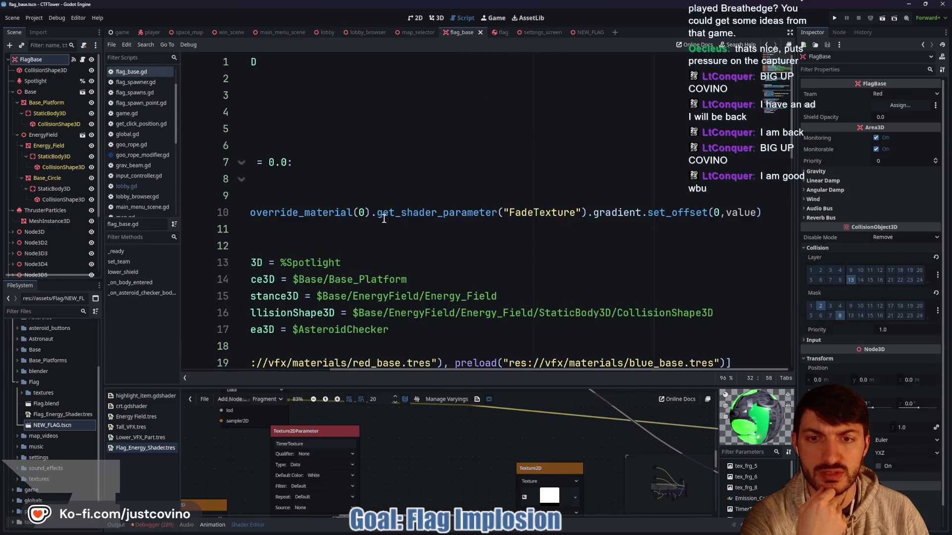
drag(377, 214, 583, 218)
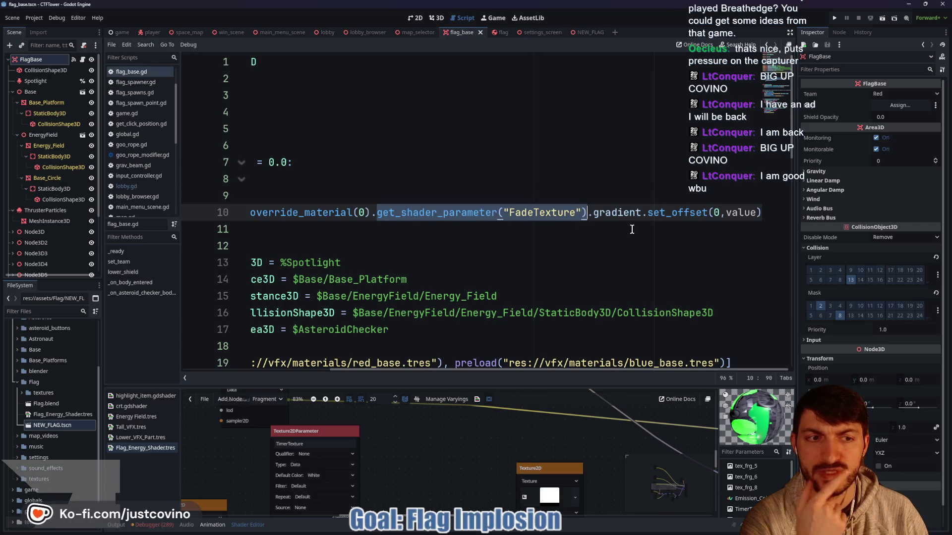
scroll(610, 227, left, 5)
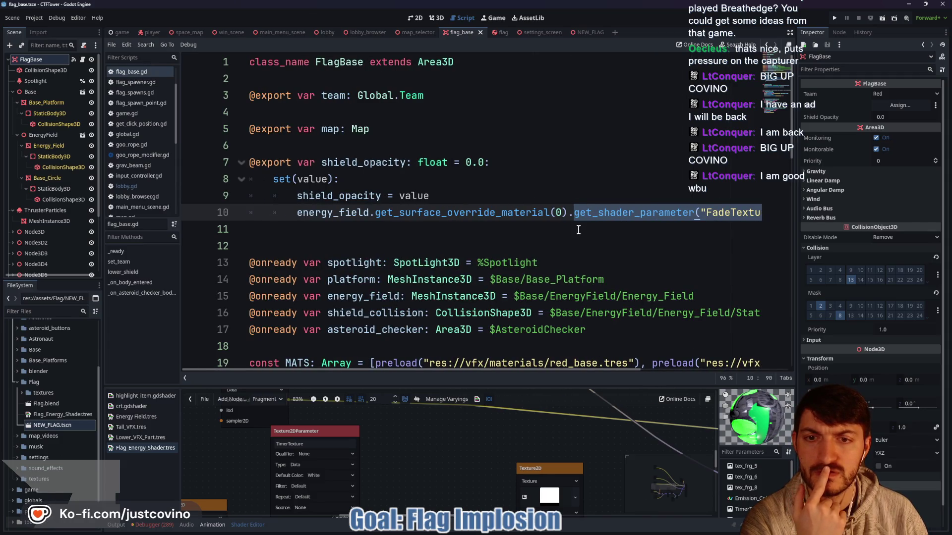
double_click(313, 220)
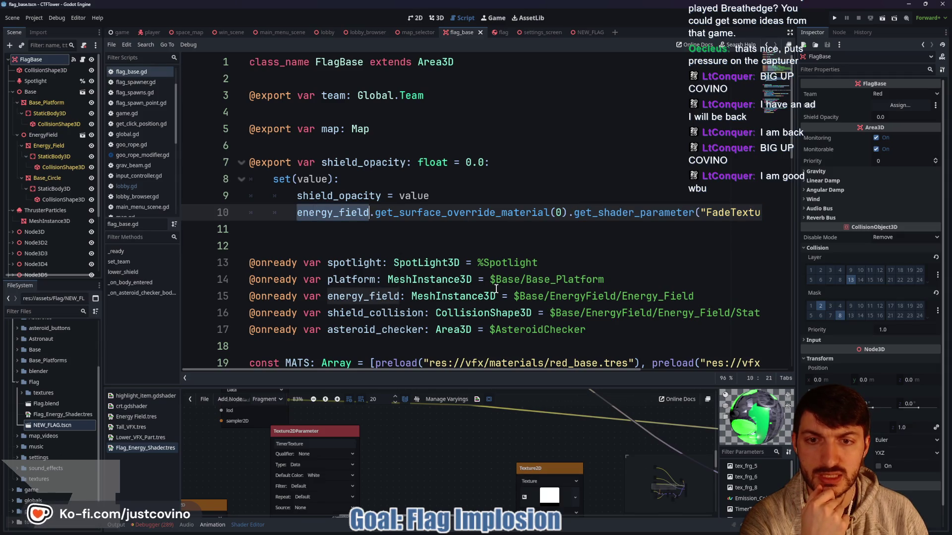
double_click(419, 215)
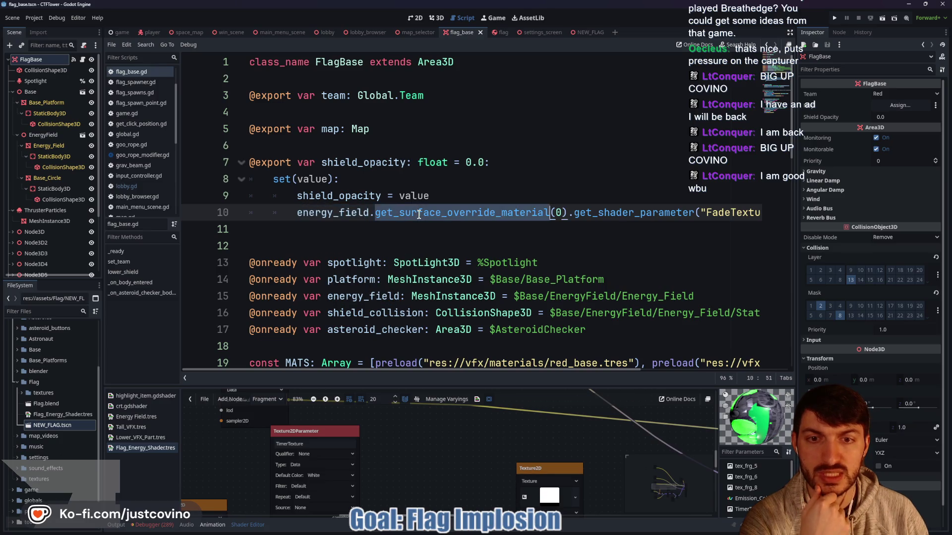
click(583, 32)
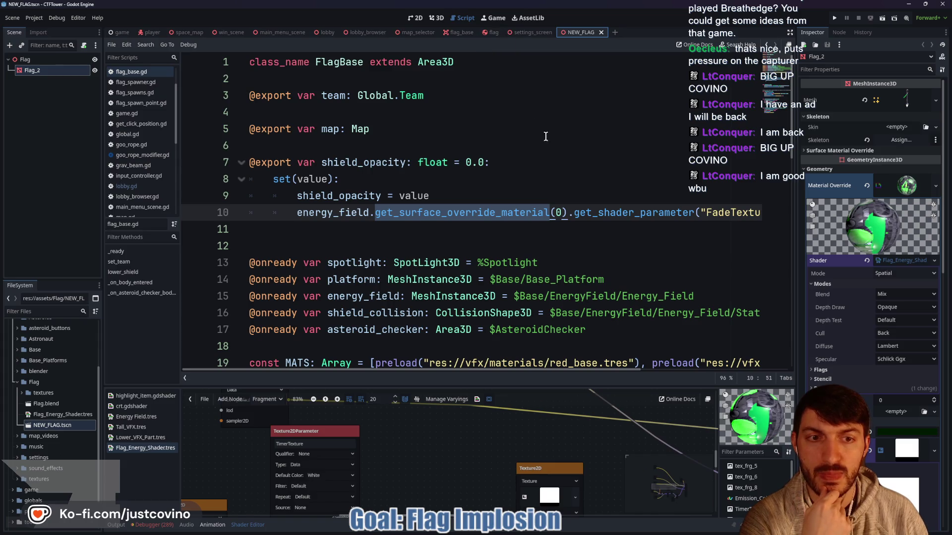
double_click(612, 216)
scroll(645, 231, right, 3)
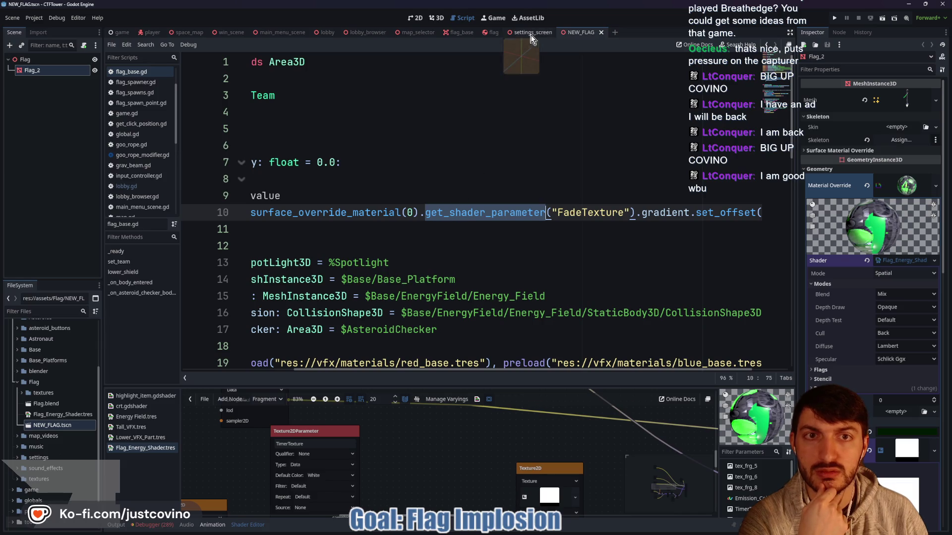
click(443, 21)
click(491, 33)
click(86, 60)
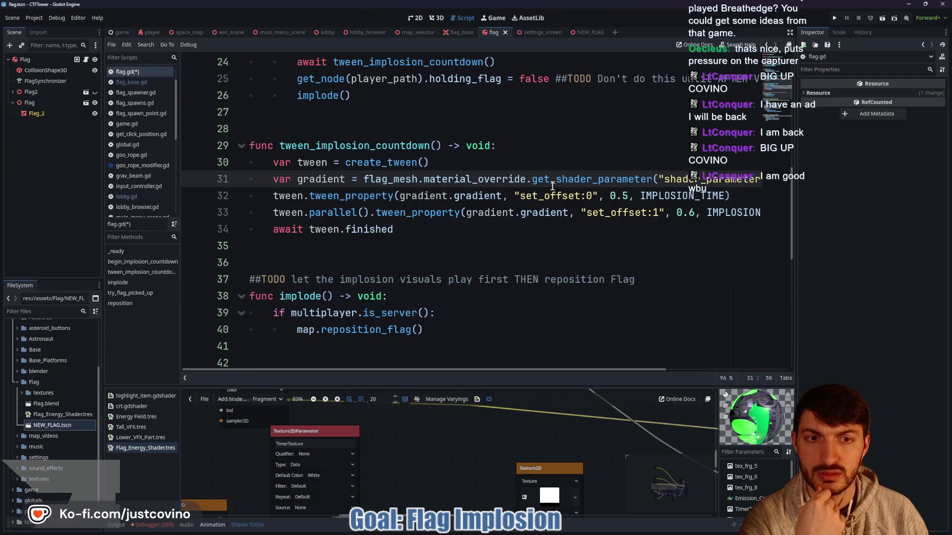
Review the flag_mesh.material_override and get_shader_parameter references on line 31 of flag.gd.
double_click(488, 184)
double_click(386, 183)
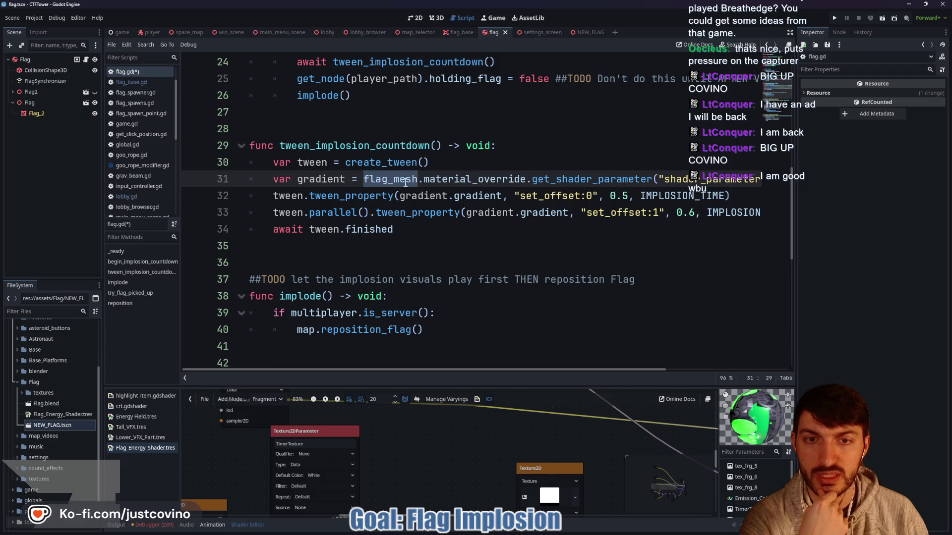
double_click(477, 178)
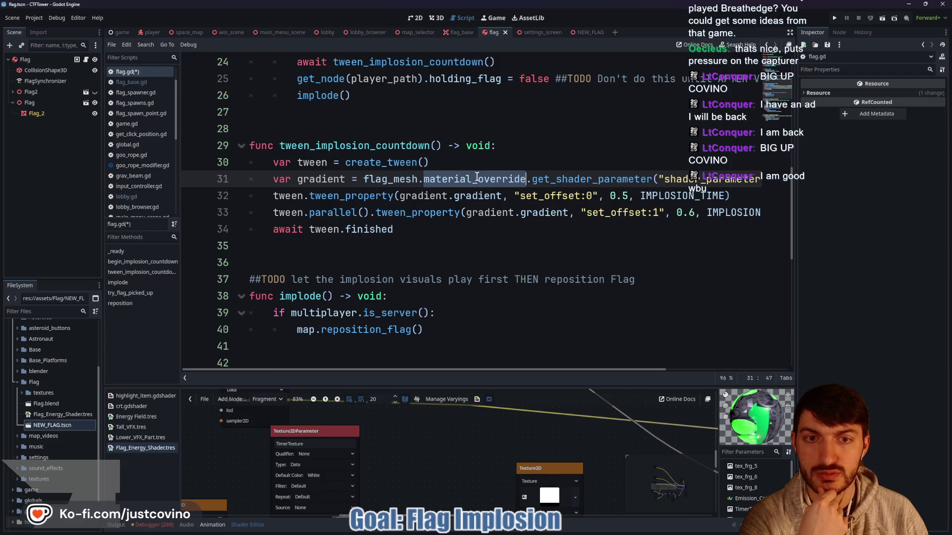
double_click(555, 181)
scroll(614, 195, right, 5)
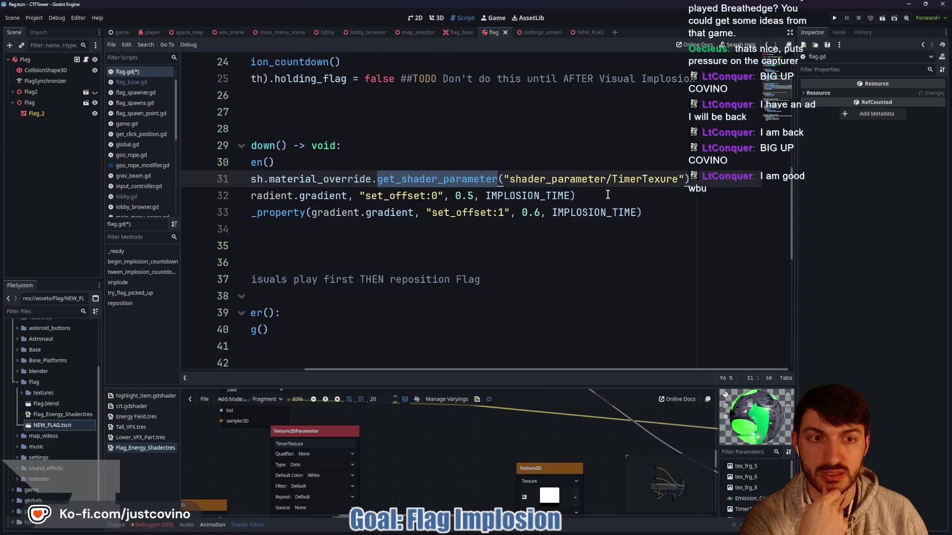
Inspect Flag_2's Material Override and Surface Material Override slots, then switch to the NEW_FLAG scene.
click(35, 116)
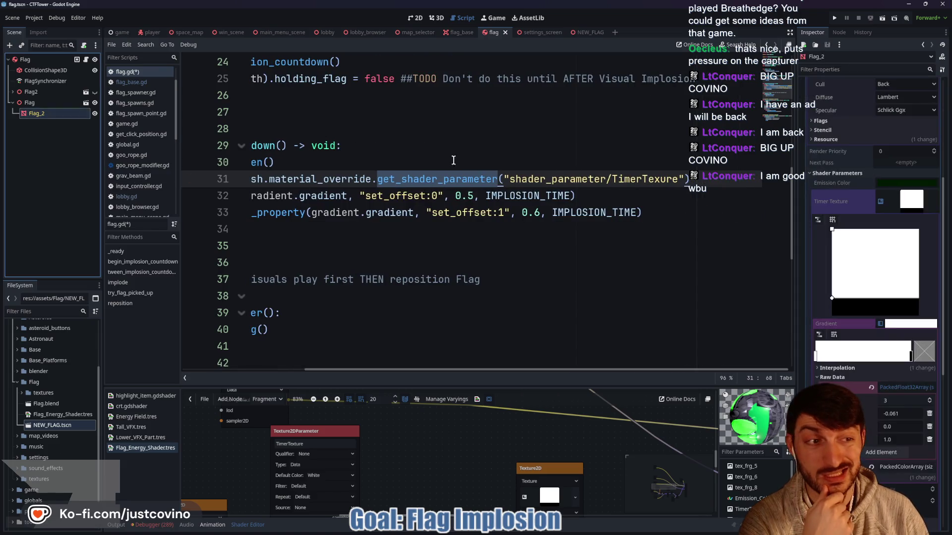
click(892, 201)
click(909, 162)
click(844, 126)
click(847, 126)
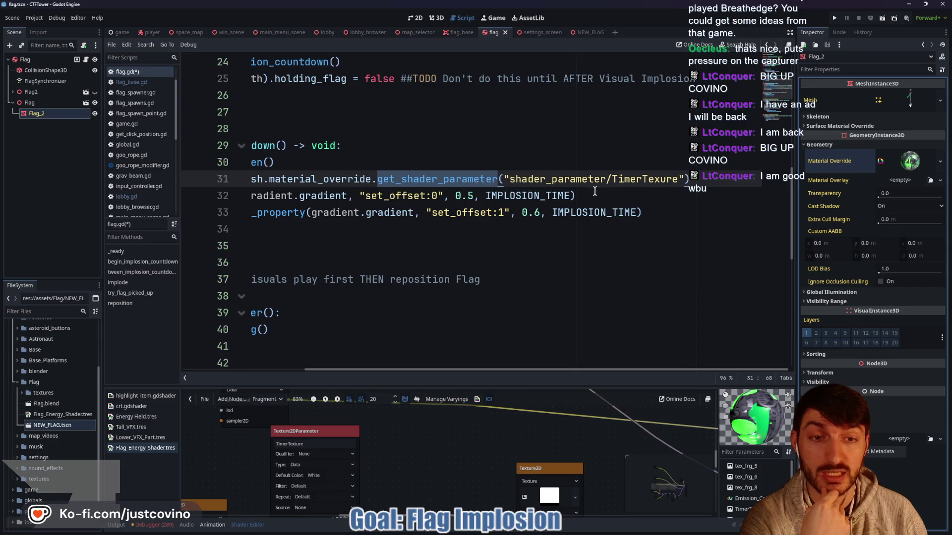
click(588, 35)
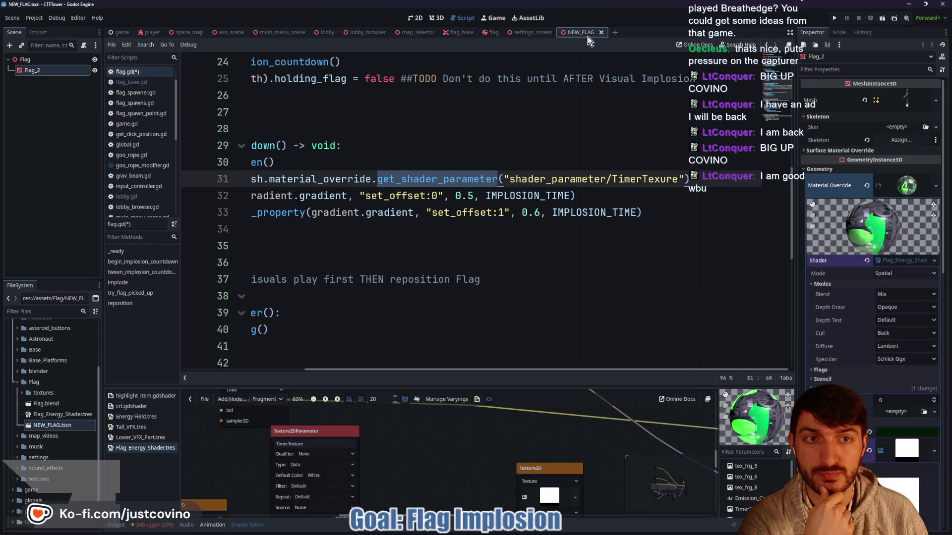
In NEW_FLAG's 3D view, copy Flag_2's green shader material into Surface Material Override slot 0.
click(439, 20)
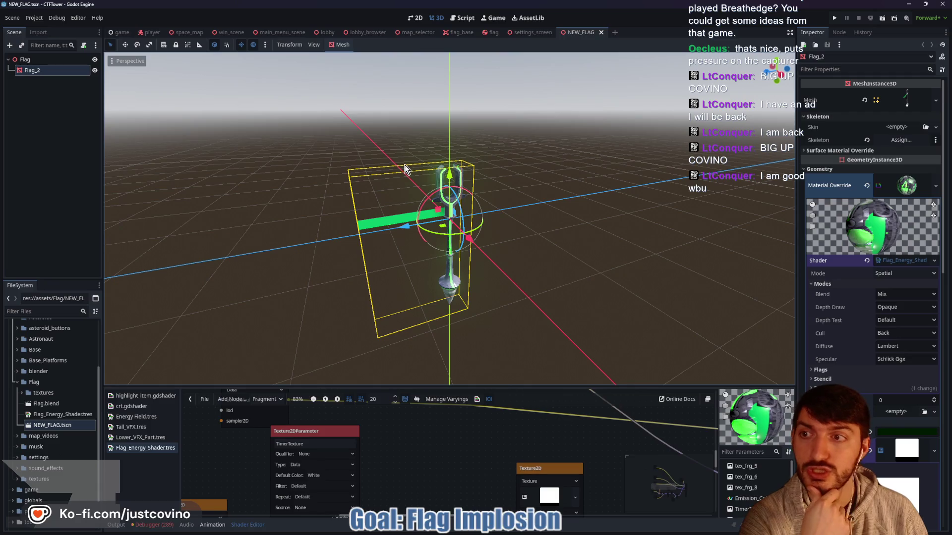
right_click(909, 189)
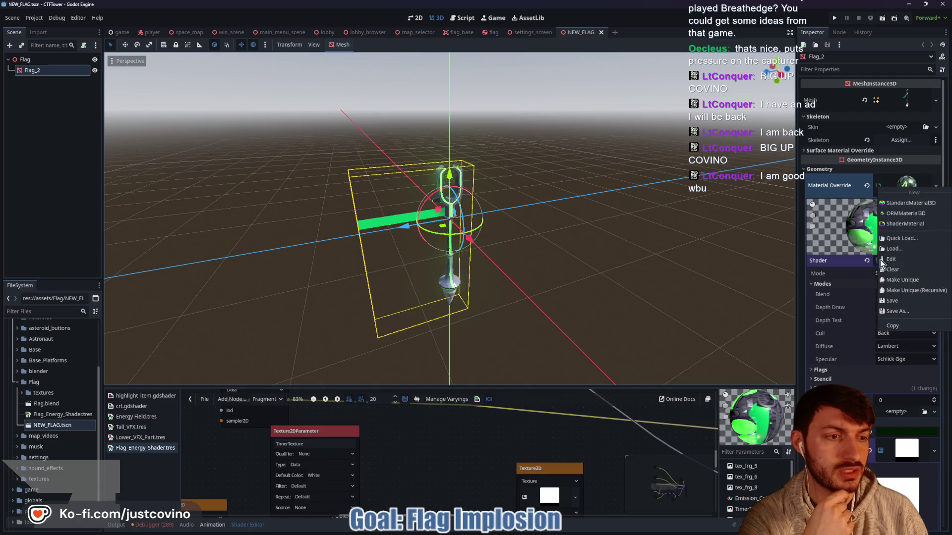
click(892, 326)
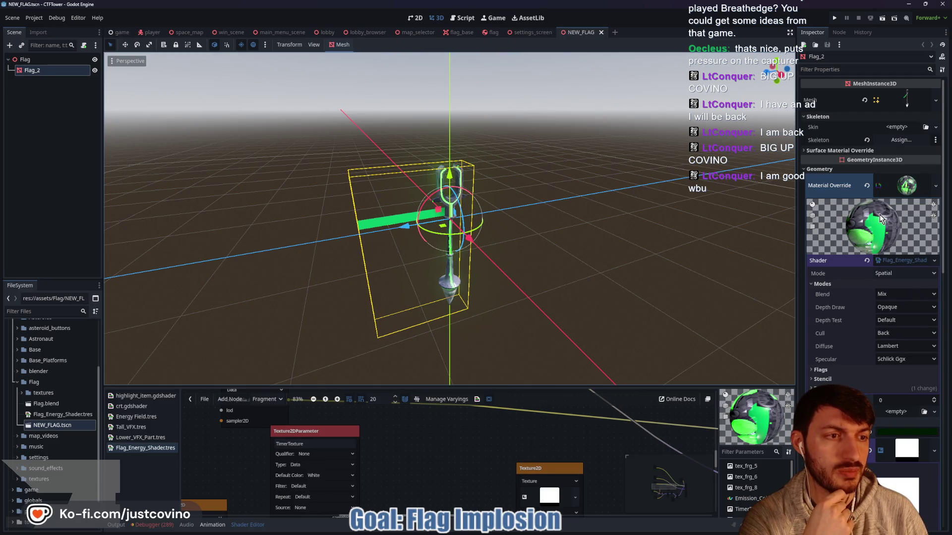
click(866, 141)
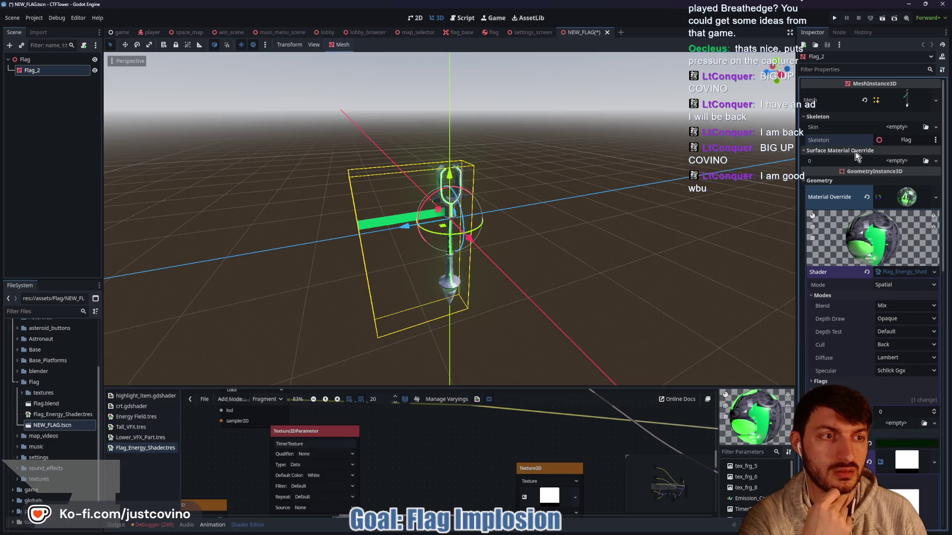
click(908, 161)
click(910, 239)
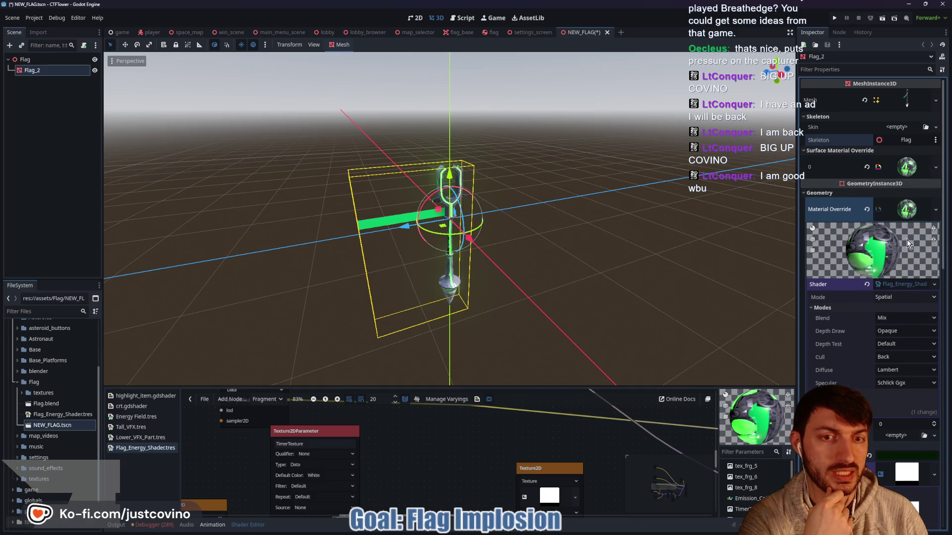
Clear Flag_2's Material Override, save NEW_FLAG, and reopen the Flag node's flag.gd script.
click(866, 209)
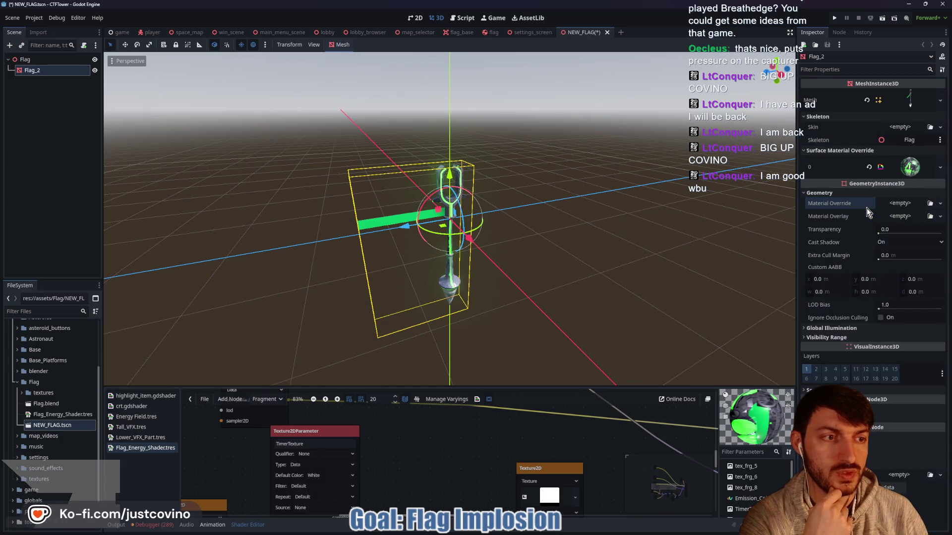
click(911, 167)
click(862, 308)
key(ctrl+s)
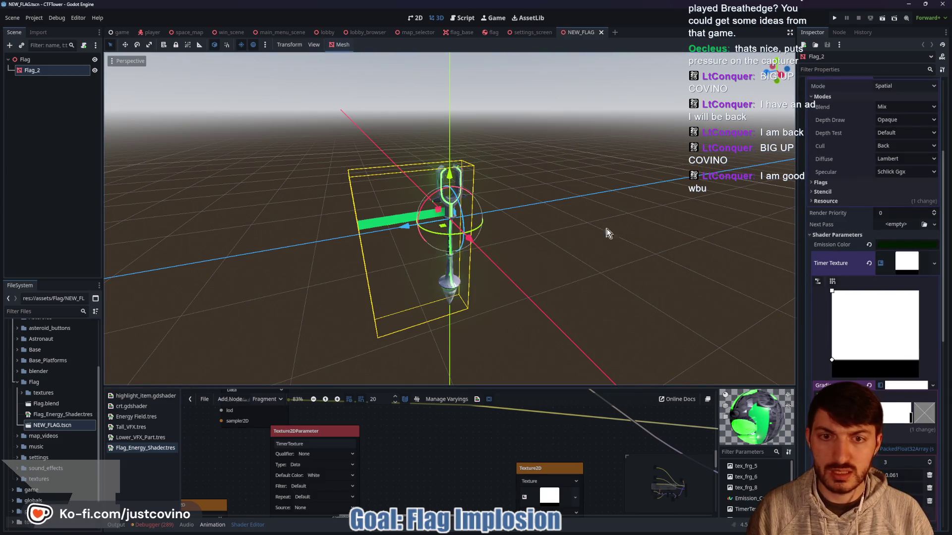
click(493, 32)
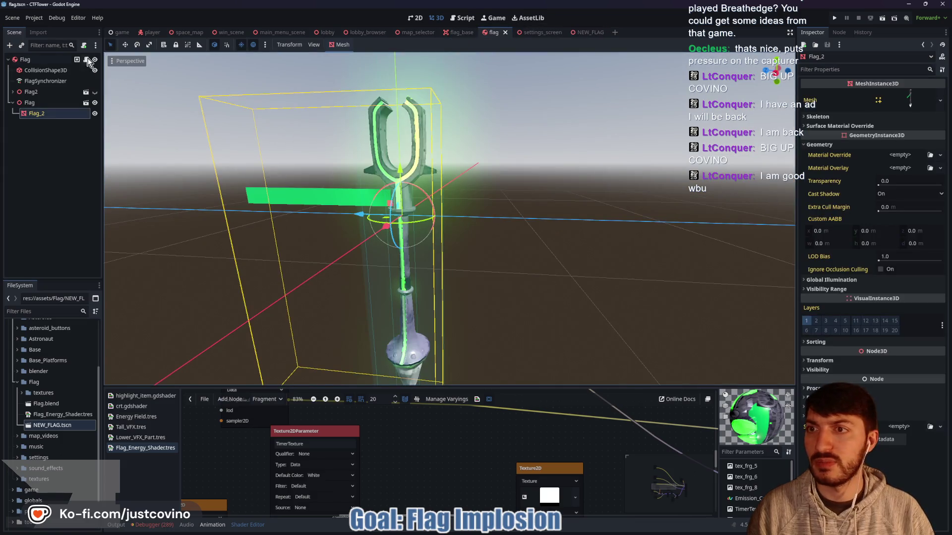
click(87, 60)
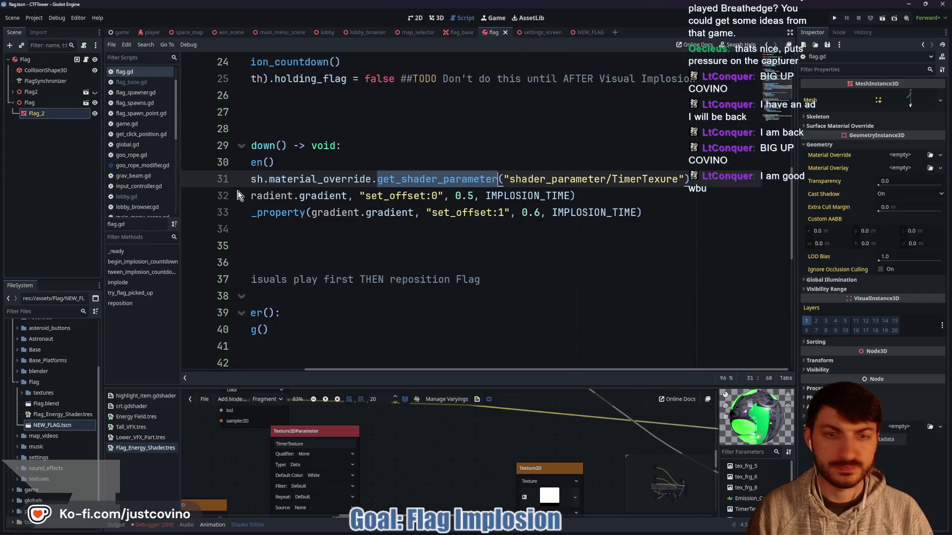
Replace material_override on line 31 with get_surface_override_material(0).
click(53, 114)
click(840, 125)
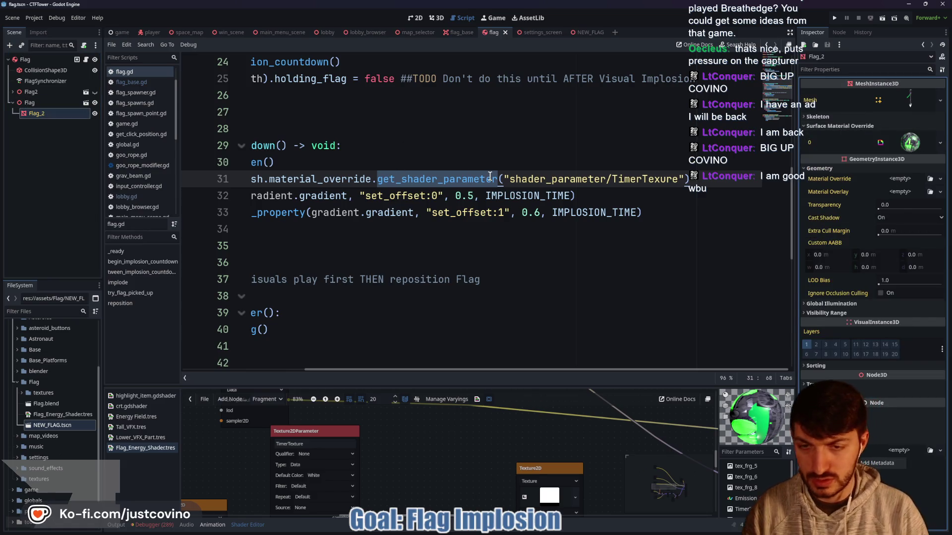
scroll(416, 188, left, 3)
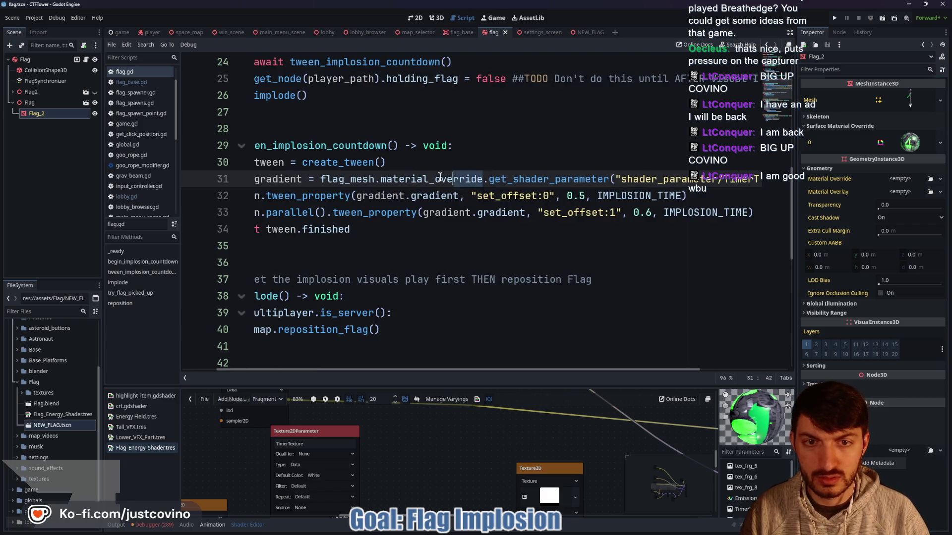
drag(484, 179, 380, 179)
text(get_surface)
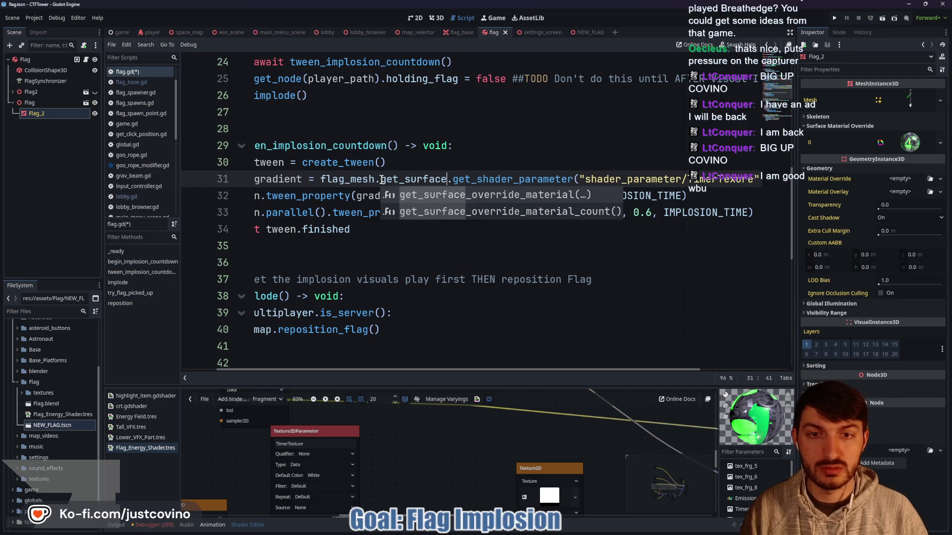
key(Return)
text(0)
Append .gradient to the end of line 31.
click(518, 163)
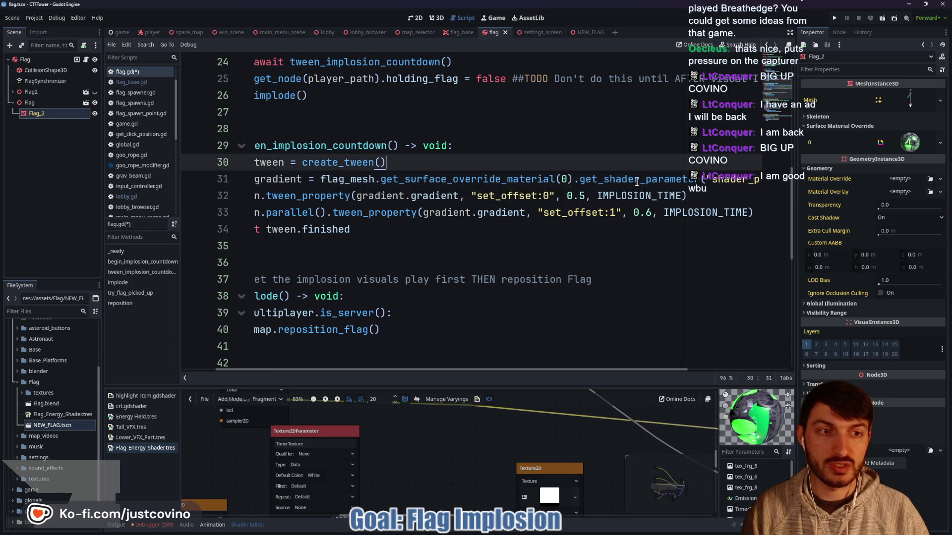
scroll(638, 179, right, 4)
click(760, 181)
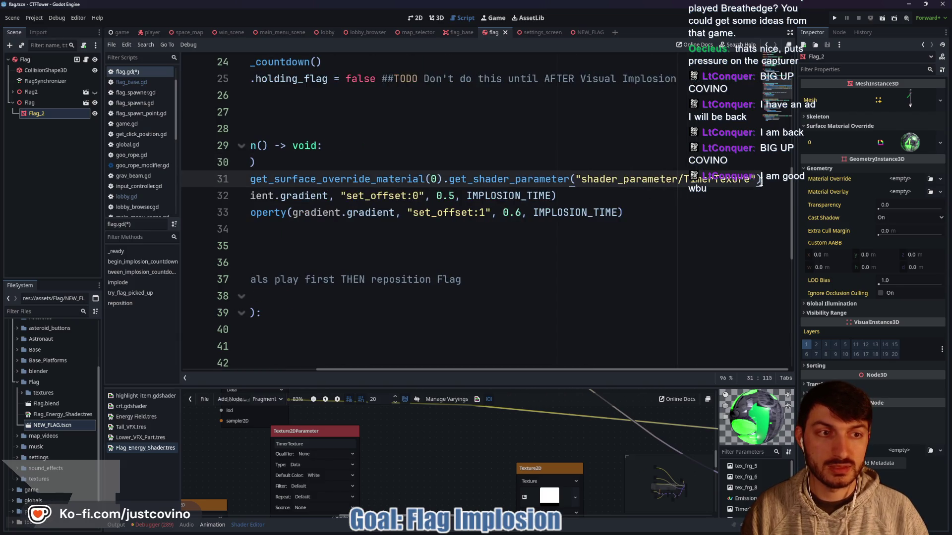
text(.gradient)
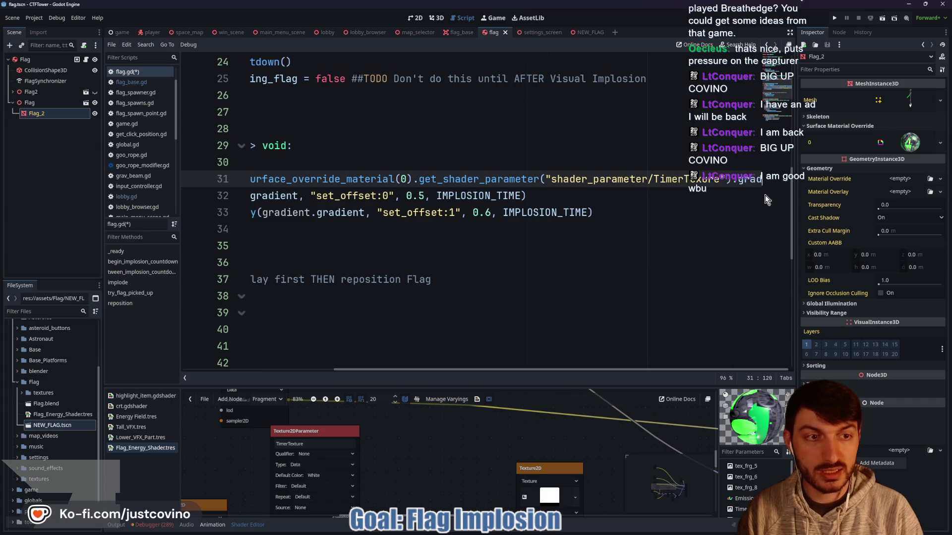
scroll(436, 193, left, 5)
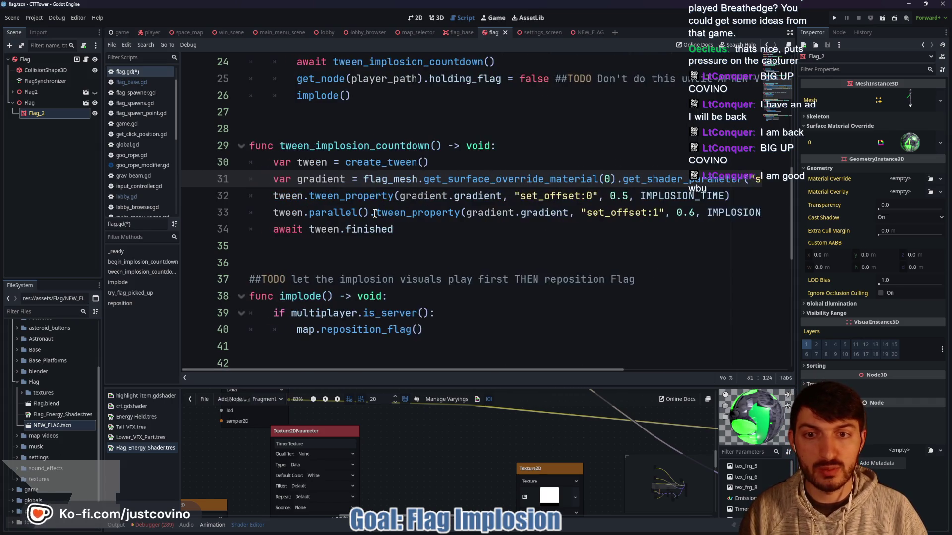
Delete the .gradient suffixes from lines 32 and 33, then run the game with F5.
click(460, 197)
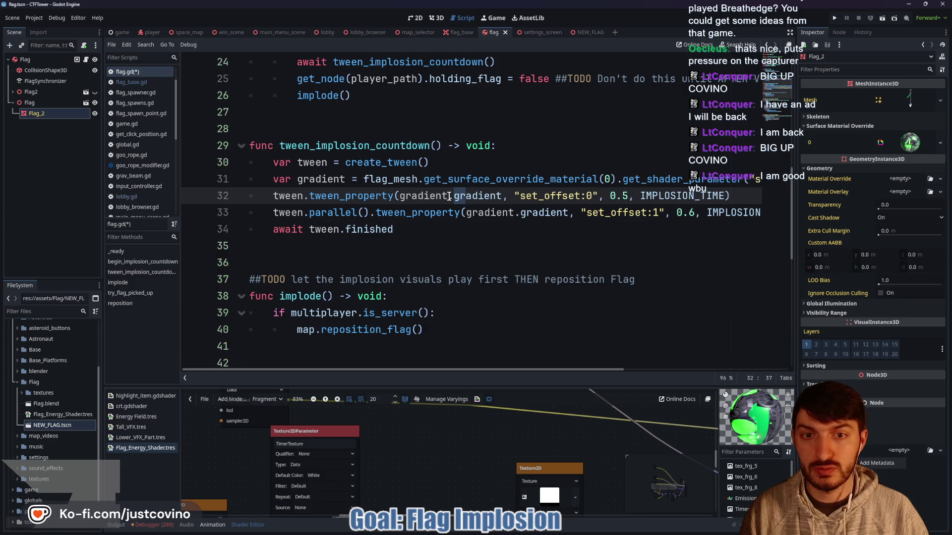
drag(487, 197, 501, 197)
key(ctrl+d)
key(BackSpace)
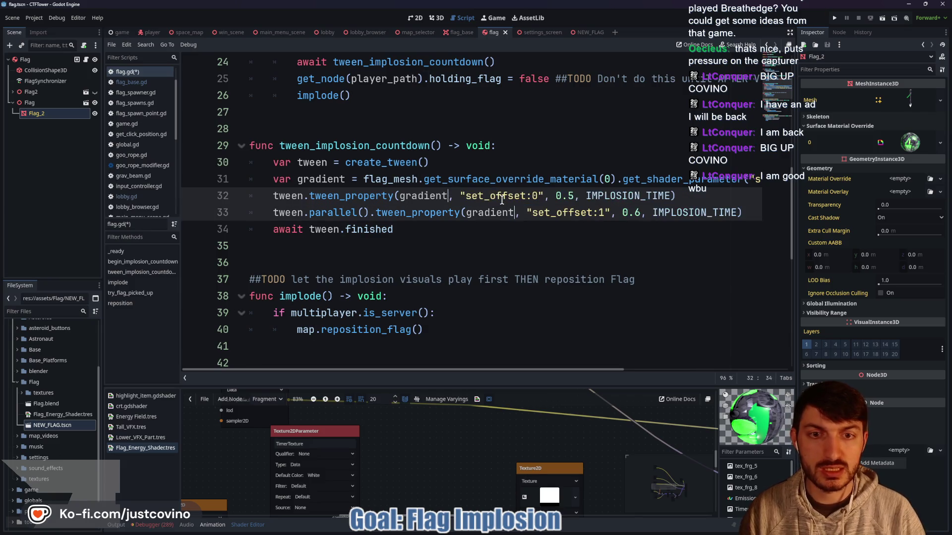
click(496, 246)
key(F5)
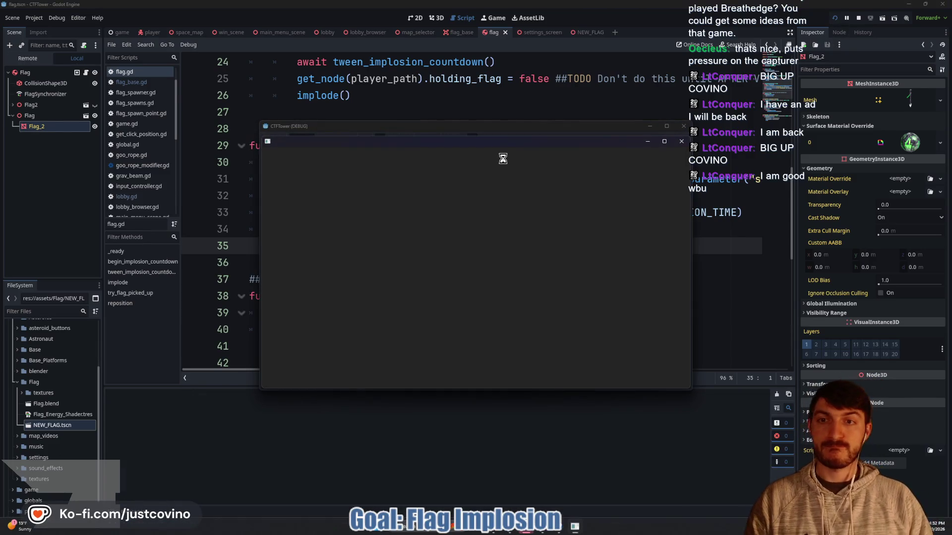
Place the two debug windows side by side, host in one, join from the other, and ready up.
drag(477, 127, 270, 108)
drag(570, 142, 766, 106)
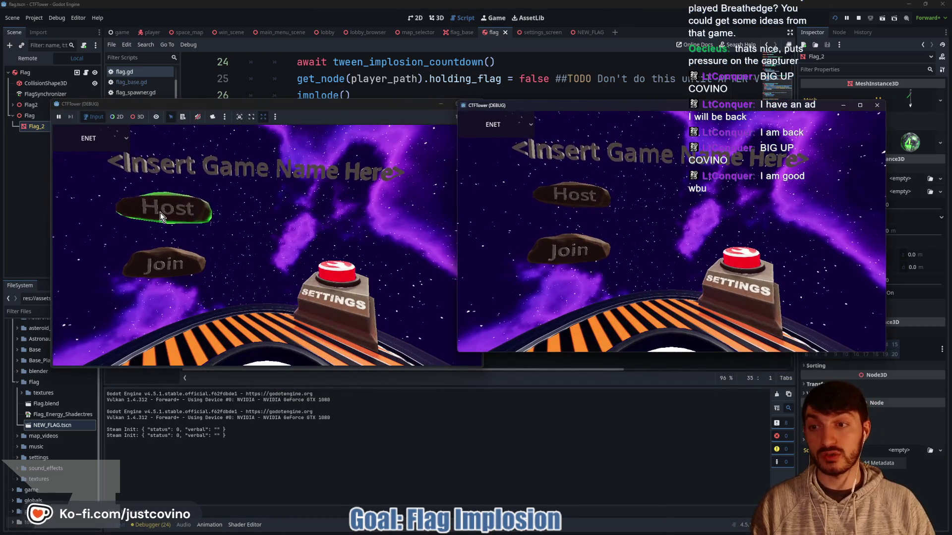
click(160, 213)
click(551, 247)
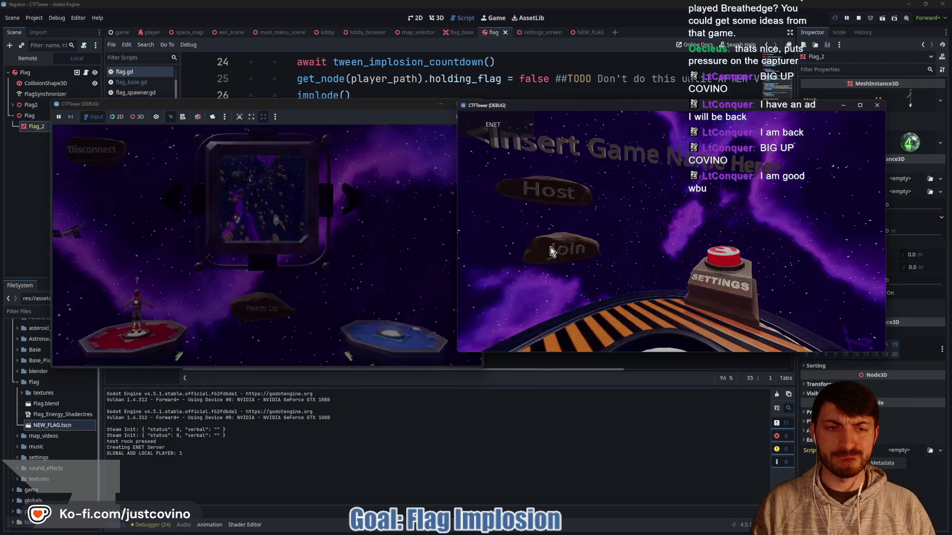
click(623, 164)
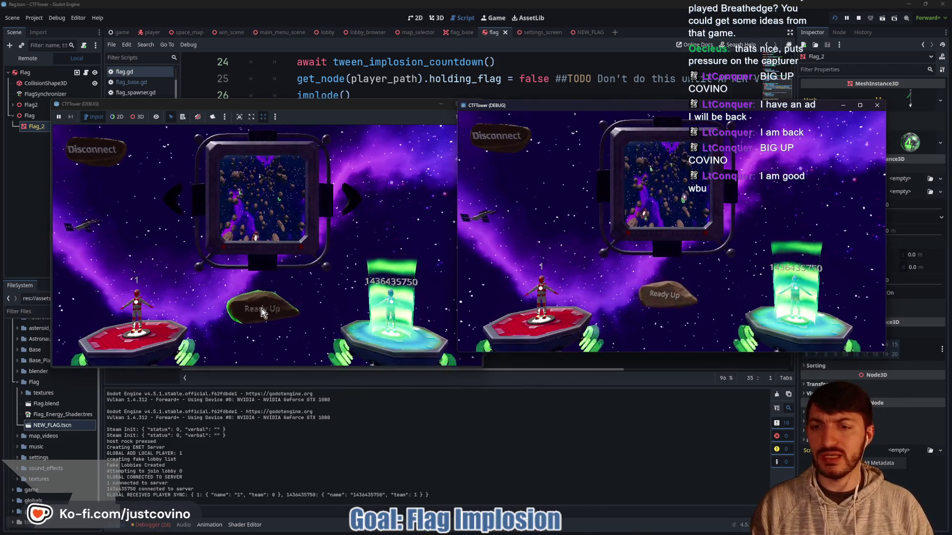
click(74, 277)
click(261, 307)
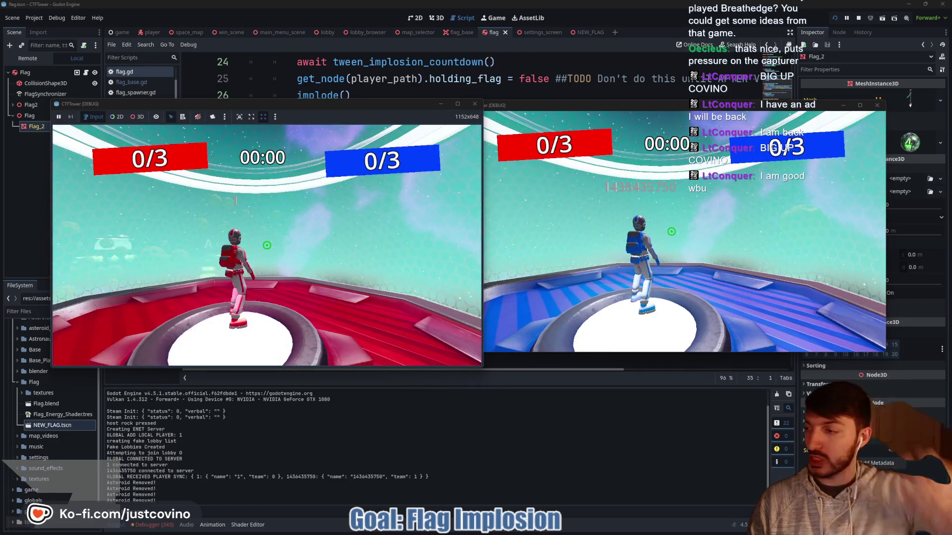
Run the red player along the platform, jump toward flag B, and grapple an asteroid.
key(super)
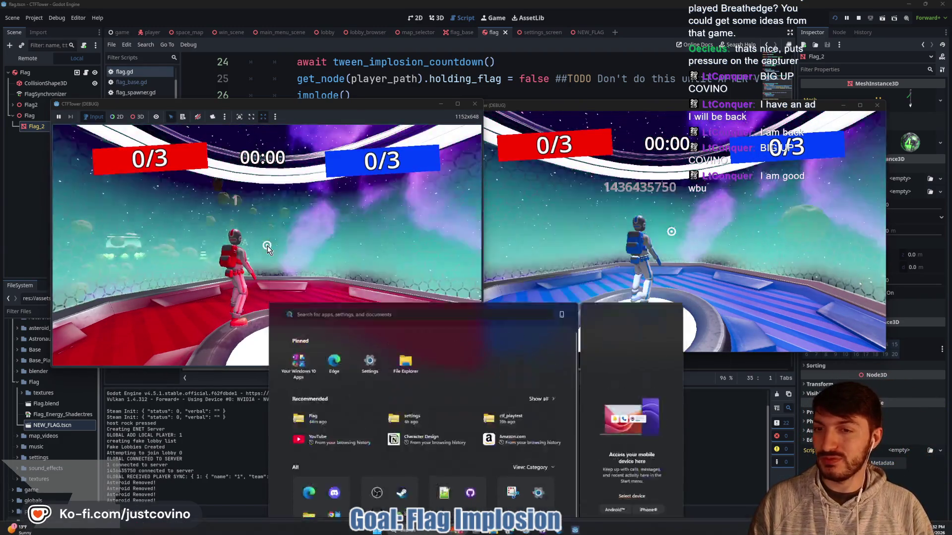
click(458, 250)
key(w)
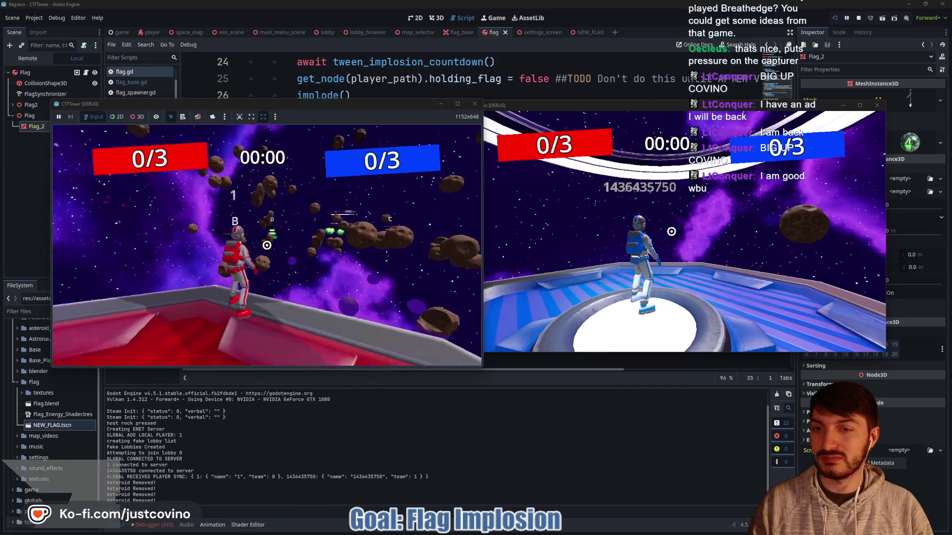
key(space)
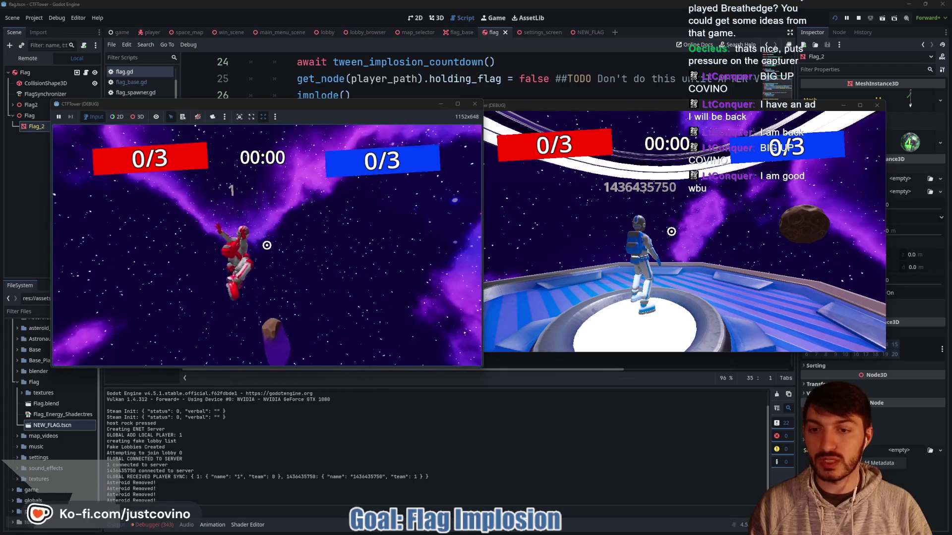
click(267, 245)
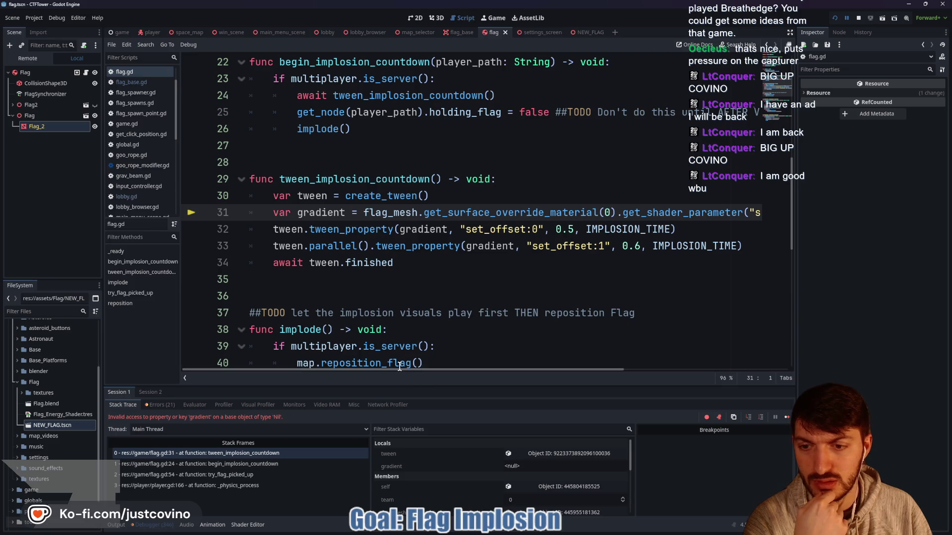
Remove the shader_parameter/ prefix from line 31's "TimerTexure" lookup and rerun the game.
drag(387, 369, 587, 370)
drag(629, 212, 525, 213)
key(BackSpace)
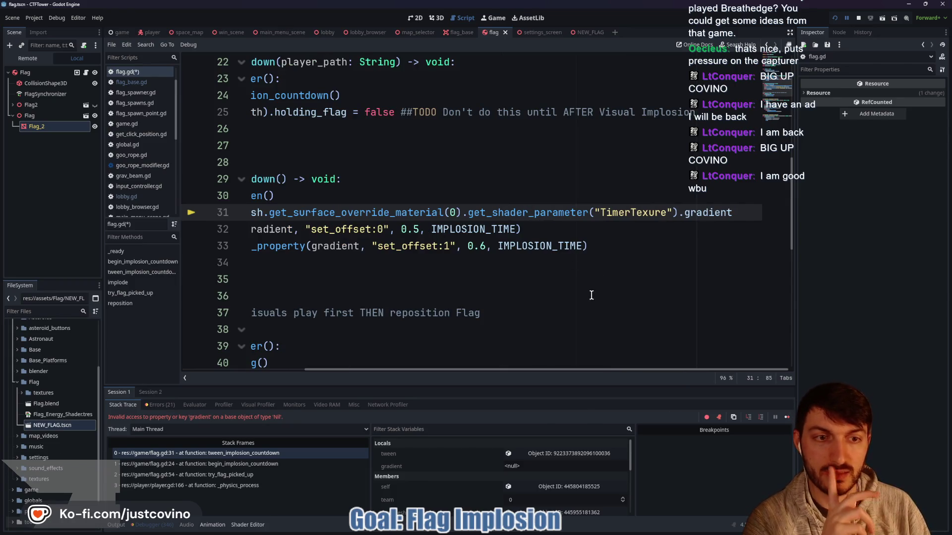
click(836, 18)
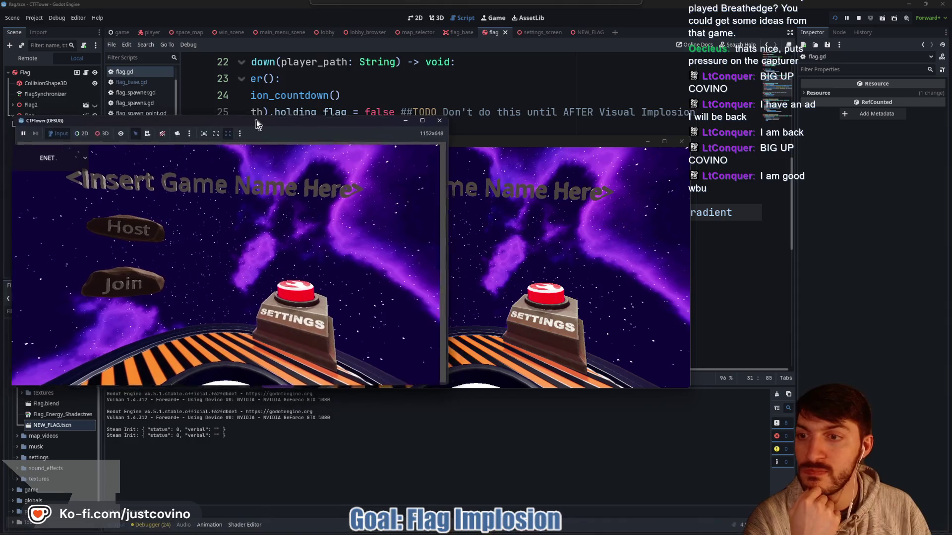
Host in the first window, join the lobby from the second, ready both players, and start.
click(143, 222)
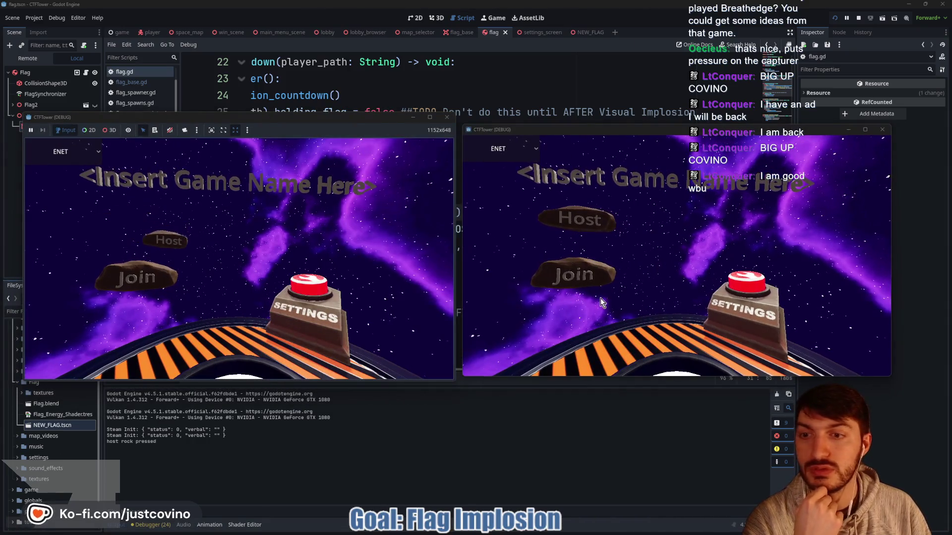
click(575, 274)
click(649, 293)
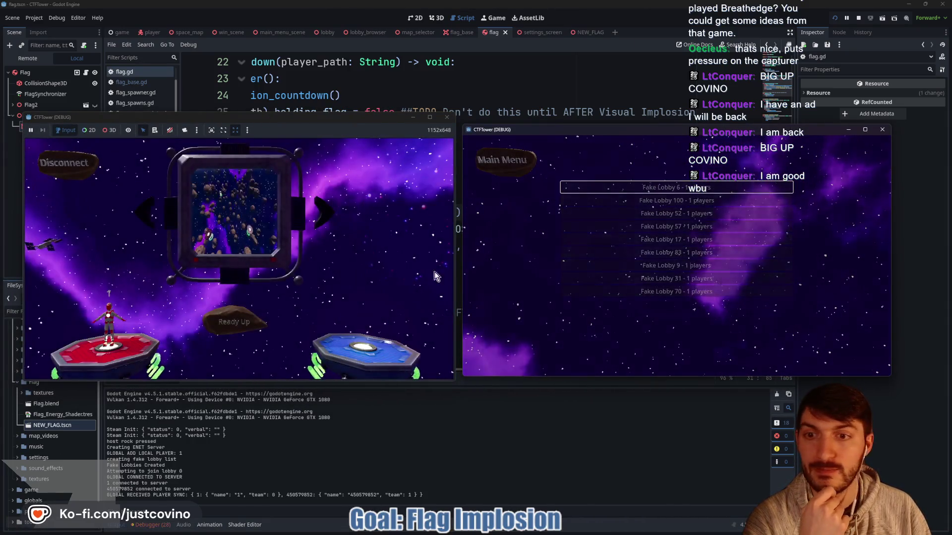
click(233, 323)
click(665, 319)
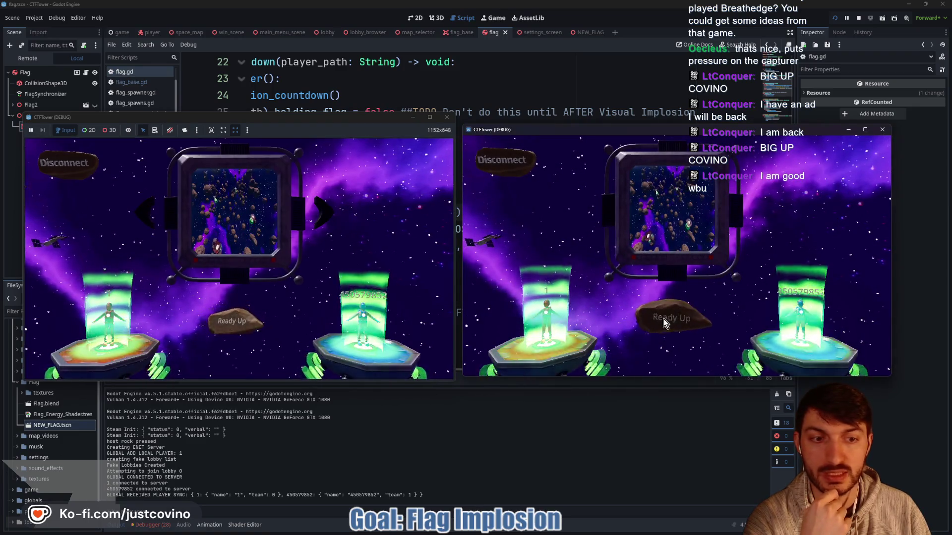
click(237, 314)
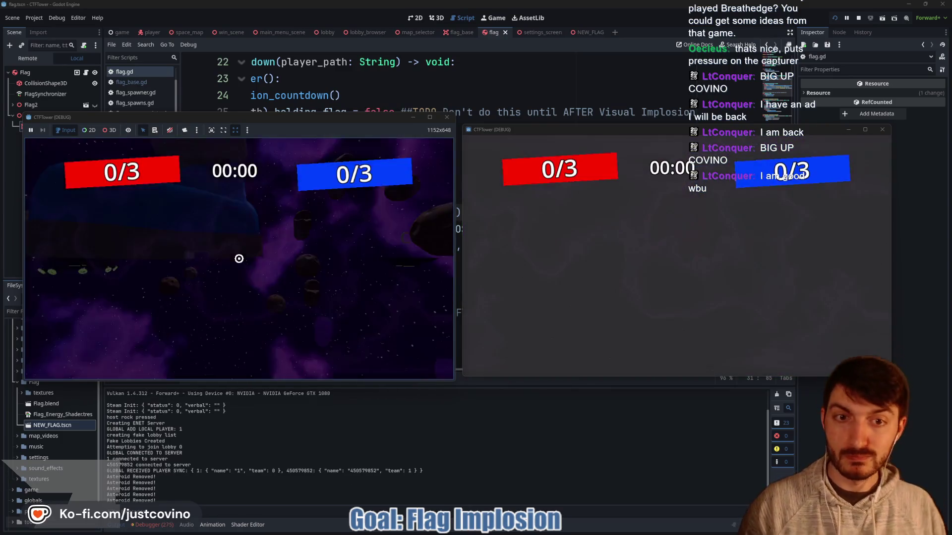
Launch the red player off the platform and grapple across asteroids to the flag base.
key(super)
key(Escape)
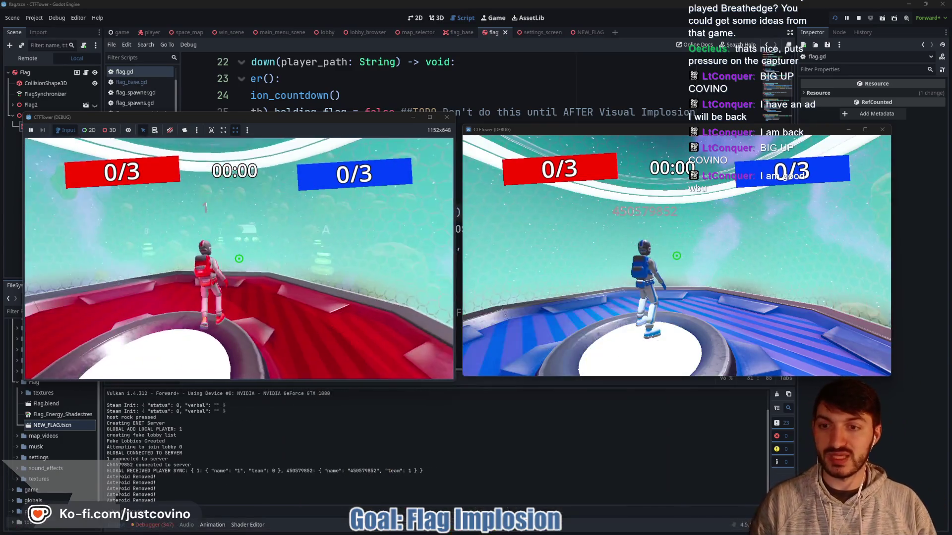
click(239, 258)
key(space)
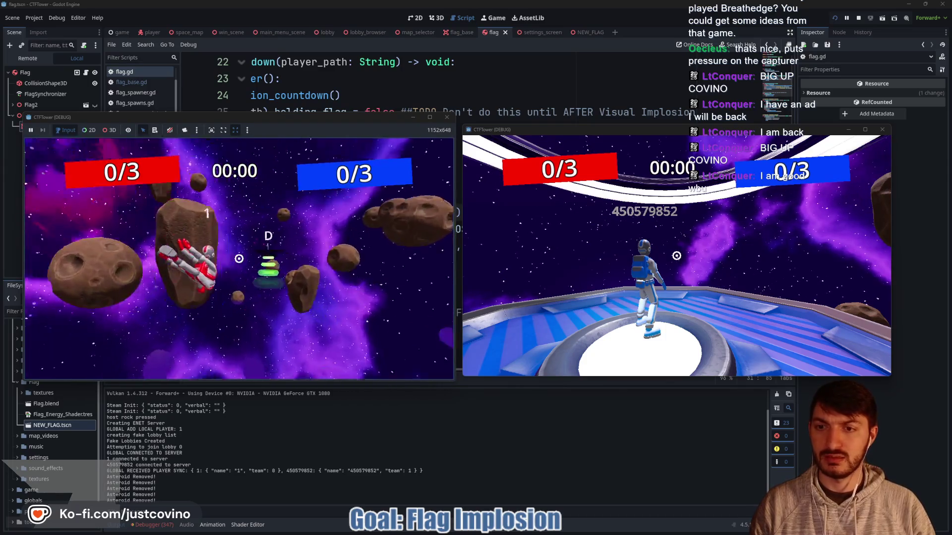
click(239, 259)
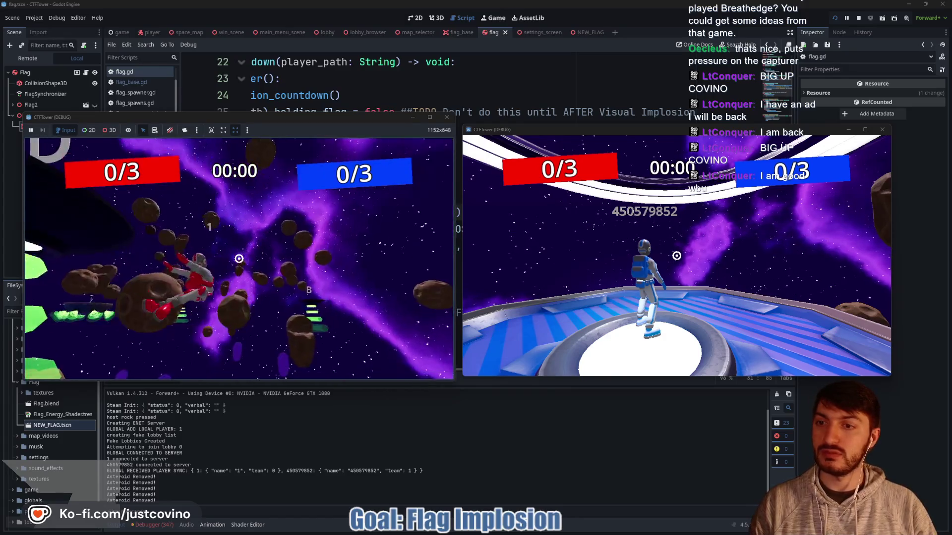
click(239, 258)
click(239, 258)
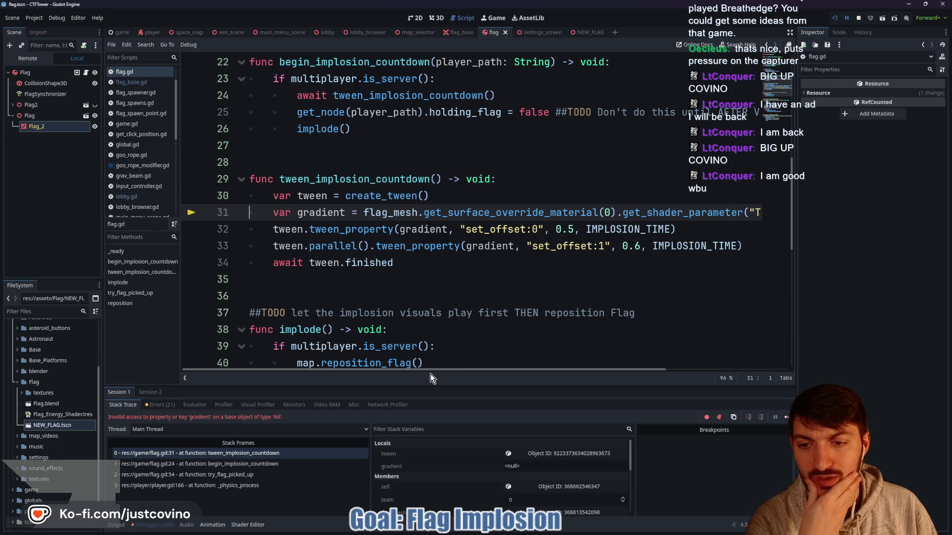
Stop the game, cut .gradient off line 31's get_shader_parameter("TimerTexure") call, and select Flag_2.
drag(427, 370, 558, 362)
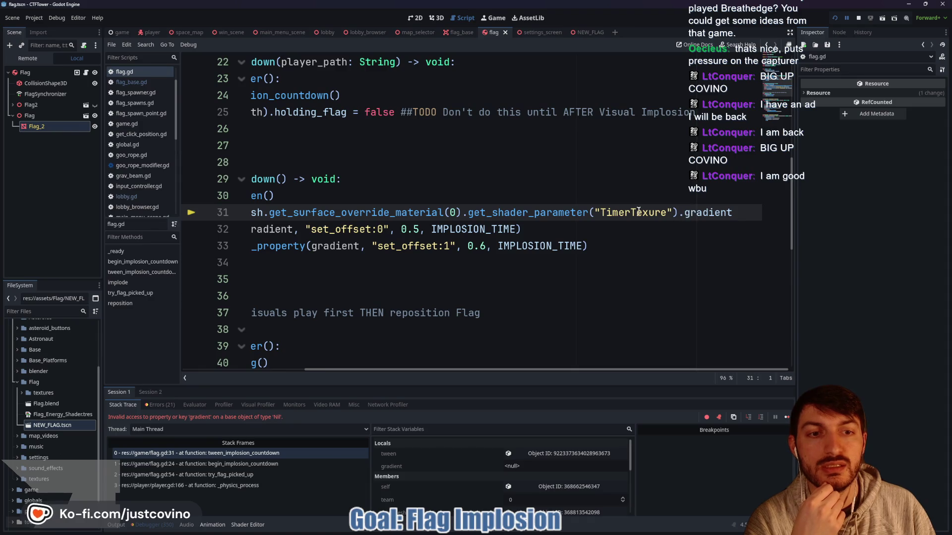
click(858, 17)
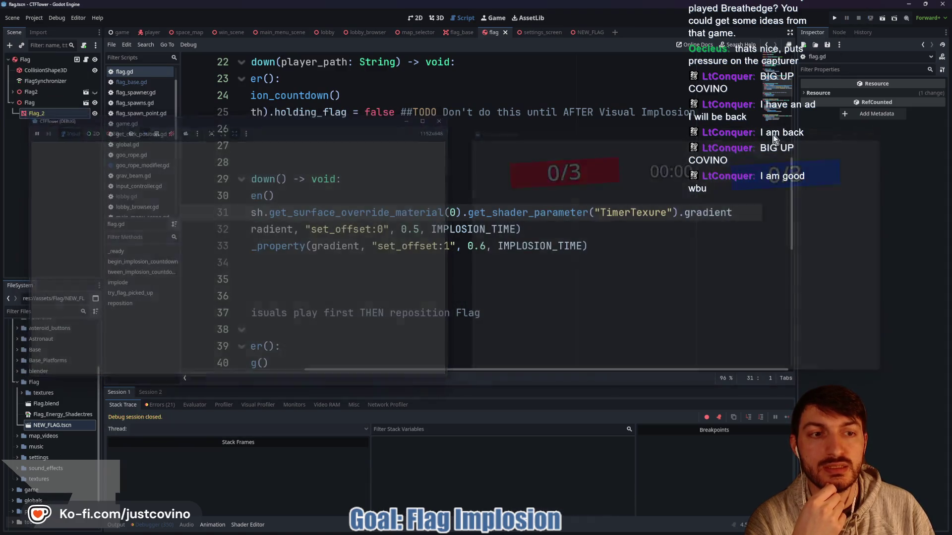
drag(733, 212, 675, 214)
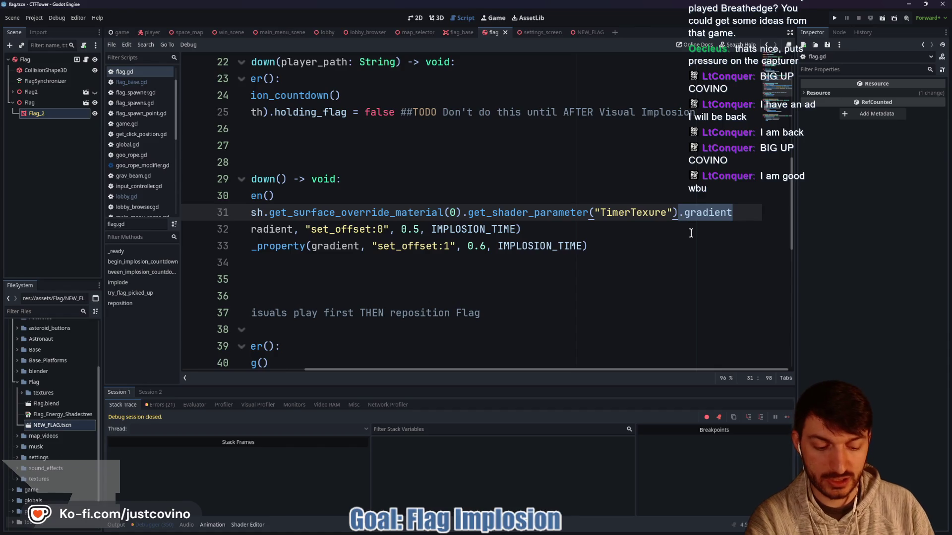
key(BackSpace)
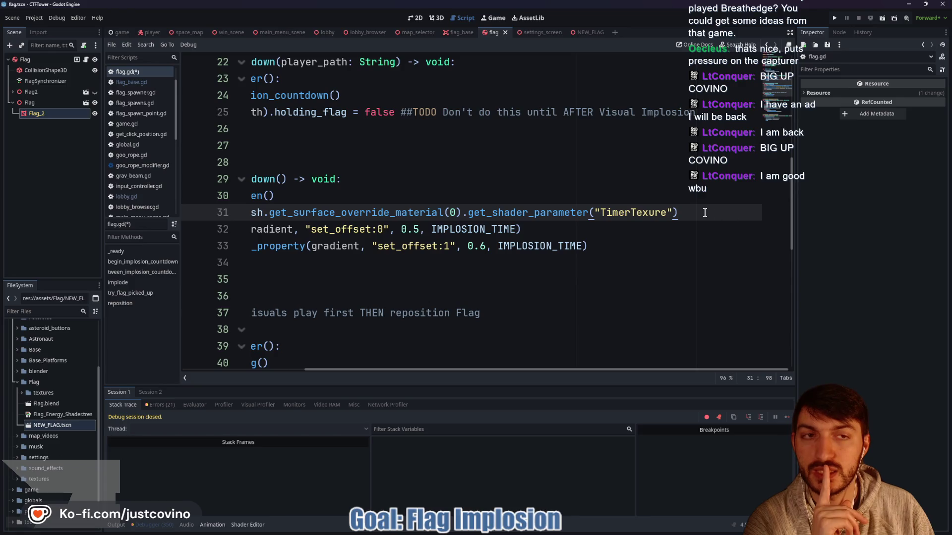
drag(685, 213, 492, 210)
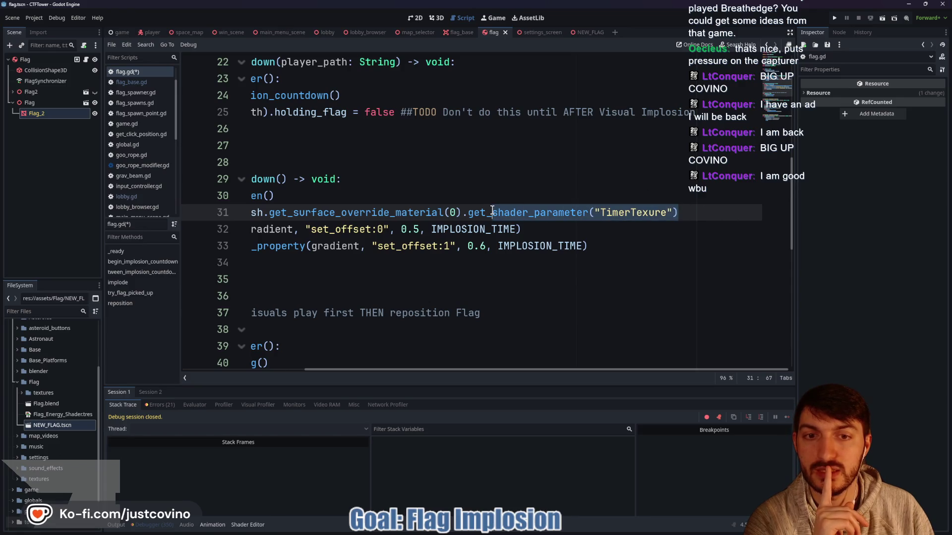
click(59, 115)
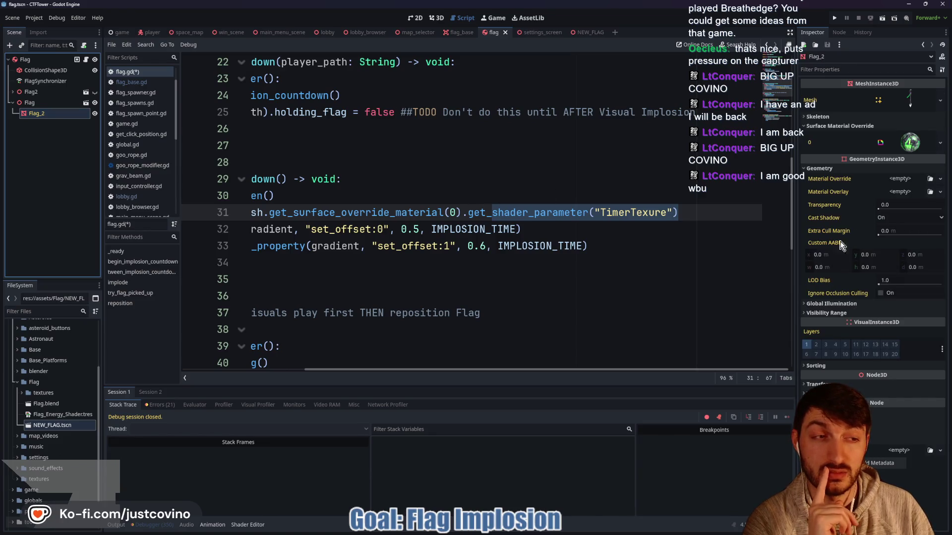
Open Flag_2's surface override material and expand its 64×64 Timer Texture gradient parameter.
click(910, 143)
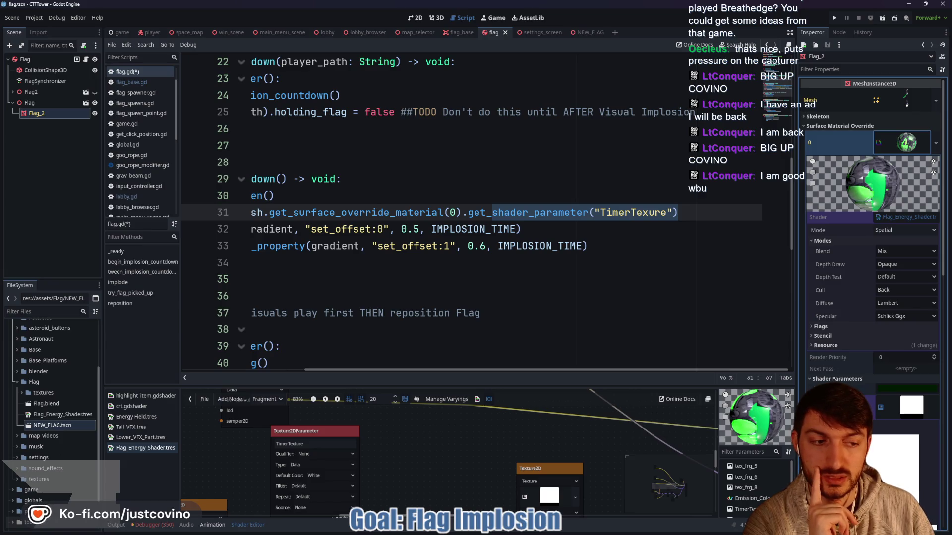
scroll(638, 276, down, 1)
scroll(874, 367, down, 3)
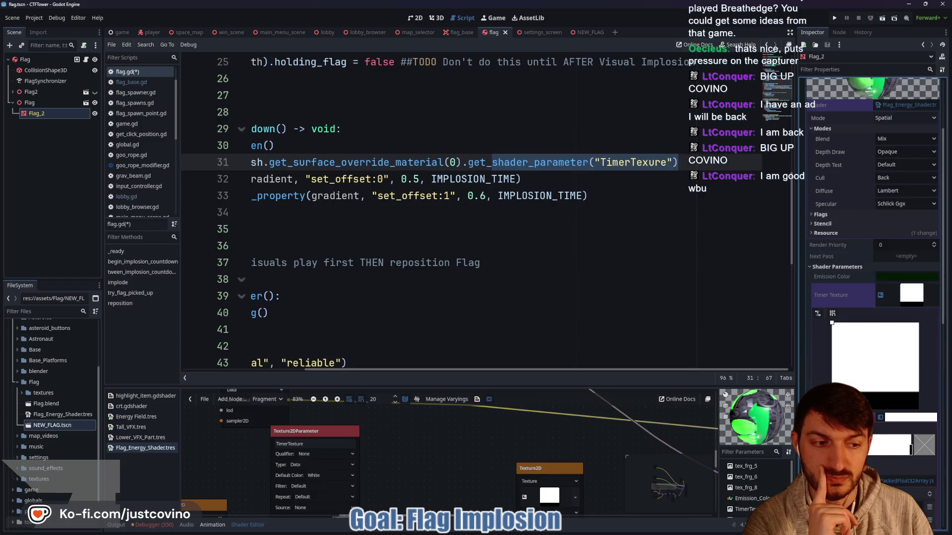
click(893, 418)
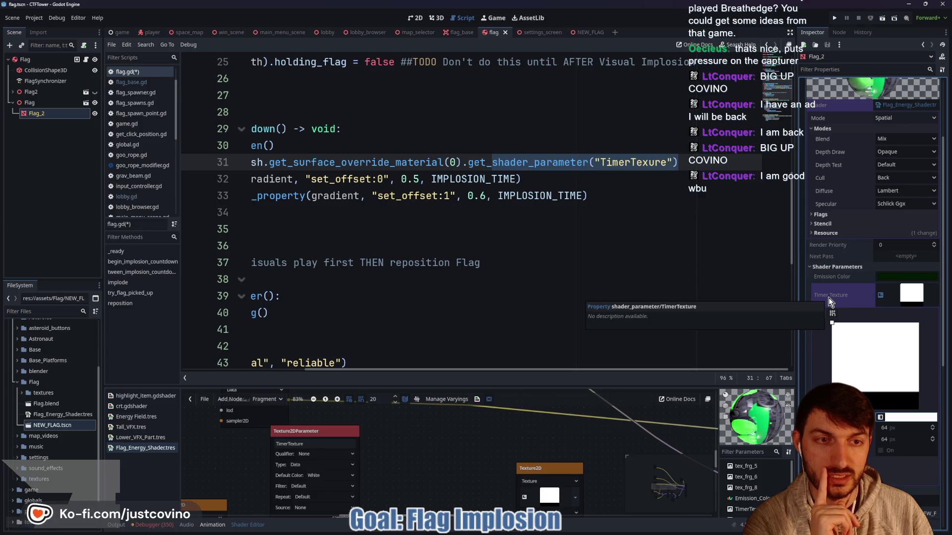
scroll(486, 240, up, 2)
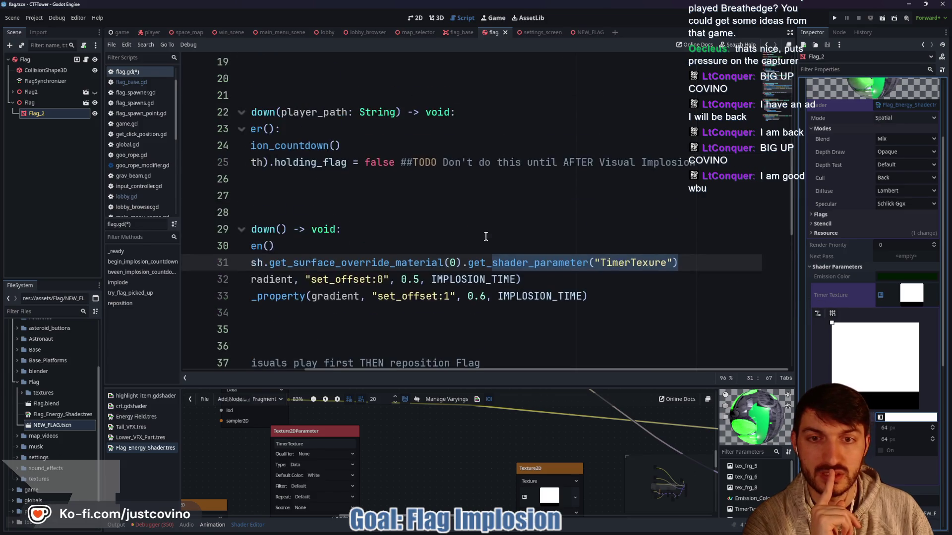
View flag_base.gd's get_shader_parameter FadeTexture line for comparison.
scroll(527, 246, left, 2)
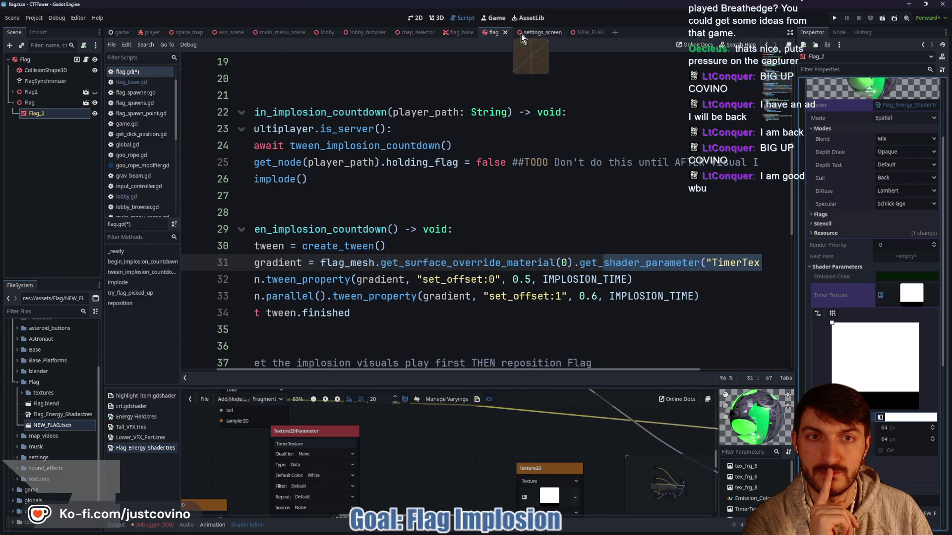
click(464, 33)
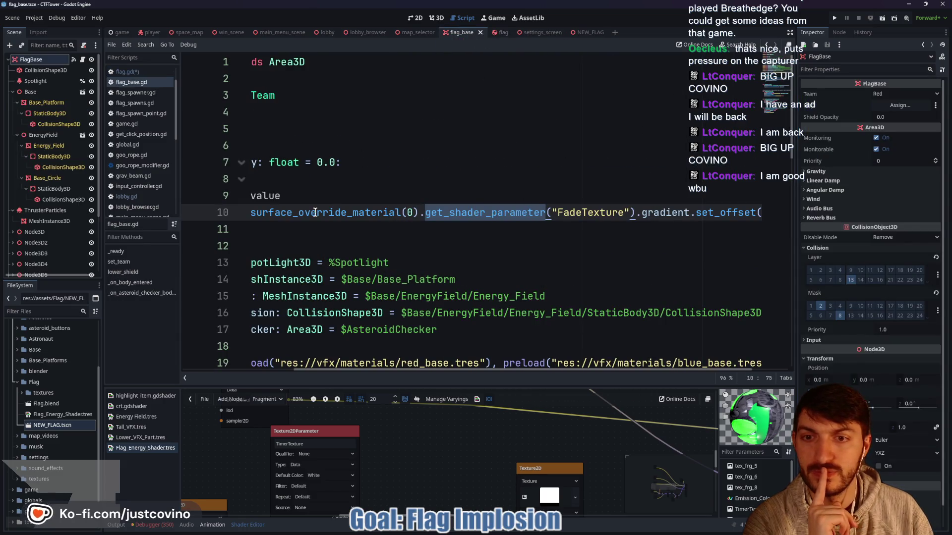
scroll(489, 217, left, 3)
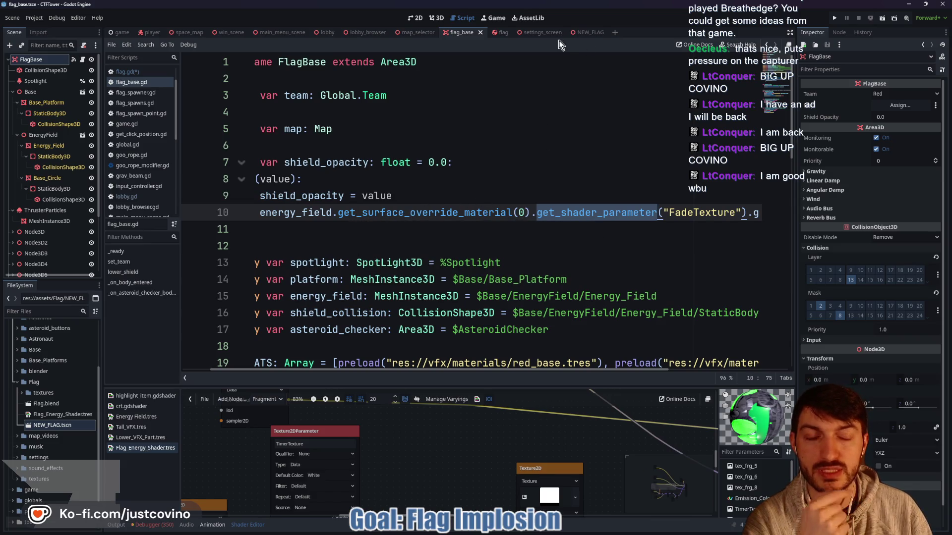
scroll(522, 212, right, 3)
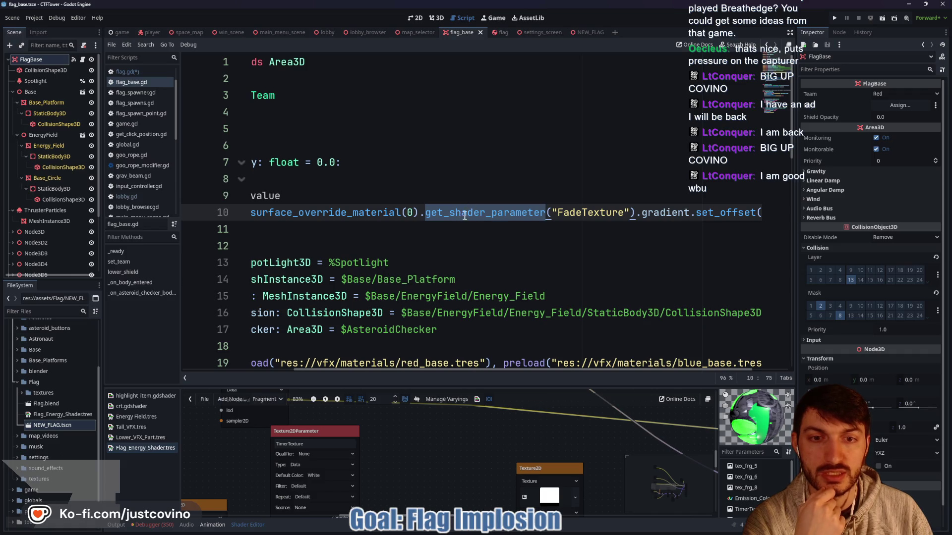
Back in flag.gd, check line 31's TimerTexture spelling against the Inspector and save the script.
click(500, 32)
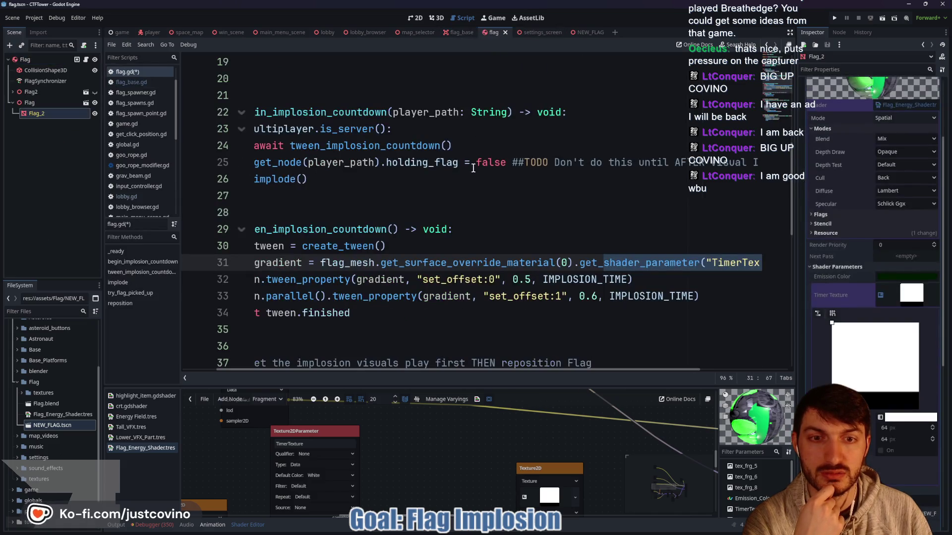
scroll(444, 268, right, 3)
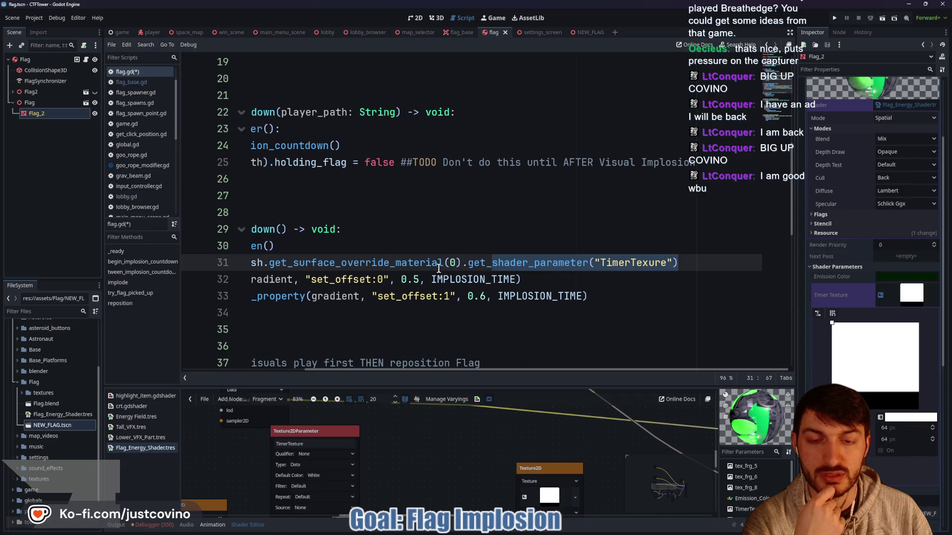
scroll(439, 268, left, 2)
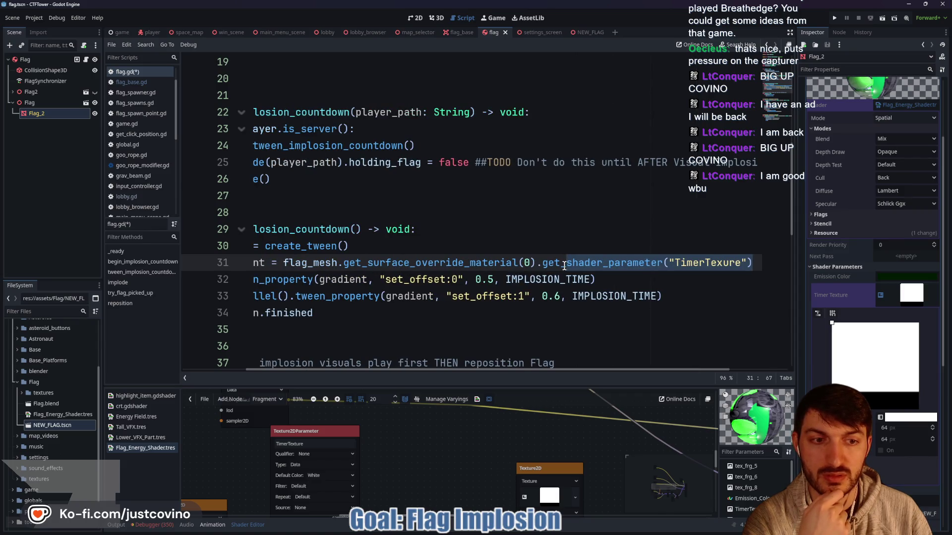
click(695, 263)
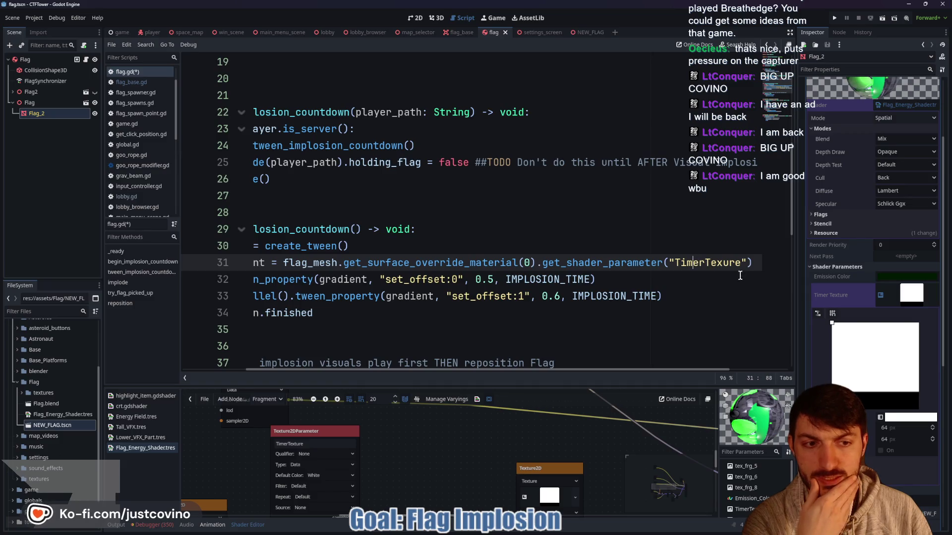
click(899, 297)
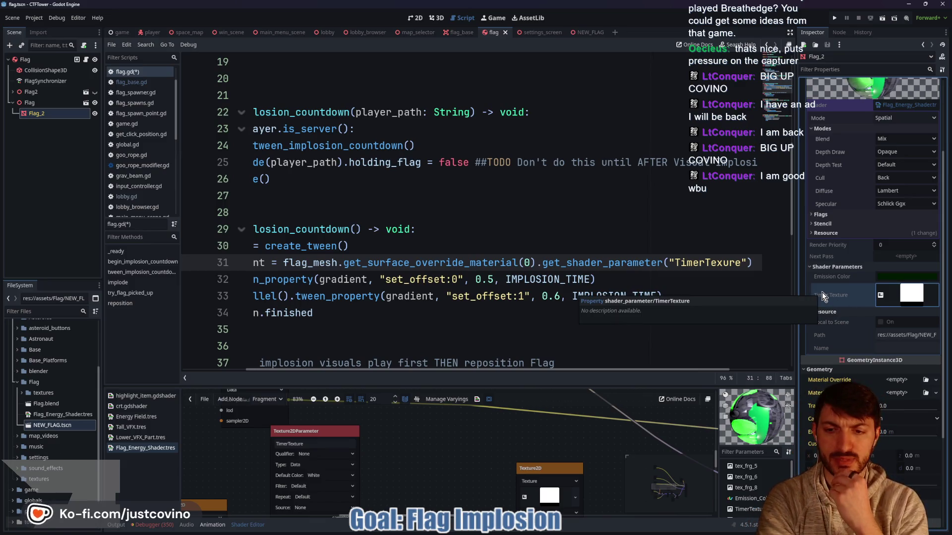
click(596, 277)
key(ctrl+s)
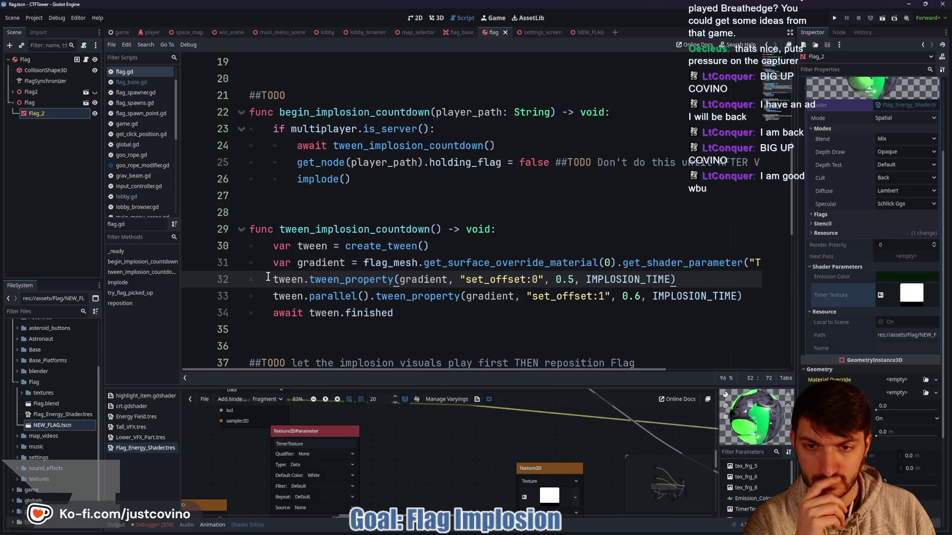
Insert a print line after line 30 logging flag_mesh.get_surface_override_material(0).
click(461, 248)
key(Return)
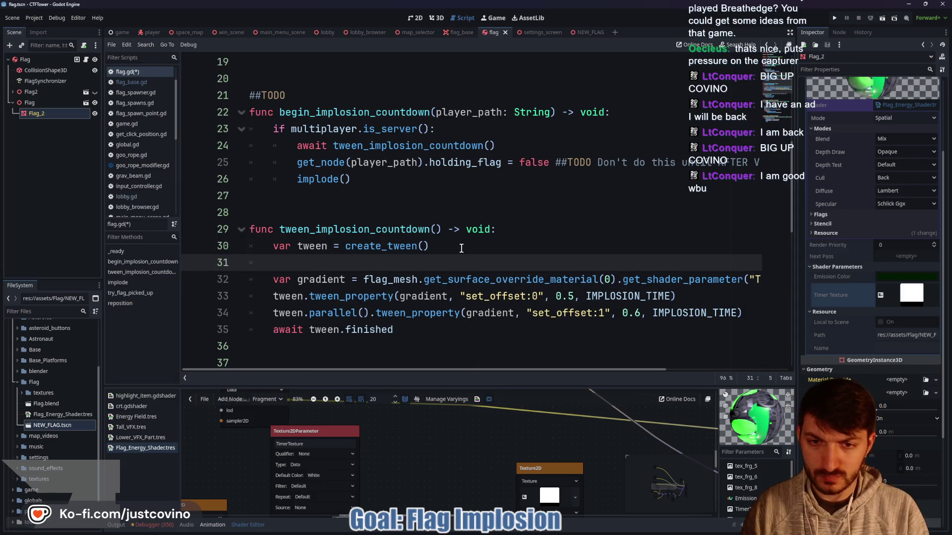
text(rint("override:)
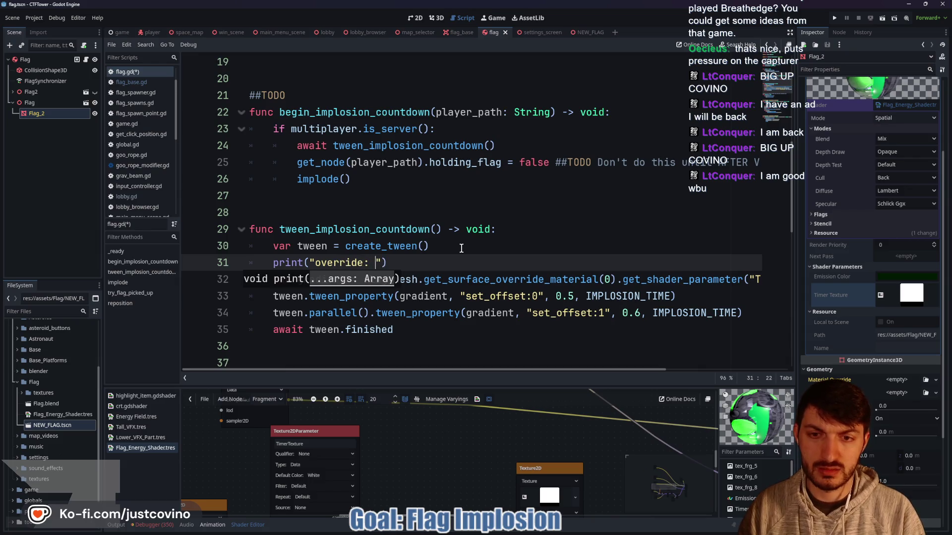
text(, flag_mes)
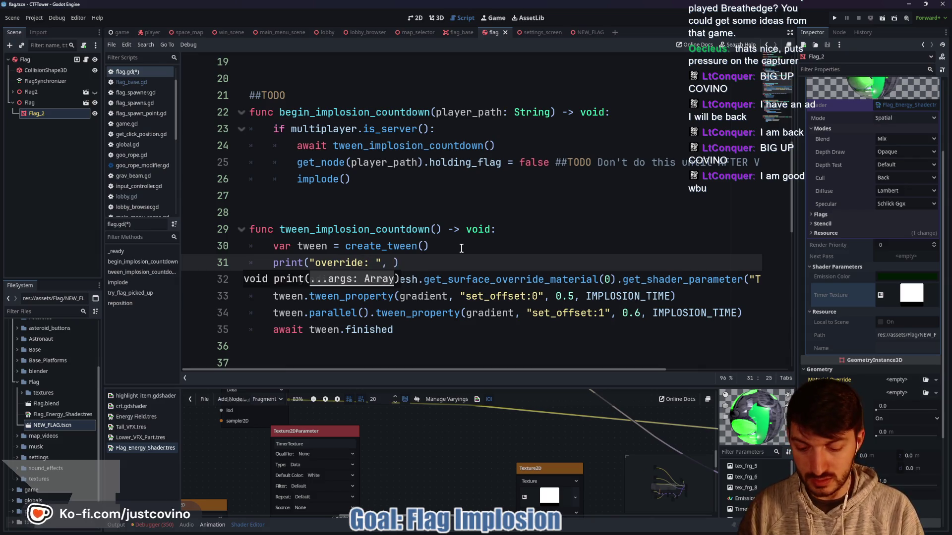
text(h.get_sur)
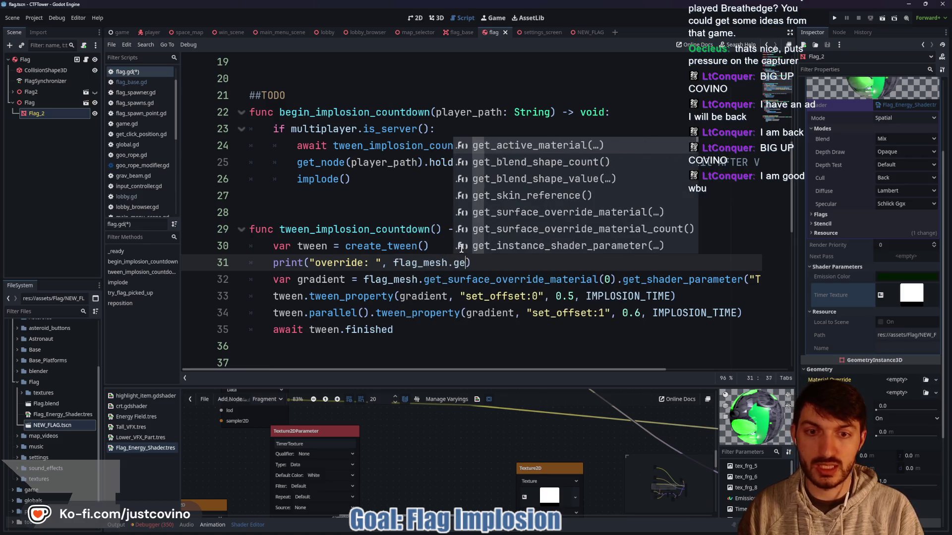
key(Return)
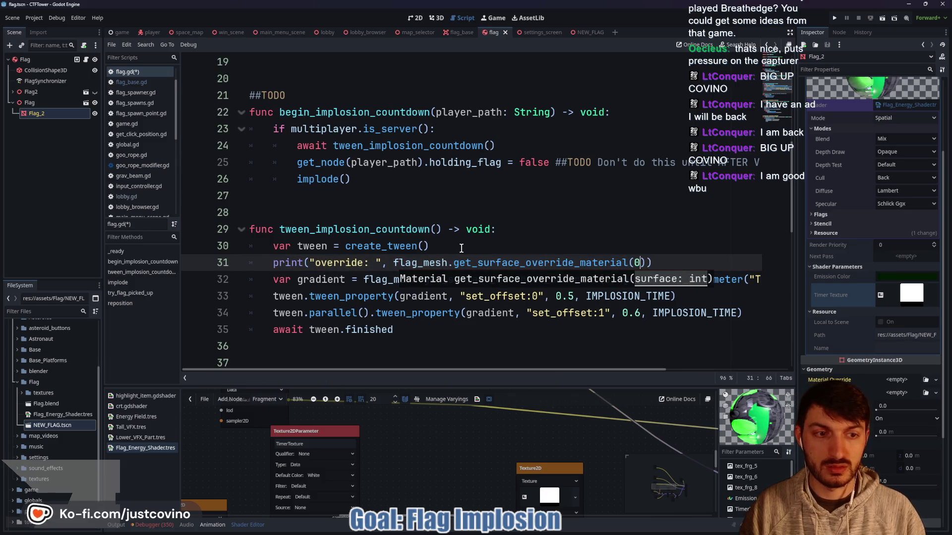
Add a second print, "shader_param: ", logging the surface material's Emission Color shader parameter.
click(675, 259)
key(Return)
text(print("s)
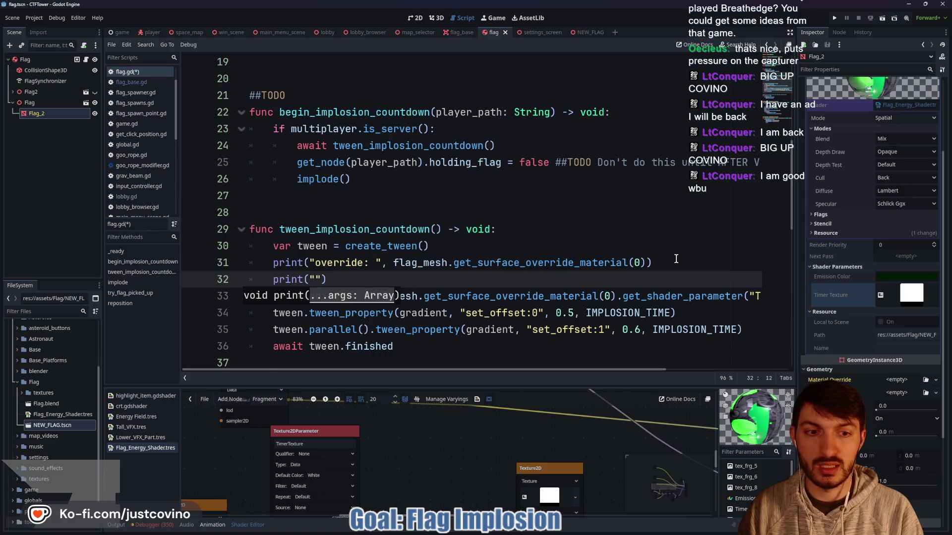
text(hader_param: ", f)
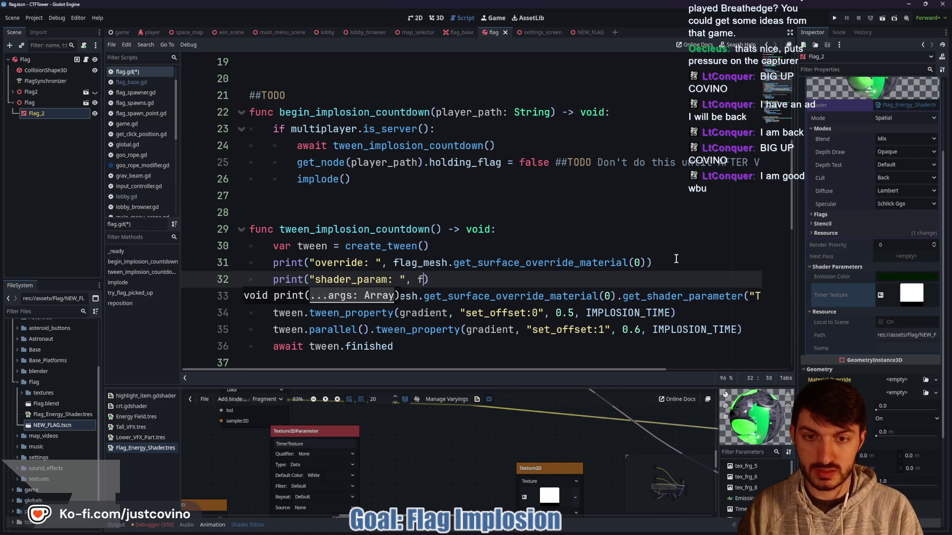
text(lag)
key(Return)
text(.get)
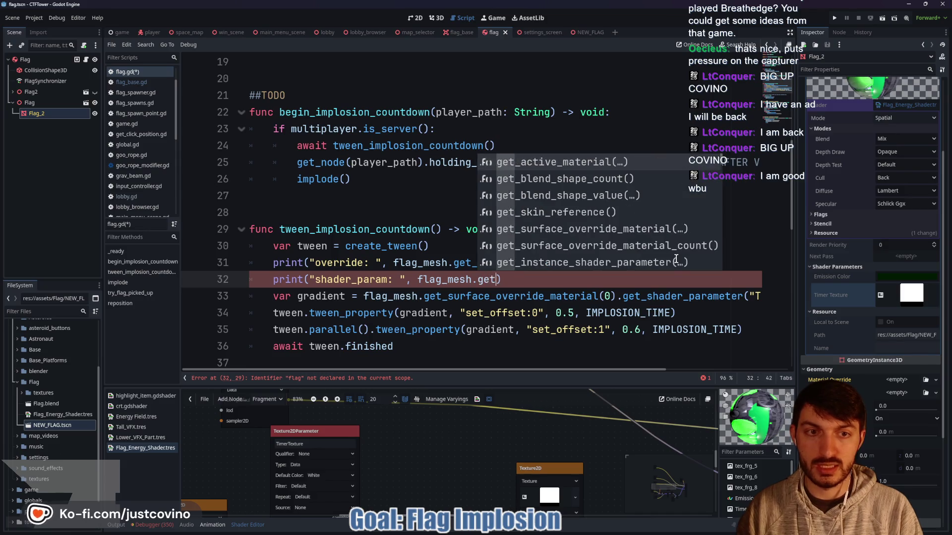
text(_surfa)
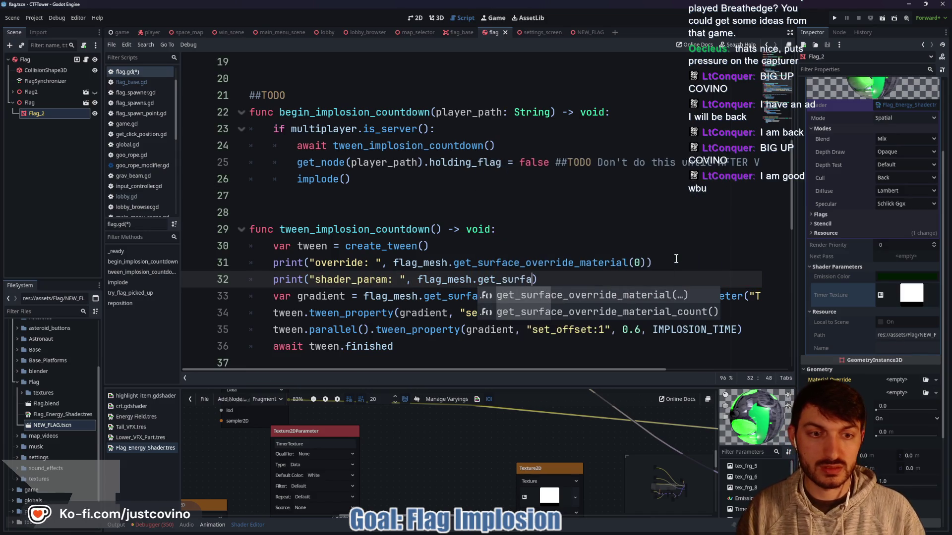
key(Return)
text(0))
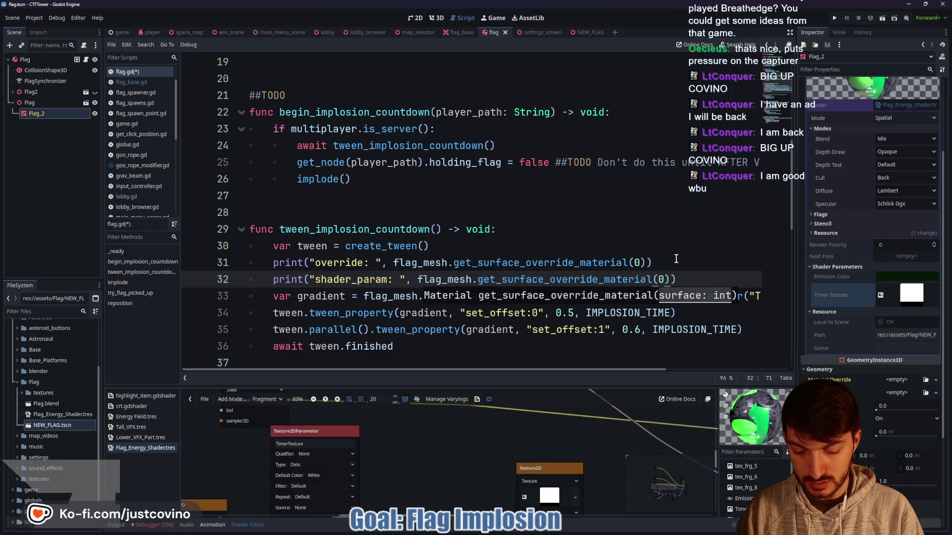
text(.get_shader)
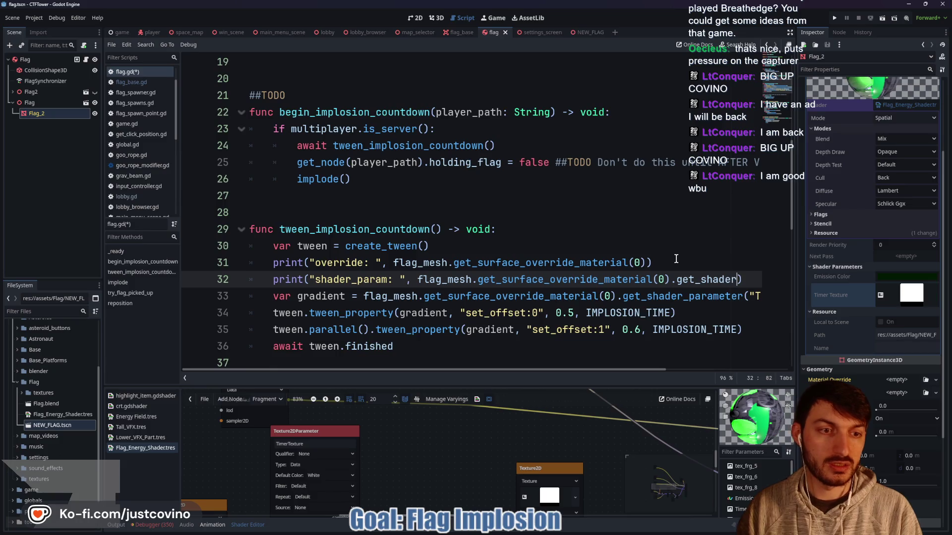
text(_parameter)
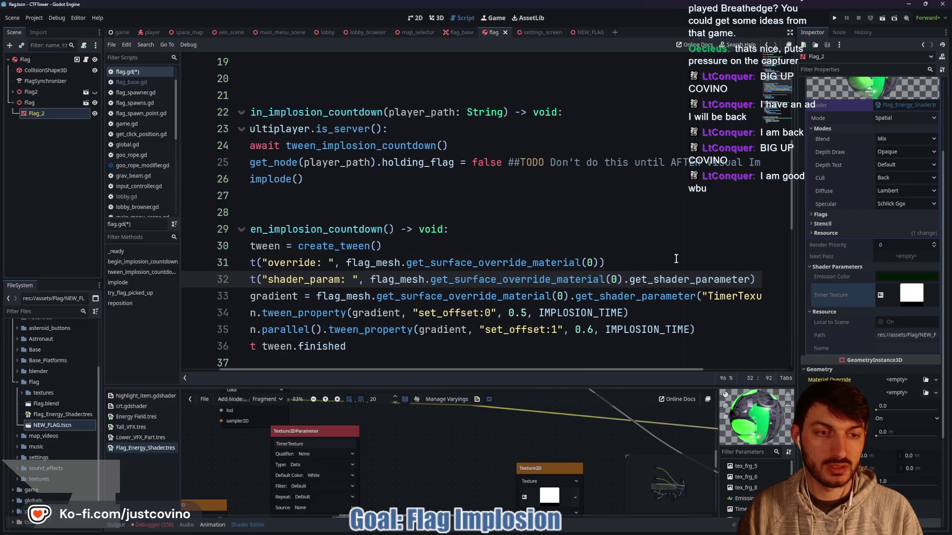
text(()
text("Timer)
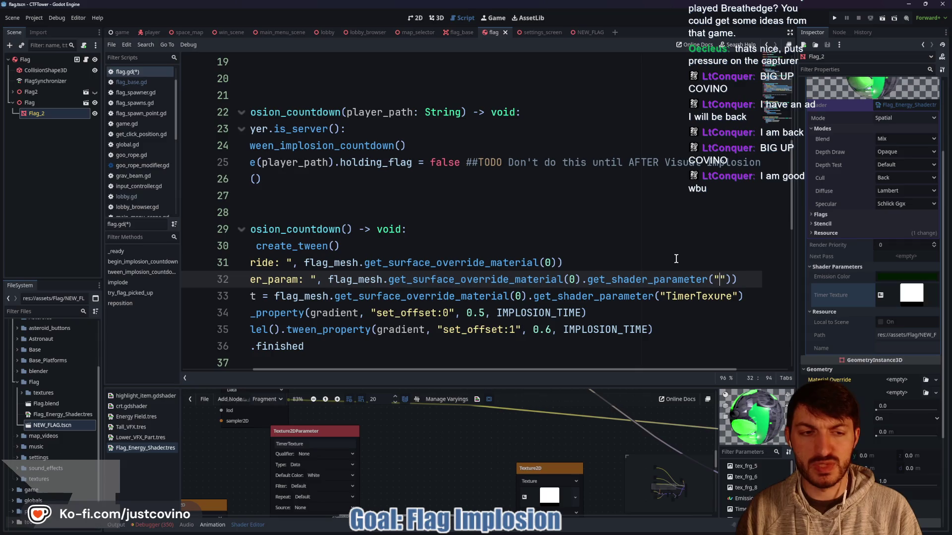
text(mission)
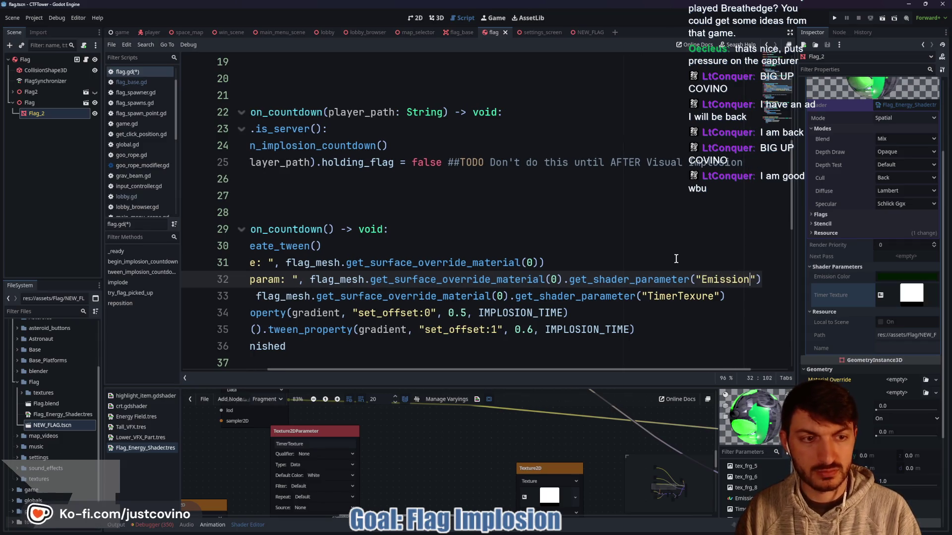
text(Color)
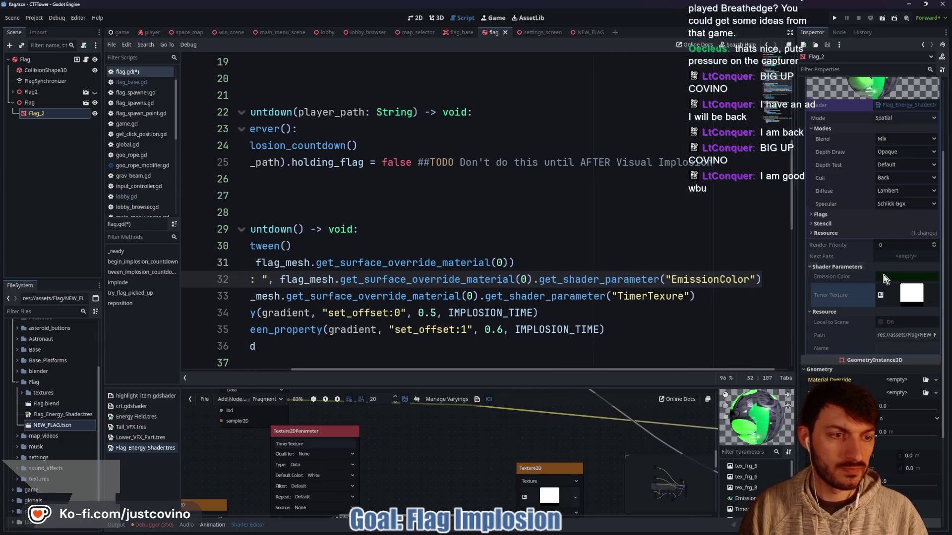
Correct the parameter name to "Emission_Color" and save flag.gd.
mouse_move(852, 278)
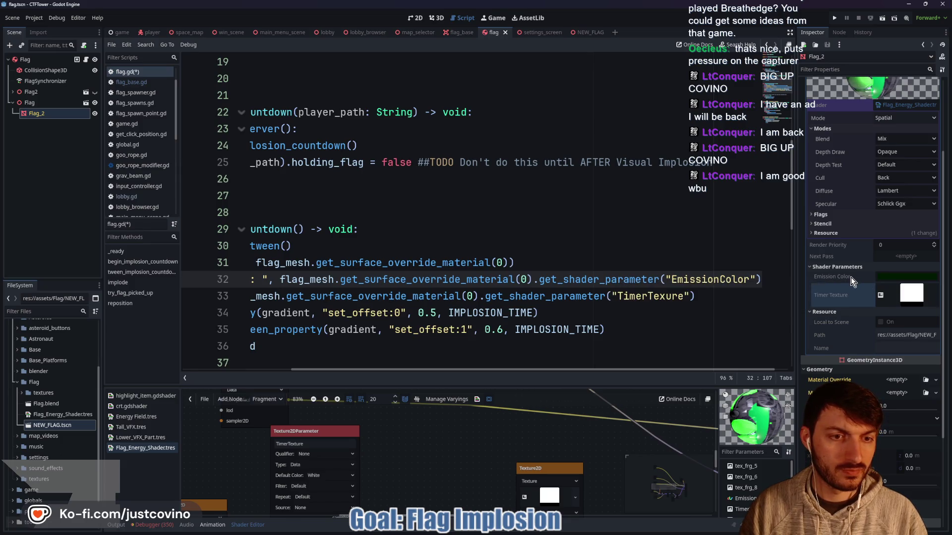
click(722, 281)
text(_)
mouse_move(836, 304)
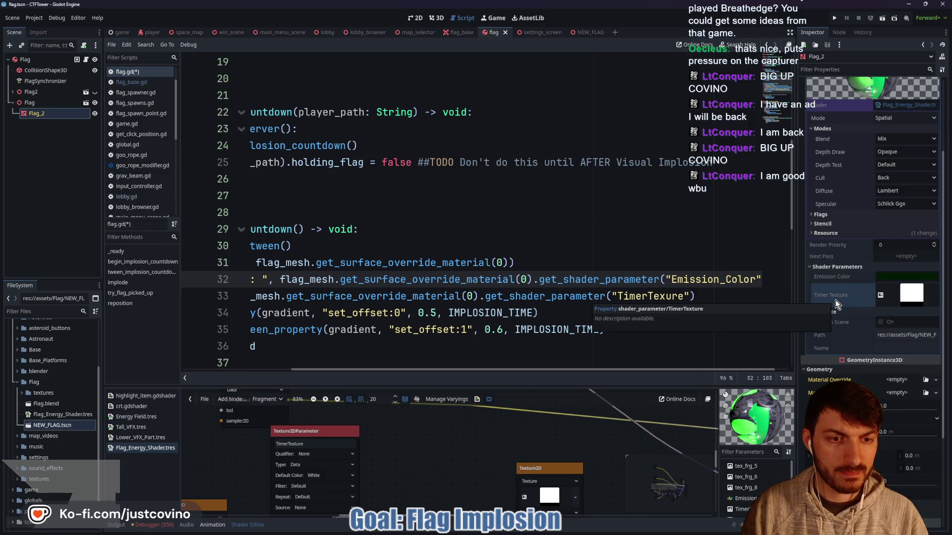
click(689, 296)
key(ctrl+s)
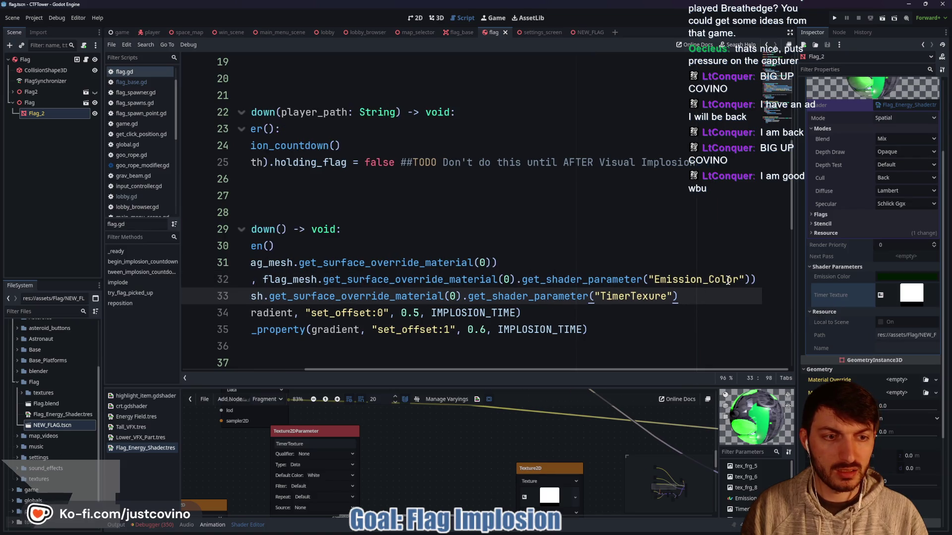
scroll(727, 281, left, 5)
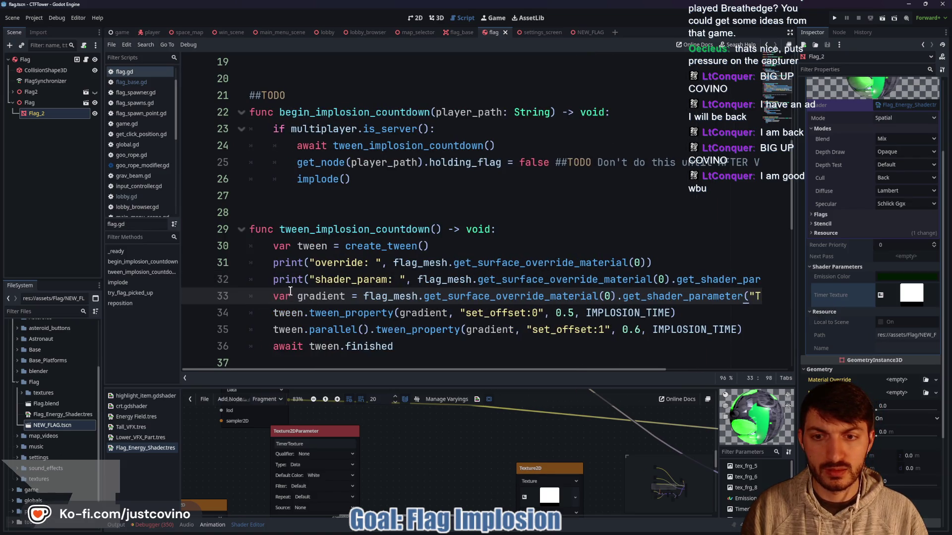
Launch the game in two debug windows, host and join Fake Lobby 0, ready both players, and start the match.
click(836, 19)
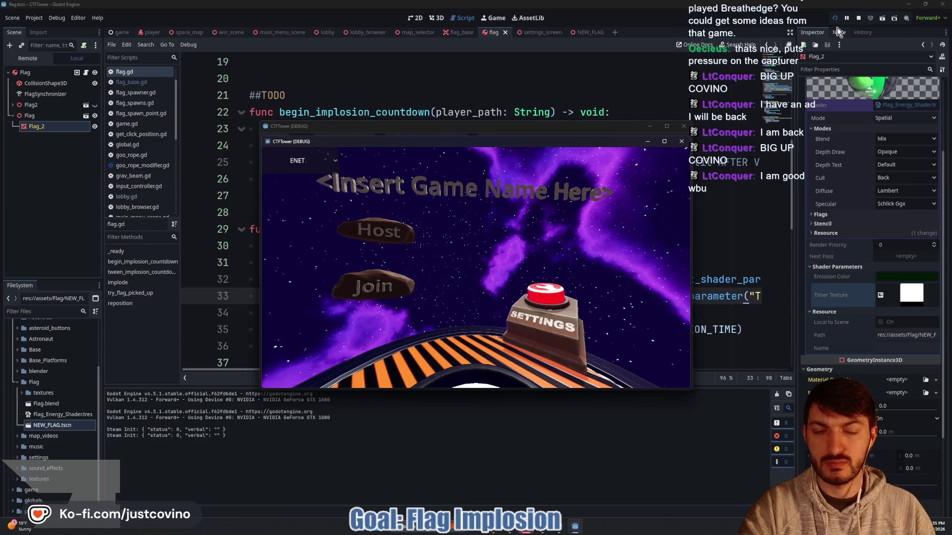
click(147, 233)
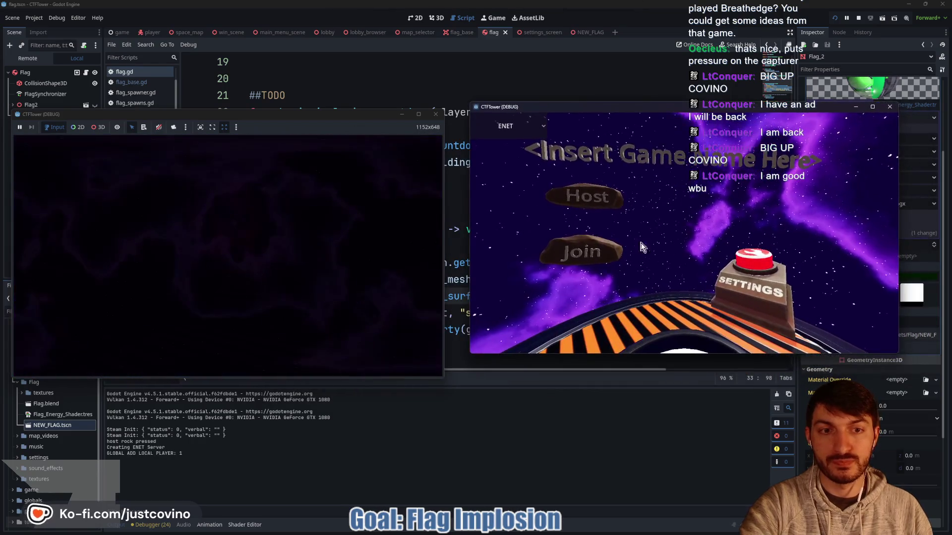
click(664, 251)
click(664, 166)
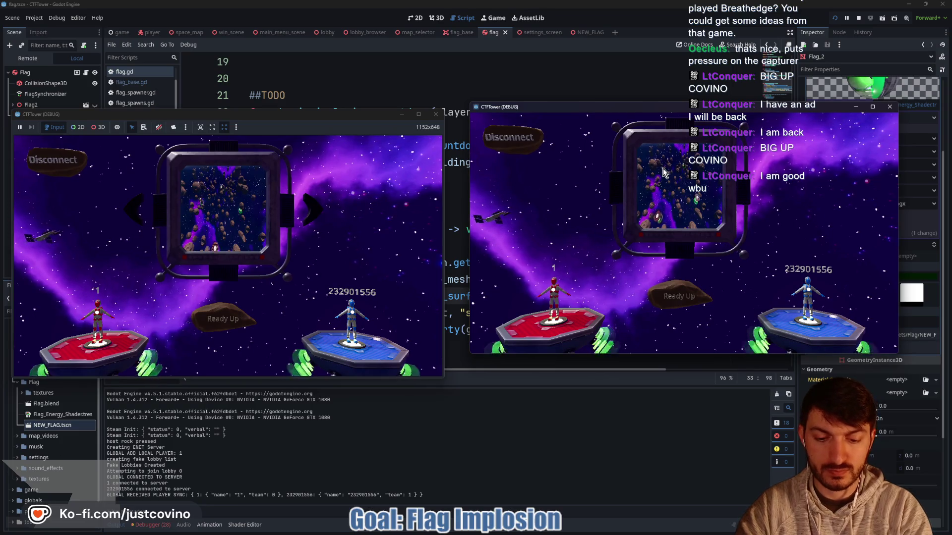
click(674, 292)
click(239, 317)
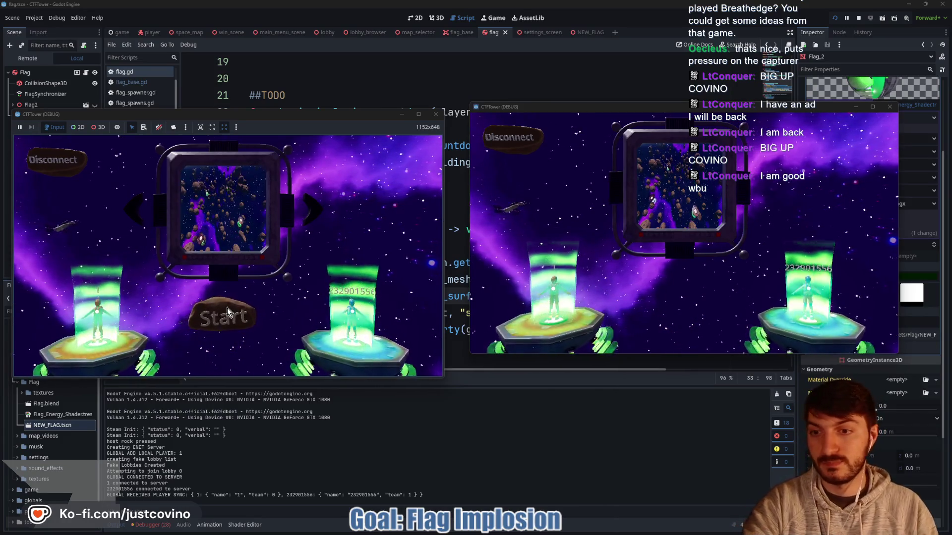
click(227, 307)
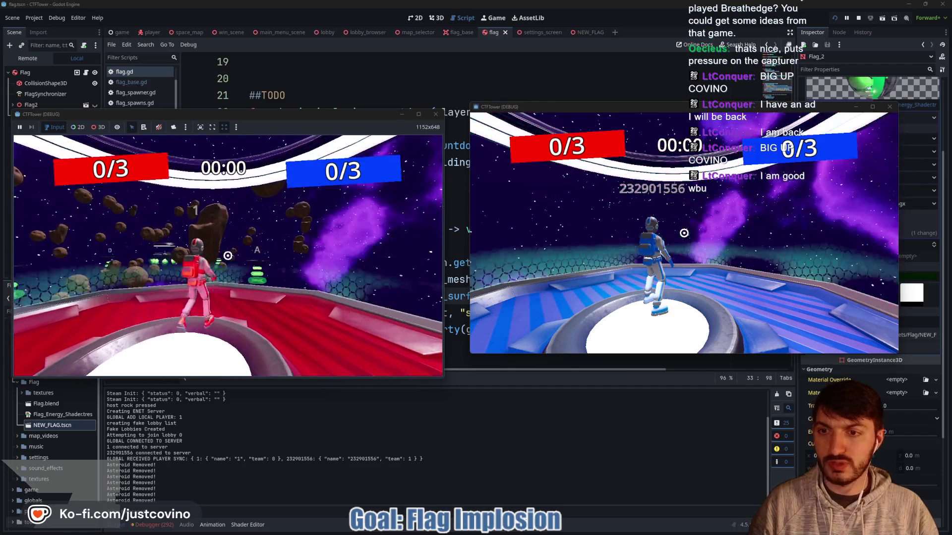
Move the red player and jump onto flag B's platform, walking across it.
key(super)
key(super)
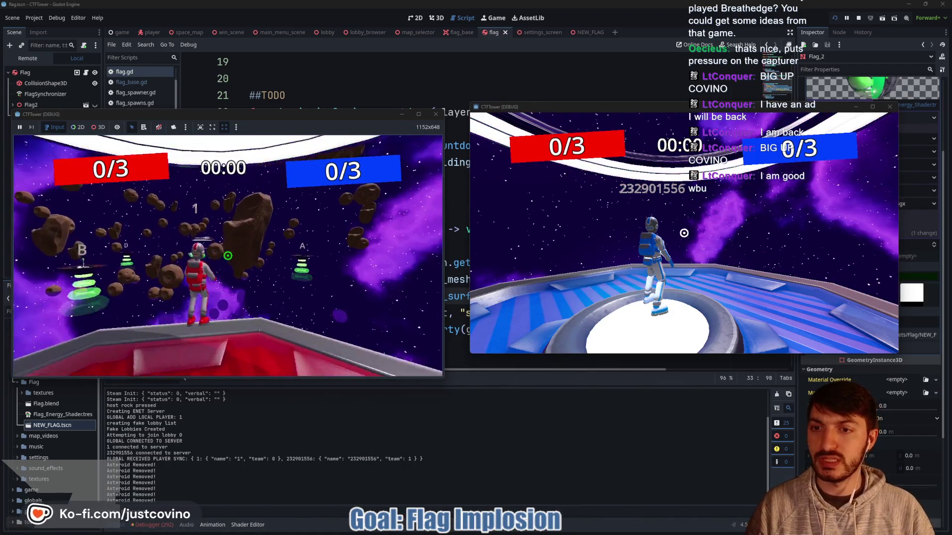
key(space)
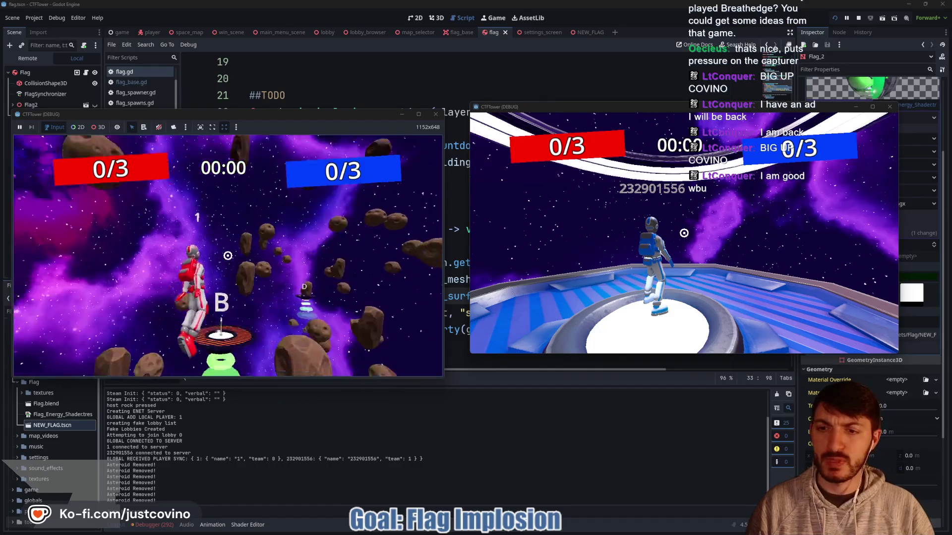
key(w)
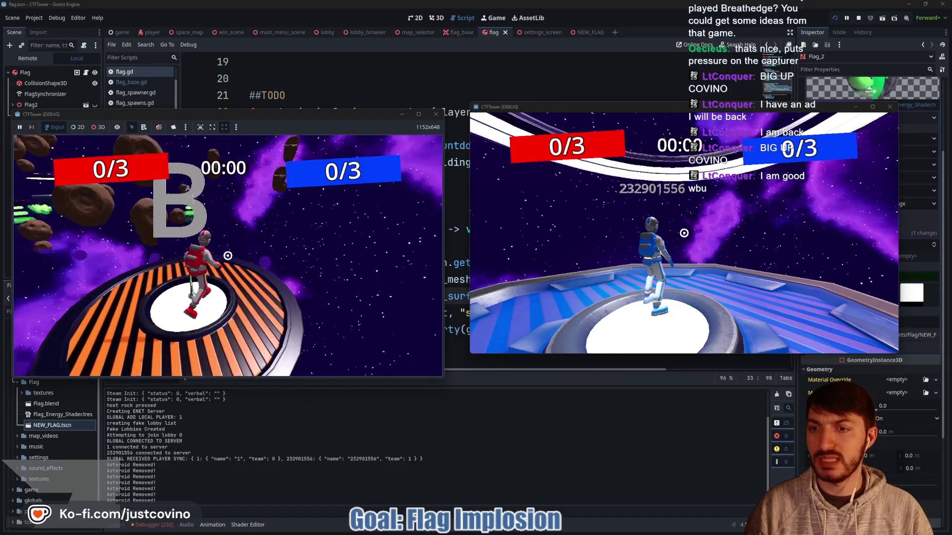
key(w)
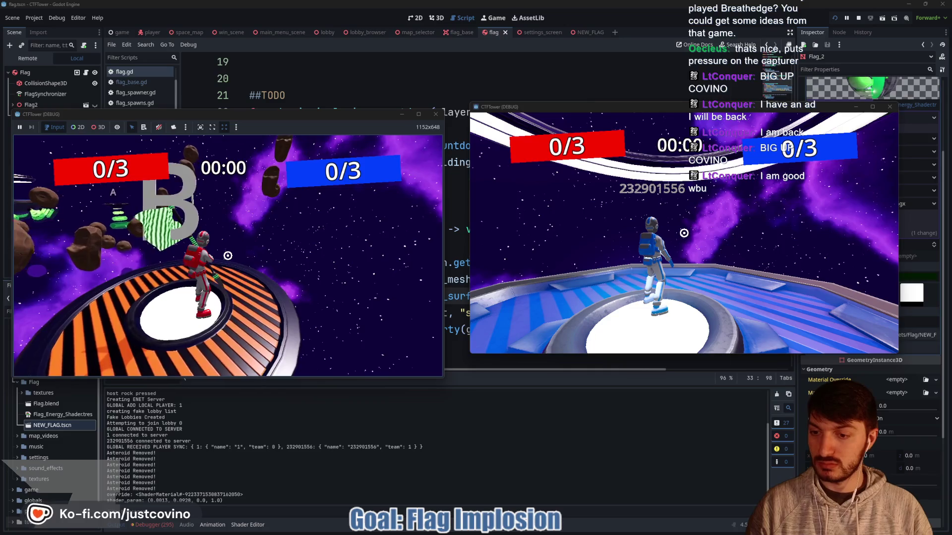